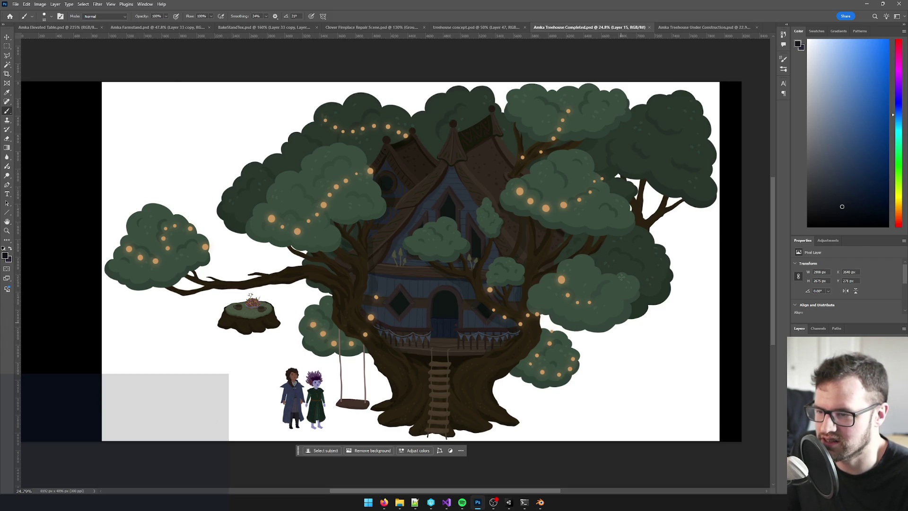
- Check the treehouse image's pixel dimensions in Image Size and cancel without resizing
{"action": "scroll", "coordinate": [664, 221], "scroll_direction": "up", "scroll_amount": 2}
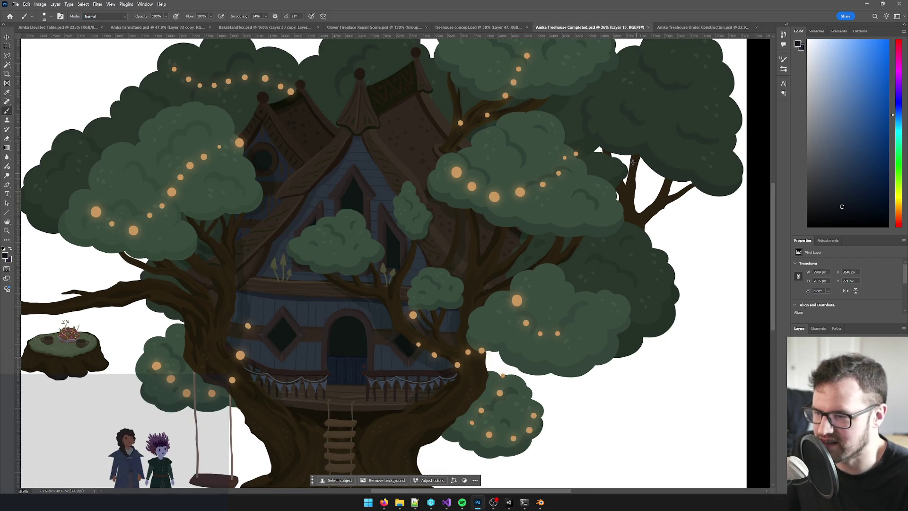
{"action": "scroll", "coordinate": [631, 229], "scroll_direction": "down", "scroll_amount": 3}
{"action": "scroll", "coordinate": [620, 236], "scroll_direction": "up", "scroll_amount": 2}
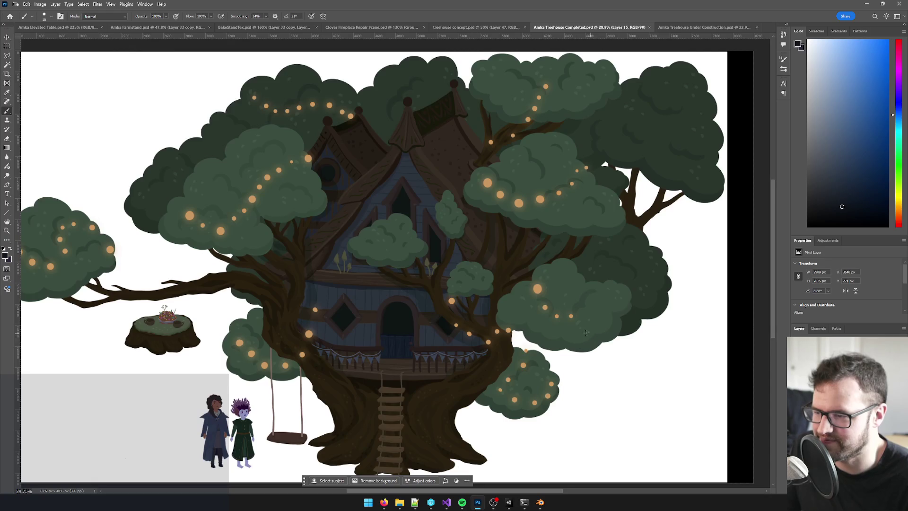
{"action": "scroll", "coordinate": [588, 333], "scroll_direction": "down", "scroll_amount": 3}
{"action": "scroll", "coordinate": [583, 335], "scroll_direction": "up", "scroll_amount": 2}
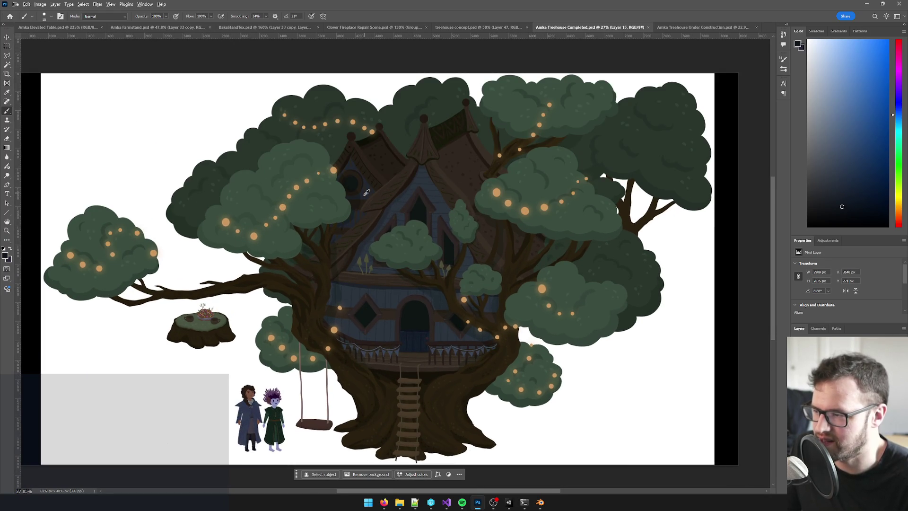
{"action": "scroll", "coordinate": [367, 191], "scroll_direction": "up", "scroll_amount": 1}
{"action": "scroll", "coordinate": [482, 207], "scroll_direction": "down", "scroll_amount": 1}
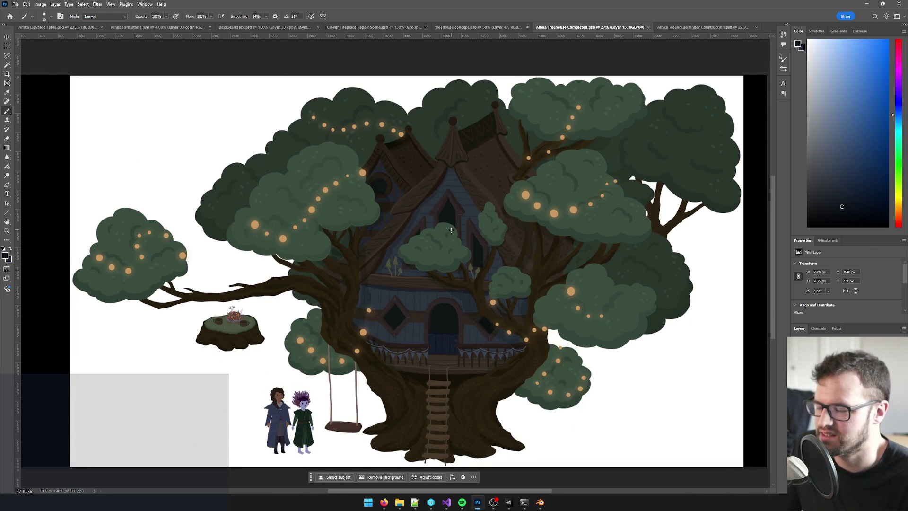
{"action": "scroll", "coordinate": [466, 254], "scroll_direction": "up", "scroll_amount": 2}
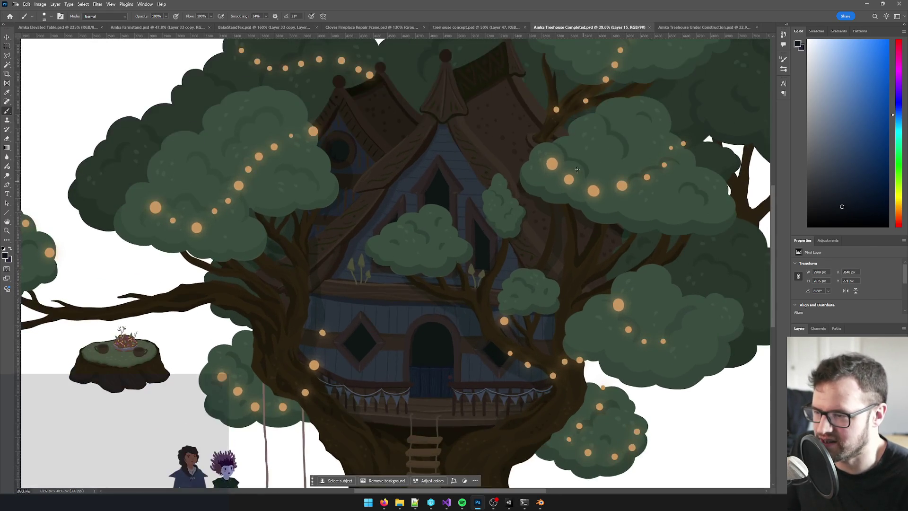
{"action": "scroll", "coordinate": [591, 272], "scroll_direction": "down", "scroll_amount": 2}
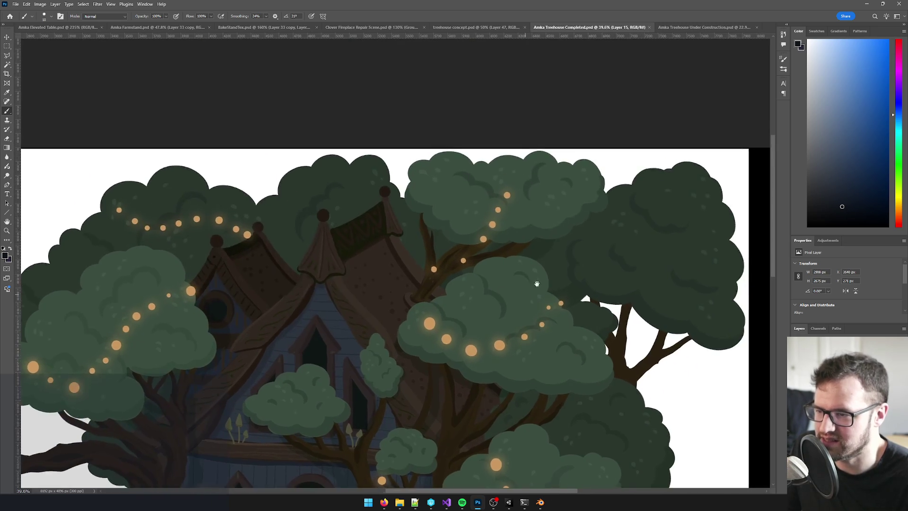
{"action": "scroll", "coordinate": [548, 276], "scroll_direction": "down", "scroll_amount": 2}
{"action": "scroll", "coordinate": [454, 204], "scroll_direction": "up", "scroll_amount": 3}
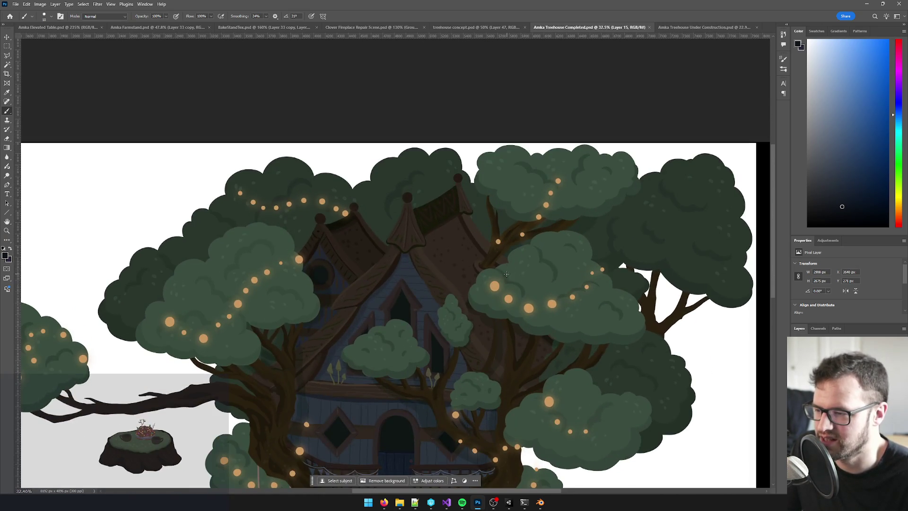
{"action": "scroll", "coordinate": [453, 205], "scroll_direction": "down", "scroll_amount": 2}
{"action": "scroll", "coordinate": [445, 222], "scroll_direction": "up", "scroll_amount": 1}
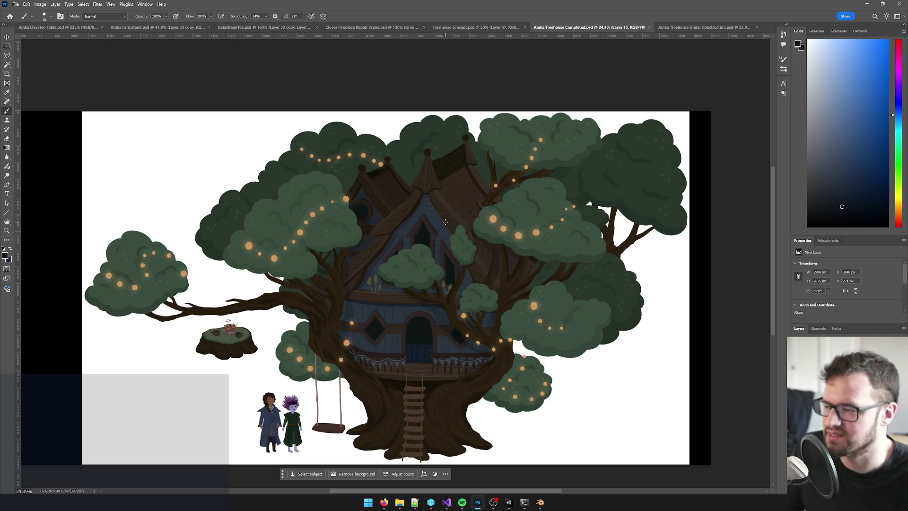
{"action": "left_click", "coordinate": [40, 5]}
{"action": "left_click", "coordinate": [47, 58]}
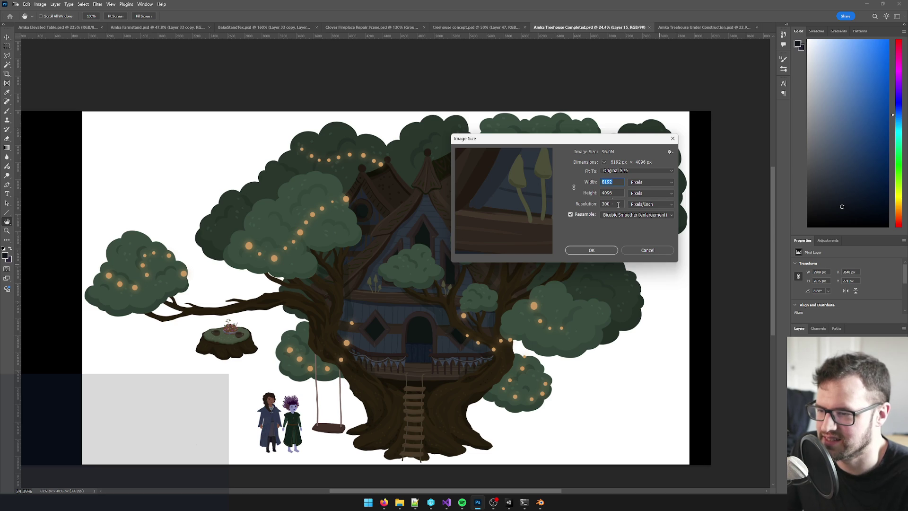
{"action": "left_click", "coordinate": [647, 253]}
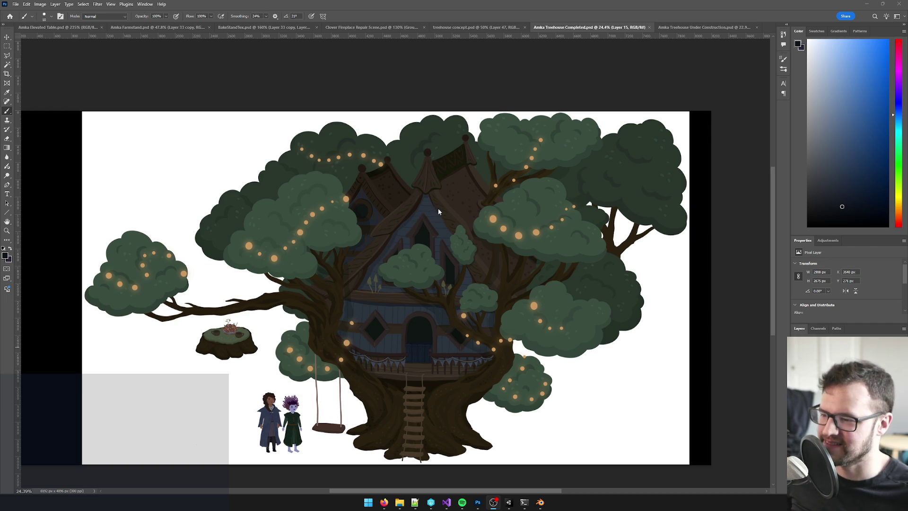
- Compare the completed treehouse with the unfinished version, then recentre the completed image
{"action": "left_click", "coordinate": [691, 28]}
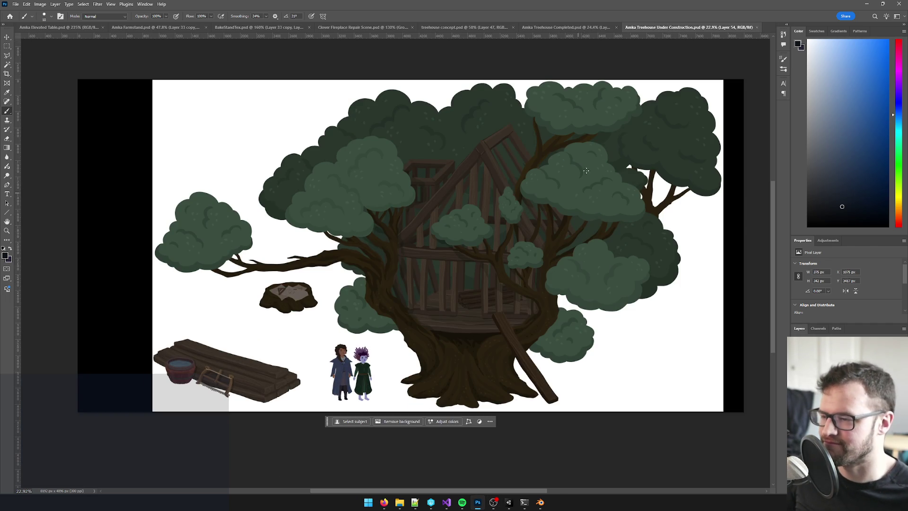
{"action": "left_click", "coordinate": [586, 27]}
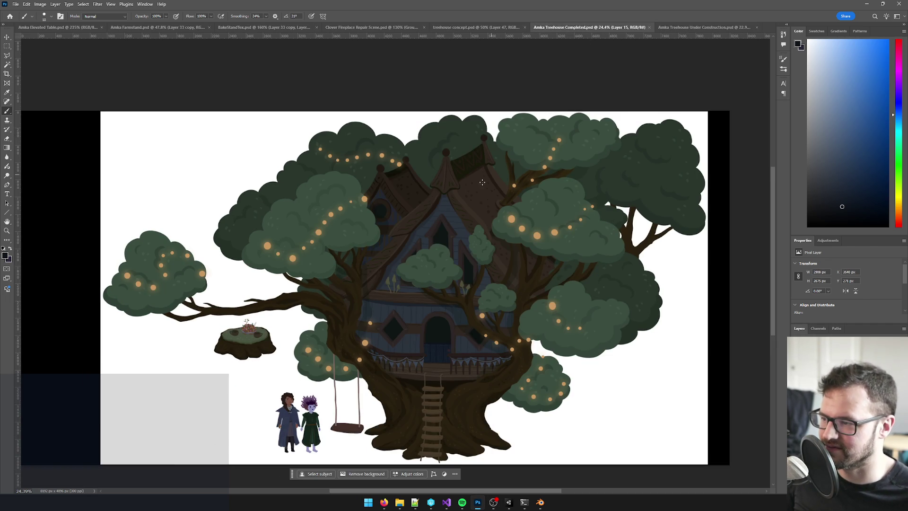
{"action": "left_click", "coordinate": [678, 30]}
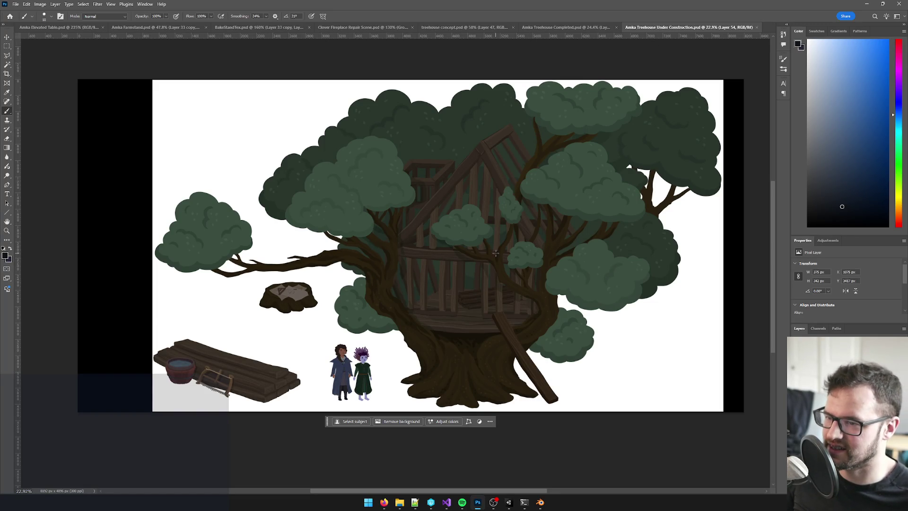
{"action": "scroll", "coordinate": [496, 253], "scroll_direction": "down", "scroll_amount": 3}
{"action": "scroll", "coordinate": [511, 259], "scroll_direction": "up", "scroll_amount": 2}
{"action": "left_click", "coordinate": [567, 28]}
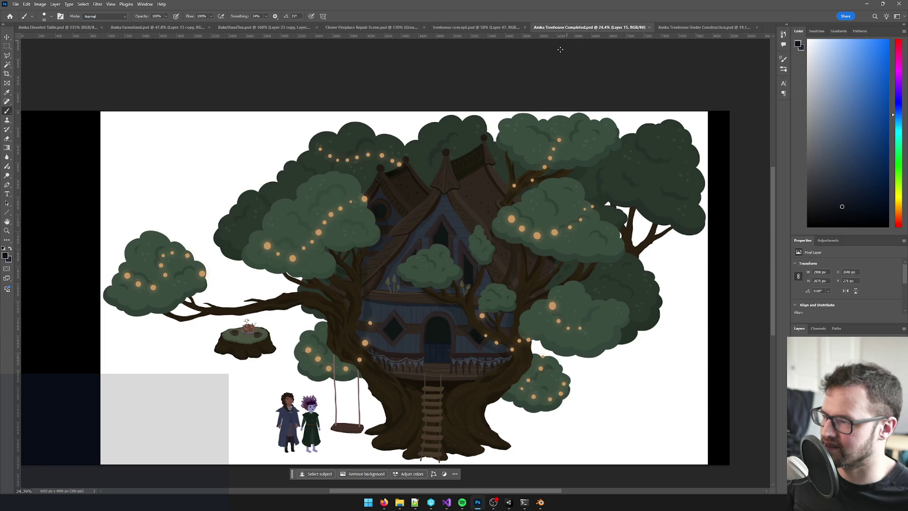
{"action": "scroll", "coordinate": [476, 193], "scroll_direction": "down", "scroll_amount": 3}
{"action": "scroll", "coordinate": [195, 164], "scroll_direction": "up", "scroll_amount": 2}
{"action": "mouse_move", "coordinate": [402, 192]}
{"action": "left_mouse_down"}
{"action": "mouse_move", "coordinate": [337, 182]}
{"action": "mouse_move", "coordinate": [366, 176]}
{"action": "mouse_move", "coordinate": [354, 179]}
{"action": "left_mouse_up"}
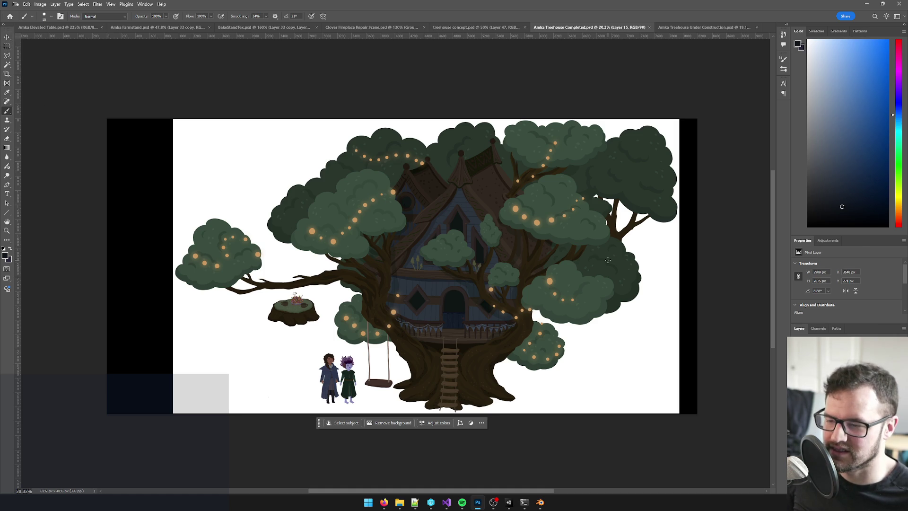
- Recheck Image Size without resizing, choose the Rectangular Marquee and target the Construction layer
{"action": "left_click", "coordinate": [40, 5]}
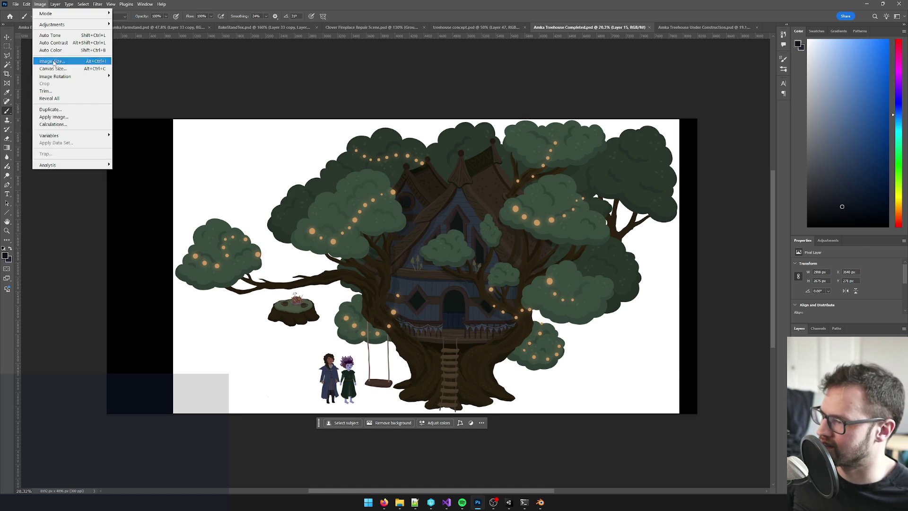
{"action": "left_click", "coordinate": [53, 62]}
{"action": "left_click", "coordinate": [654, 252]}
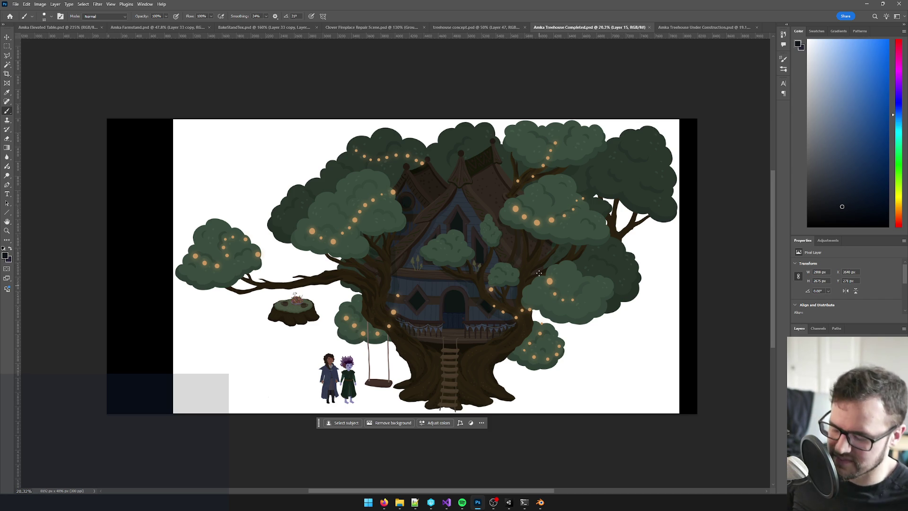
{"action": "key", "text": "m"}
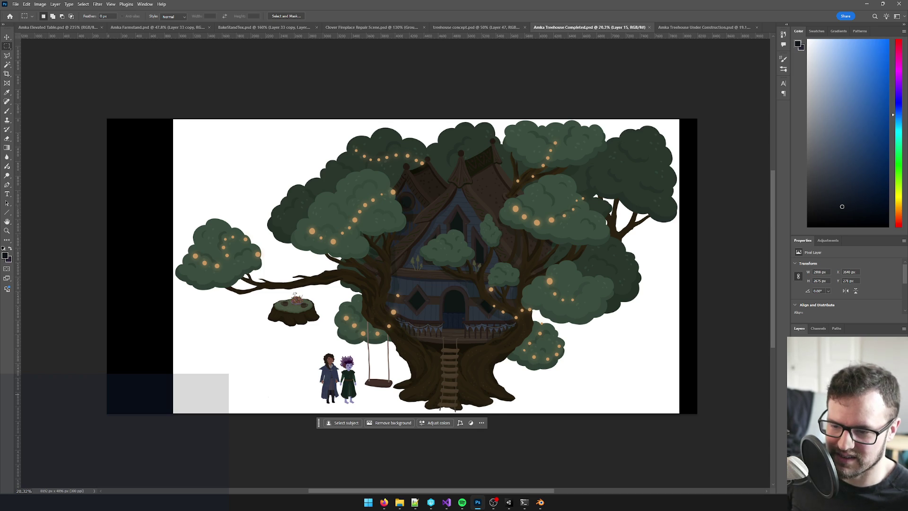
{"action": "key", "text": "Delete"}
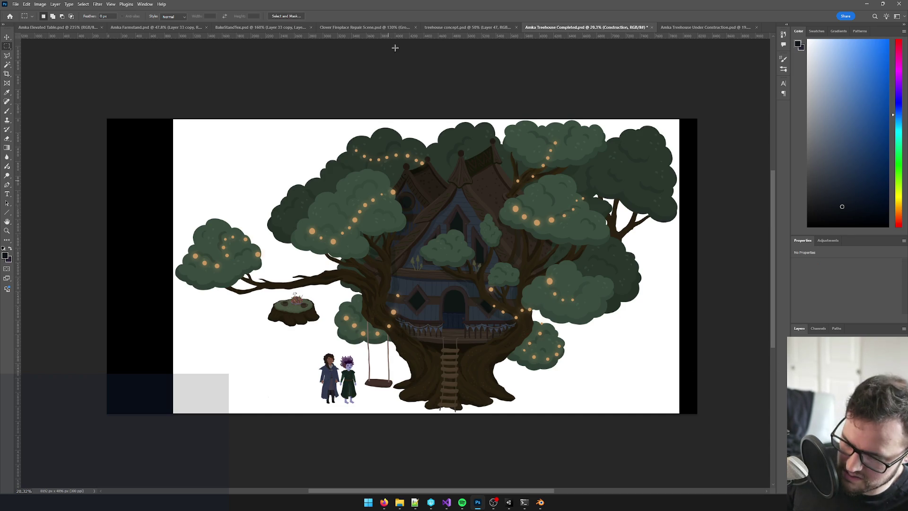
{"action": "left_click_drag", "start_coordinate": [350, 138], "coordinate": [561, 349]}
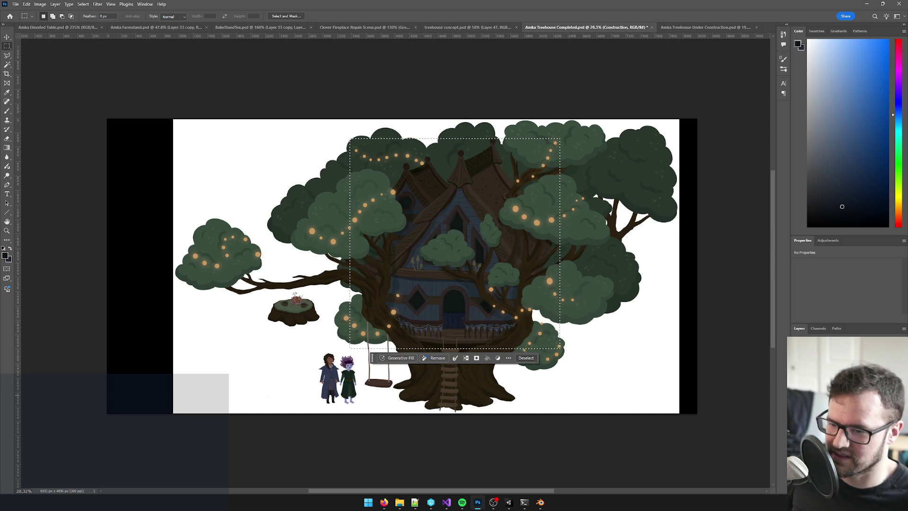
{"action": "mouse_move", "coordinate": [519, 222]}
{"action": "left_mouse_down"}
{"action": "mouse_move", "coordinate": [449, 284]}
{"action": "mouse_move", "coordinate": [298, 313]}
{"action": "mouse_move", "coordinate": [281, 269]}
{"action": "mouse_move", "coordinate": [267, 286]}
{"action": "mouse_move", "coordinate": [459, 253]}
{"action": "left_mouse_up"}
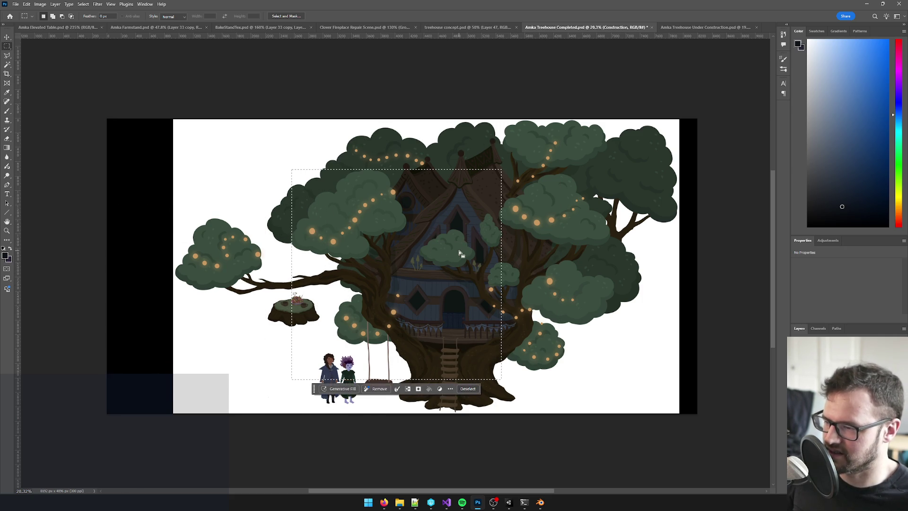
{"action": "key", "text": "ctrl+d"}
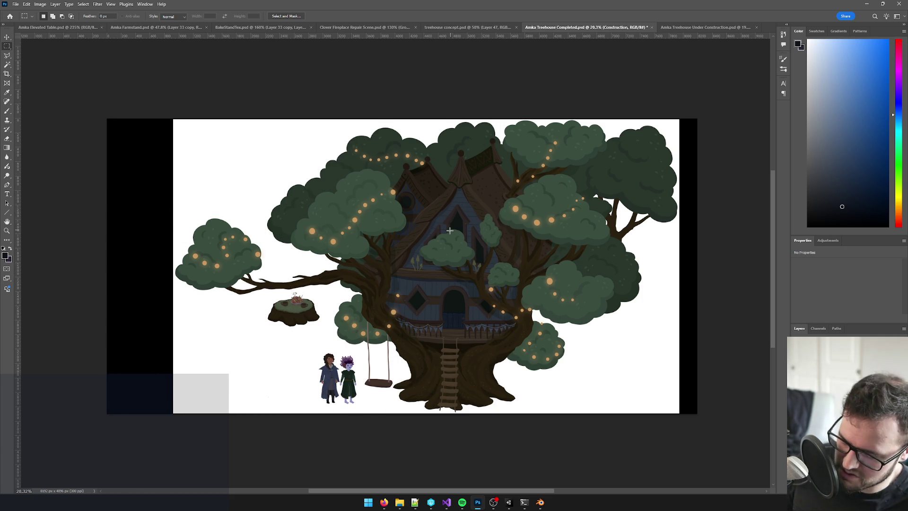
{"action": "left_click_drag", "start_coordinate": [347, 145], "coordinate": [562, 345]}
{"action": "left_click_drag", "start_coordinate": [284, 133], "coordinate": [359, 345]}
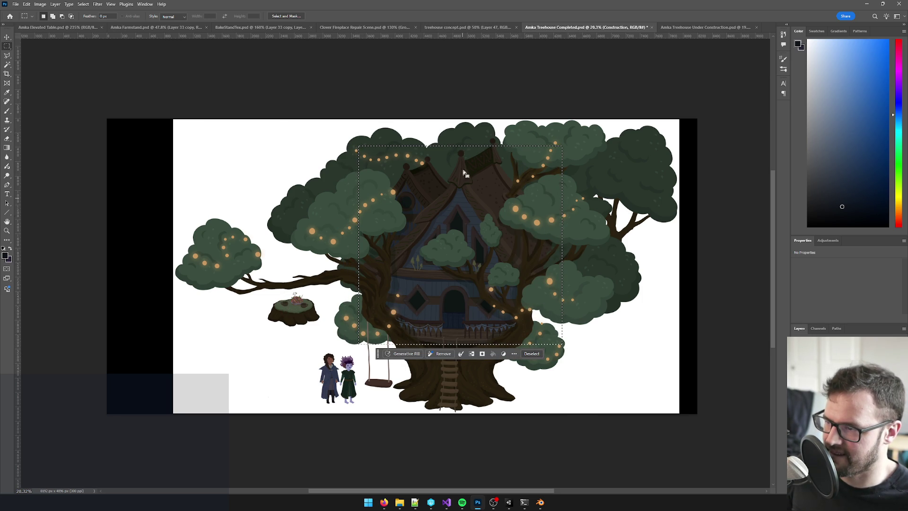
{"action": "left_click_drag", "start_coordinate": [465, 137], "coordinate": [505, 135]}
{"action": "mouse_move", "coordinate": [454, 211]}
{"action": "left_mouse_down"}
{"action": "mouse_move", "coordinate": [252, 260]}
{"action": "mouse_move", "coordinate": [232, 256]}
{"action": "mouse_move", "coordinate": [229, 272]}
{"action": "left_mouse_up"}
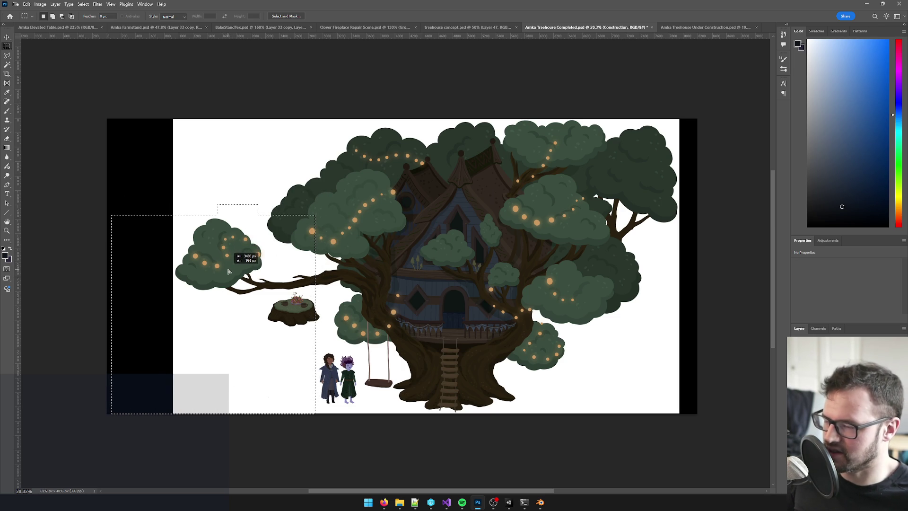
{"action": "left_click_drag", "start_coordinate": [229, 271], "coordinate": [228, 272]}
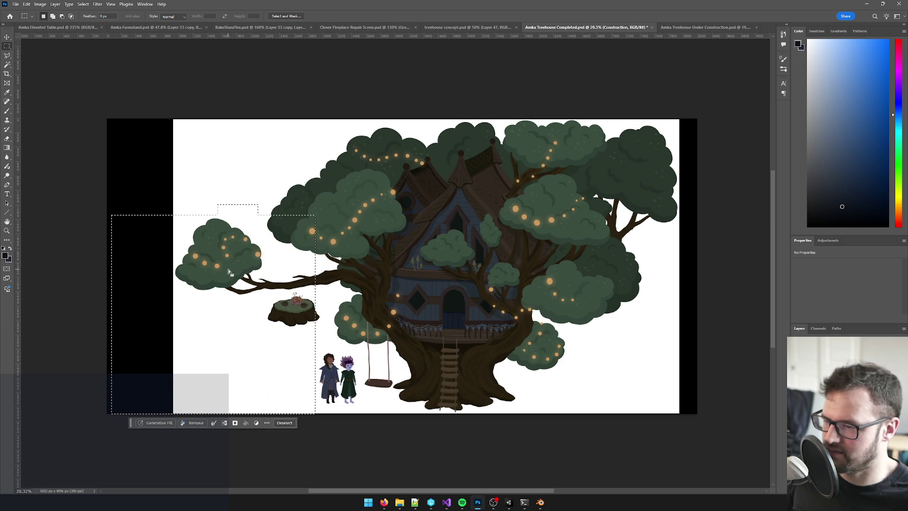
{"action": "key", "text": "ctrl+z"}
{"action": "left_click", "coordinate": [563, 226]}
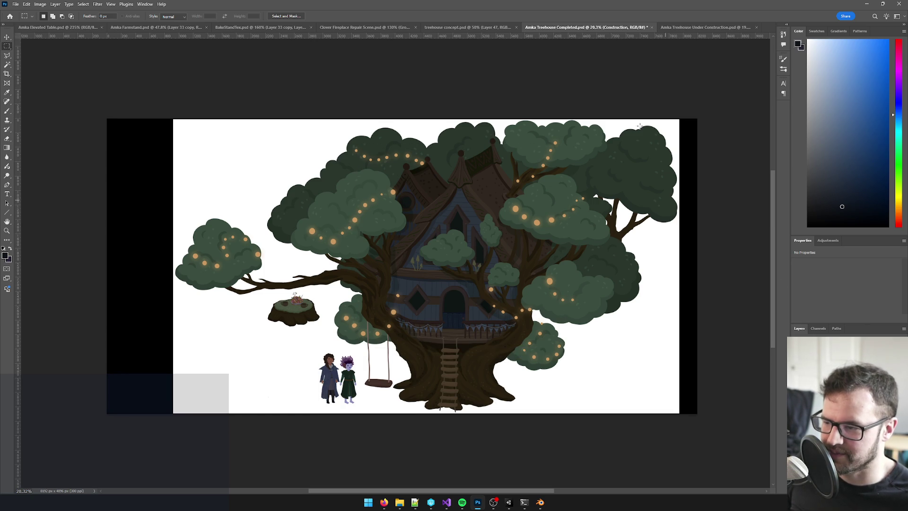
{"action": "left_click", "coordinate": [674, 28]}
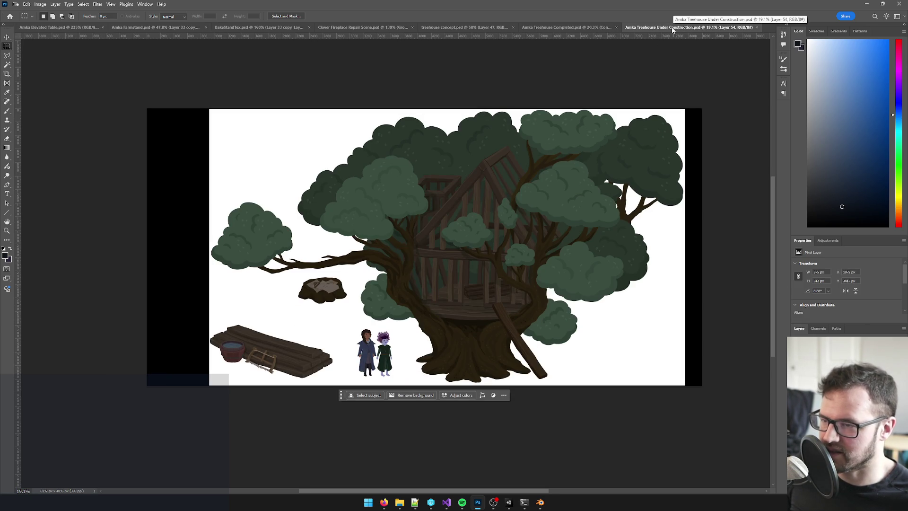
- Flip between both treehouse files, zooming in on the completed one's glowing foliage
{"action": "left_click", "coordinate": [578, 27]}
{"action": "scroll", "coordinate": [558, 199], "scroll_direction": "up", "scroll_amount": 1}
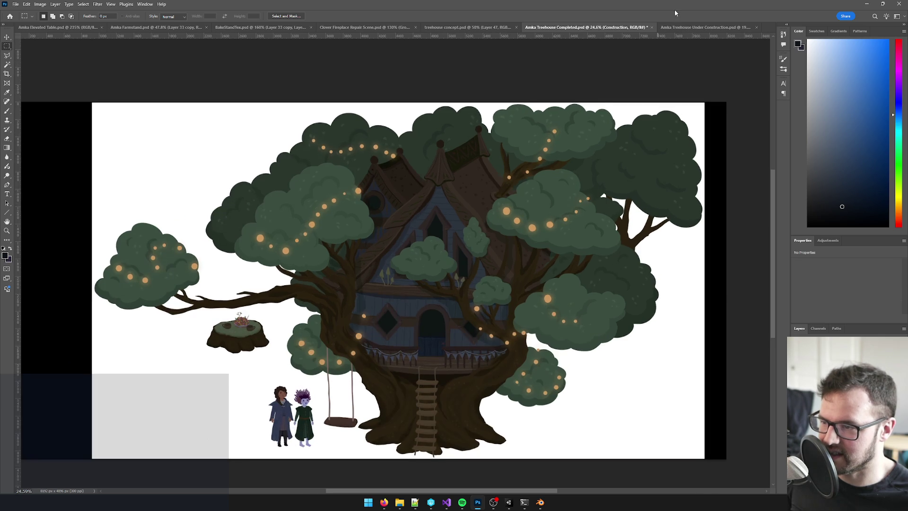
{"action": "left_click", "coordinate": [680, 28]}
{"action": "scroll", "coordinate": [569, 217], "scroll_direction": "up", "scroll_amount": 5}
{"action": "scroll", "coordinate": [568, 218], "scroll_direction": "up", "scroll_amount": 1}
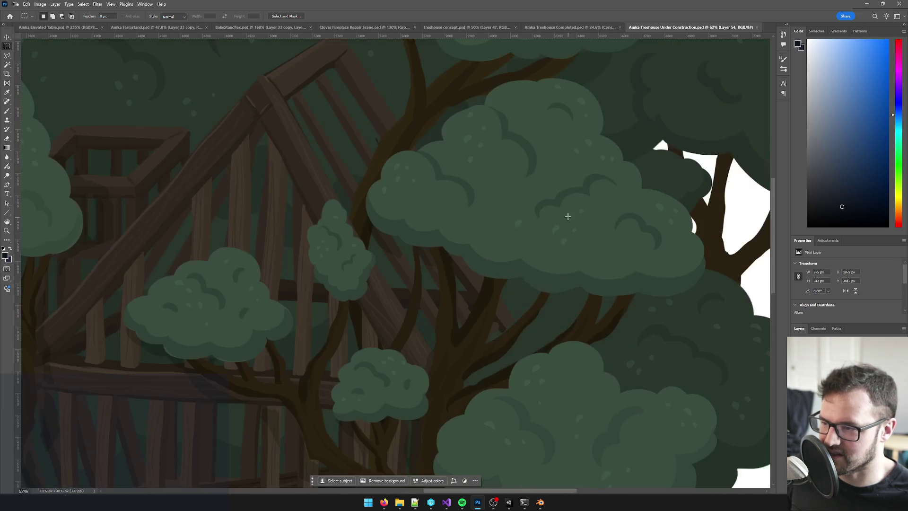
{"action": "left_click", "coordinate": [568, 27]}
{"action": "scroll", "coordinate": [519, 263], "scroll_direction": "up", "scroll_amount": 6}
{"action": "scroll", "coordinate": [519, 263], "scroll_direction": "up", "scroll_amount": 3}
{"action": "left_click_drag", "start_coordinate": [519, 184], "coordinate": [547, 140]}
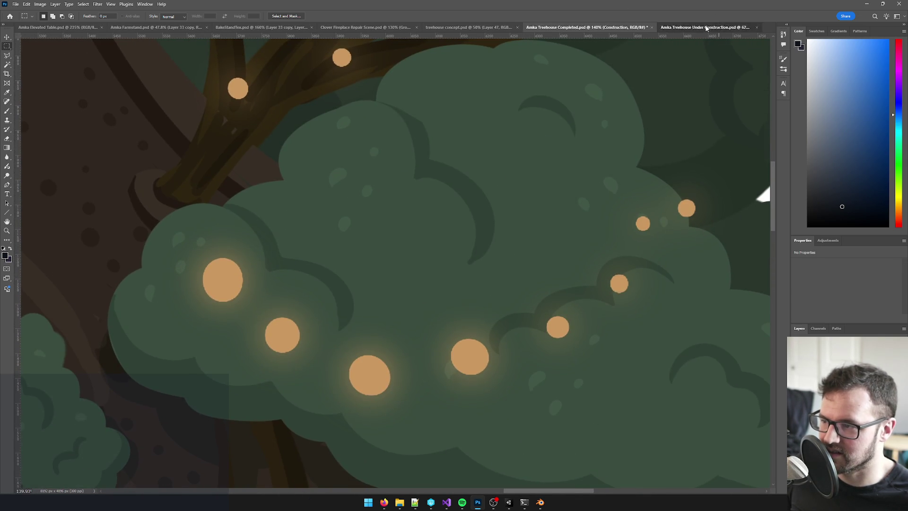
- Inspect the unfinished treehouse's foliage, then fit its whole canvas in view
{"action": "left_click", "coordinate": [710, 27]}
{"action": "scroll", "coordinate": [528, 167], "scroll_direction": "up", "scroll_amount": 3}
{"action": "left_click_drag", "start_coordinate": [528, 168], "coordinate": [480, 178]}
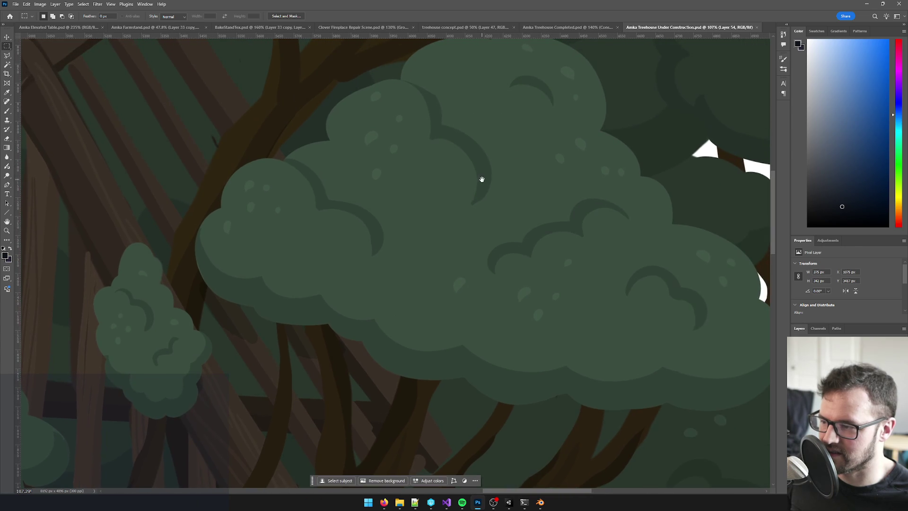
{"action": "left_click", "coordinate": [575, 27]}
{"action": "left_click", "coordinate": [682, 27]}
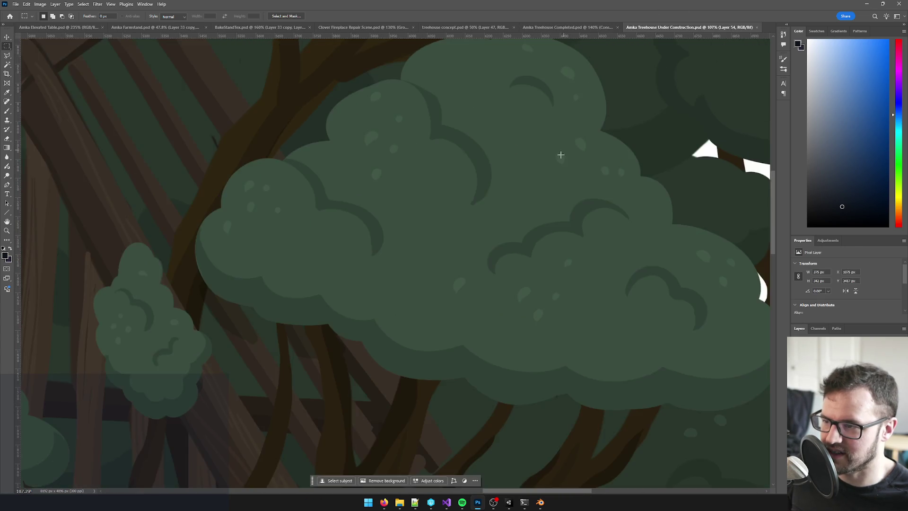
{"action": "key", "text": "ctrl+0"}
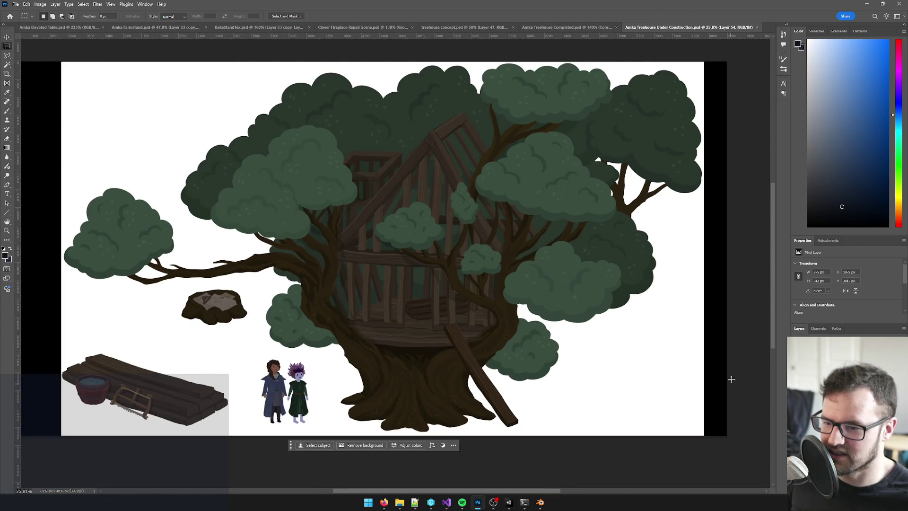
- Return to the completed treehouse, zoom out to about 20% and centre the canvas
{"action": "left_click", "coordinate": [567, 27]}
{"action": "scroll", "coordinate": [551, 195], "scroll_direction": "down", "scroll_amount": 3}
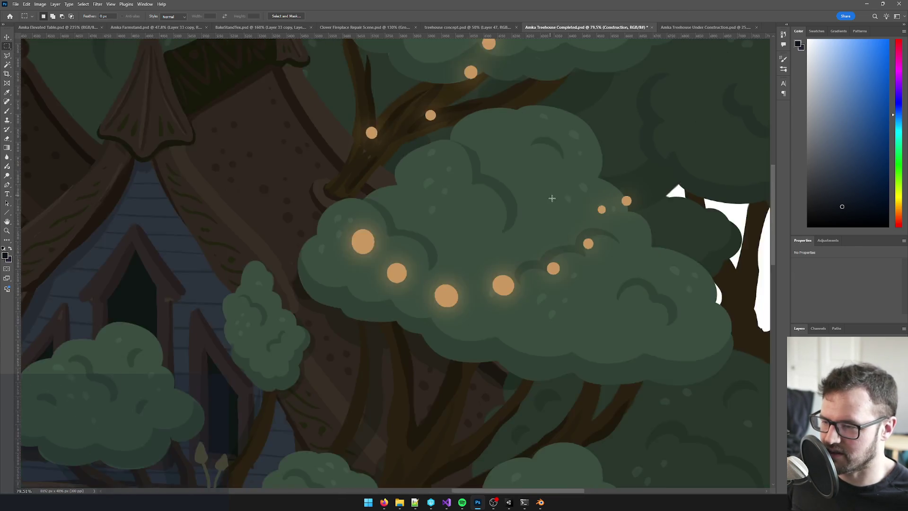
{"action": "scroll", "coordinate": [551, 195], "scroll_direction": "down", "scroll_amount": 5}
{"action": "scroll", "coordinate": [530, 199], "scroll_direction": "up", "scroll_amount": 1}
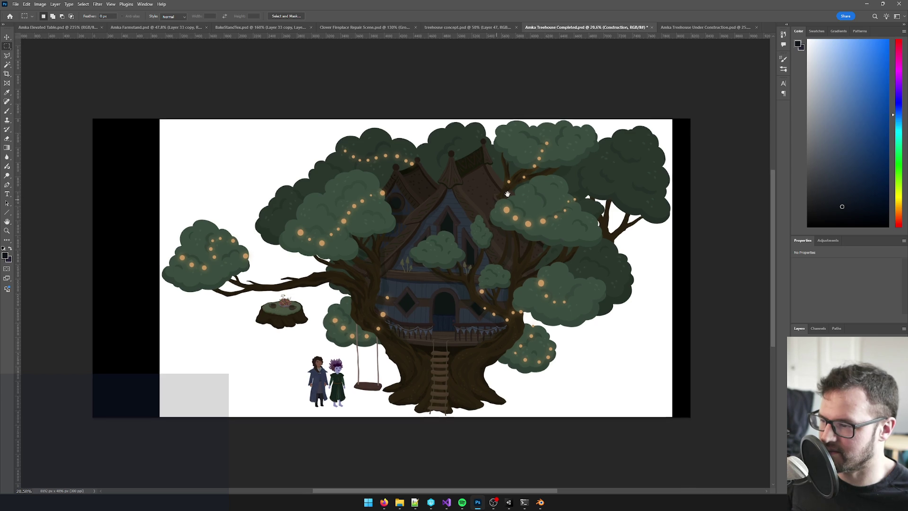
{"action": "left_click_drag", "start_coordinate": [500, 197], "coordinate": [516, 188]}
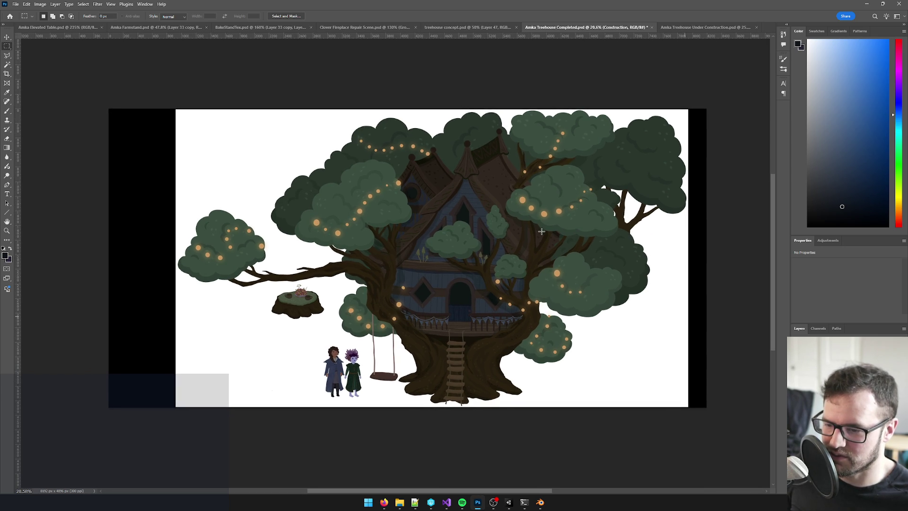
- Hide the glowing string-light orbs layer in the finished treehouse, keeping the characters visible
{"action": "key", "text": "v"}
{"action": "left_click", "coordinate": [525, 201]}
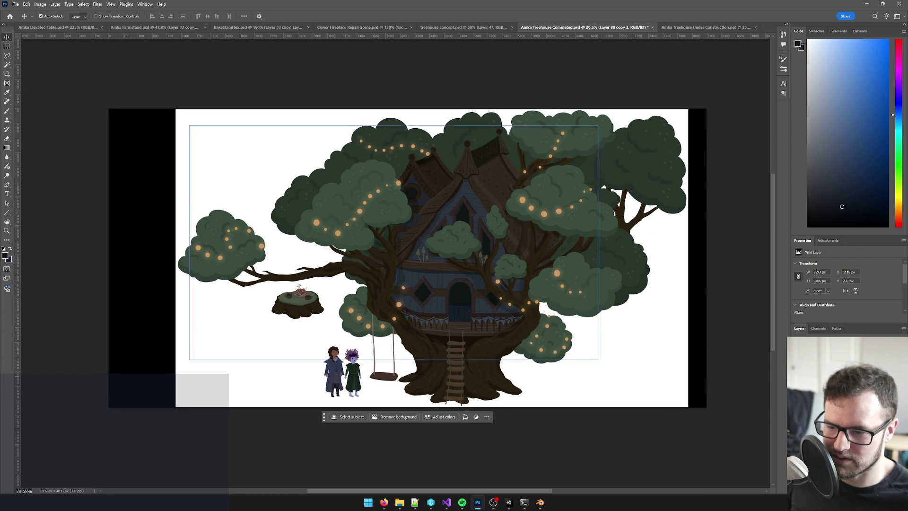
{"action": "key", "text": "Escape"}
{"action": "key", "text": "ctrl+comma"}
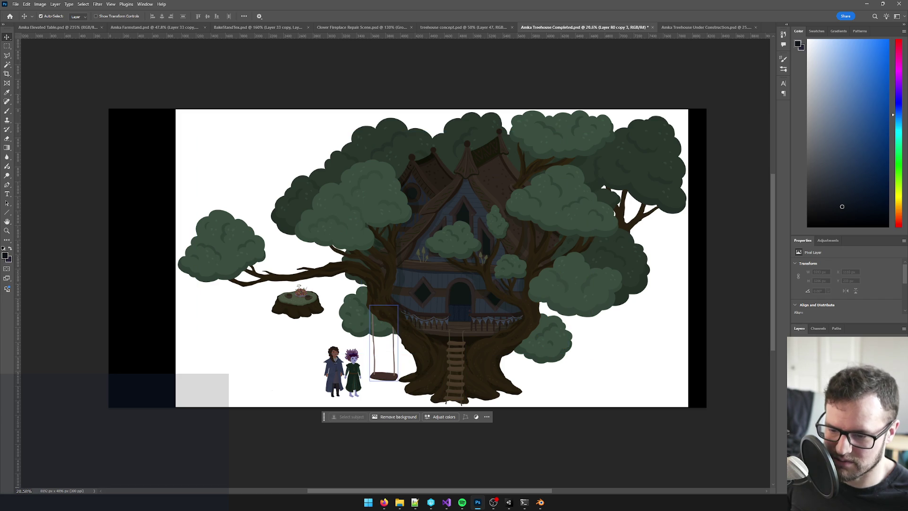
{"action": "left_click", "coordinate": [383, 343]}
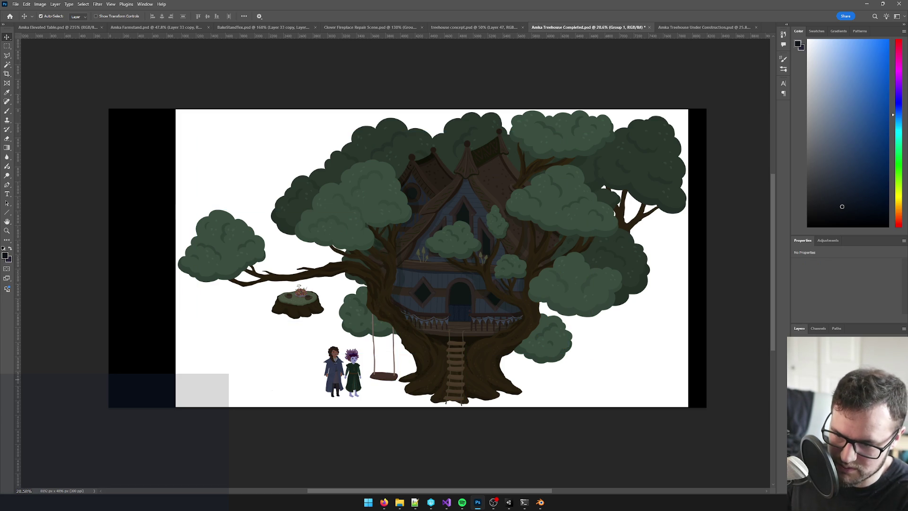
{"action": "key", "text": "alt+bracketright"}
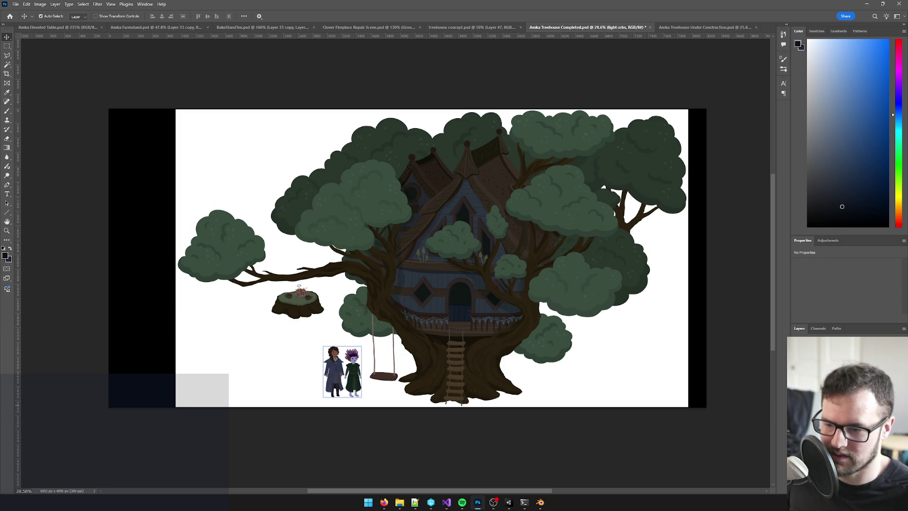
{"action": "key", "text": "ctrl+comma"}
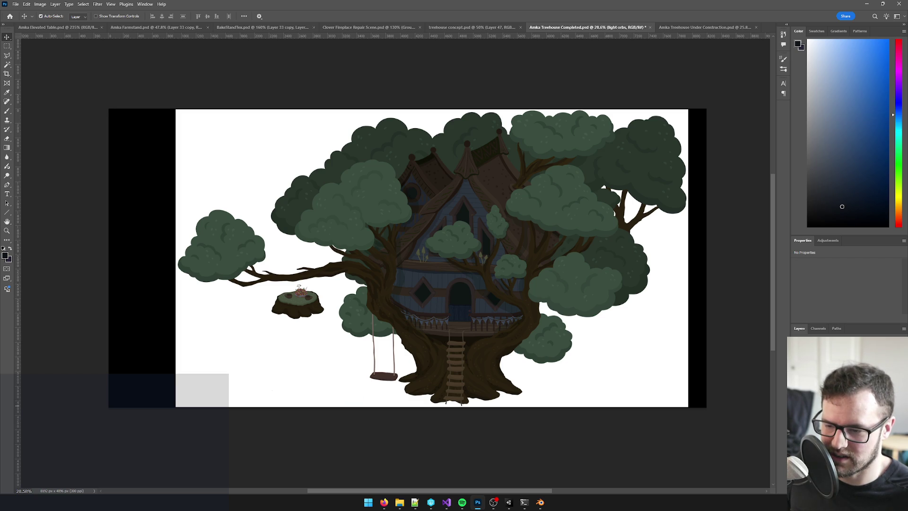
{"action": "key", "text": "ctrl+z"}
{"action": "key", "text": "ctrl+z"}
{"action": "key", "text": "ctrl+comma"}
{"action": "key", "text": "ctrl+comma"}
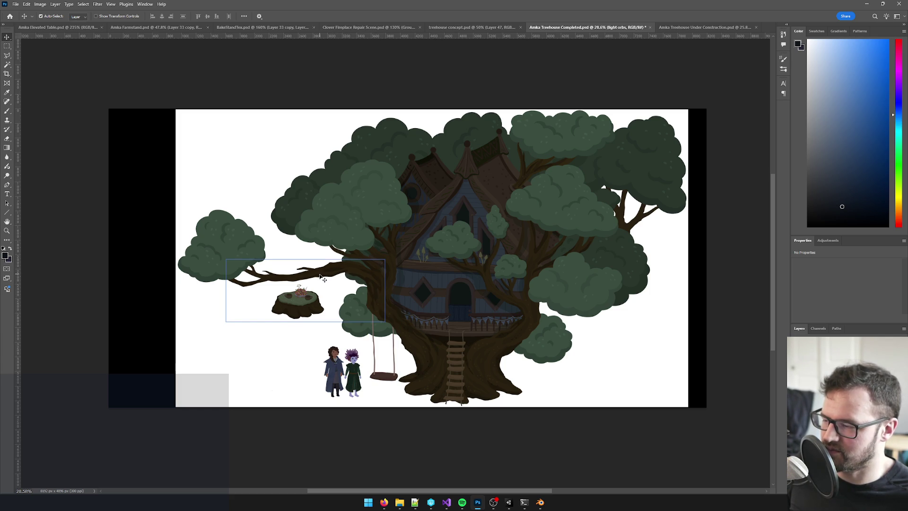
- In the Under Construction document, select the Background layer and hide it
{"action": "left_click", "coordinate": [689, 29]}
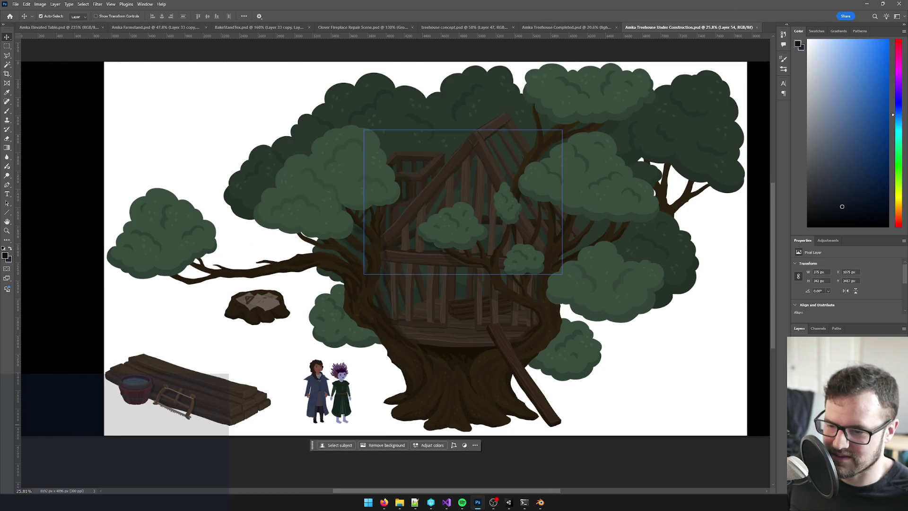
{"action": "key", "text": "alt+bracketleft"}
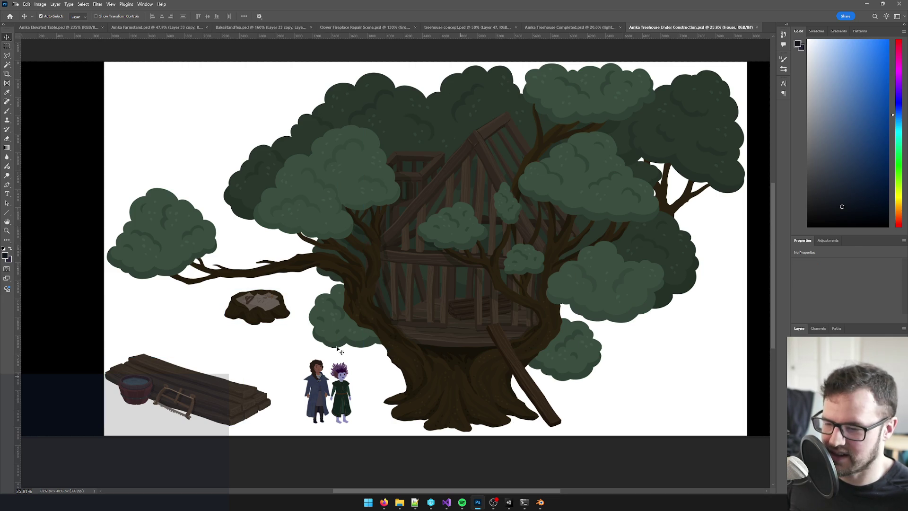
{"action": "scroll", "coordinate": [291, 350], "scroll_direction": "down", "scroll_amount": 2}
{"action": "mouse_move", "coordinate": [298, 342]}
{"action": "left_mouse_down"}
{"action": "mouse_move", "coordinate": [324, 326]}
{"action": "mouse_move", "coordinate": [315, 334]}
{"action": "left_mouse_up"}
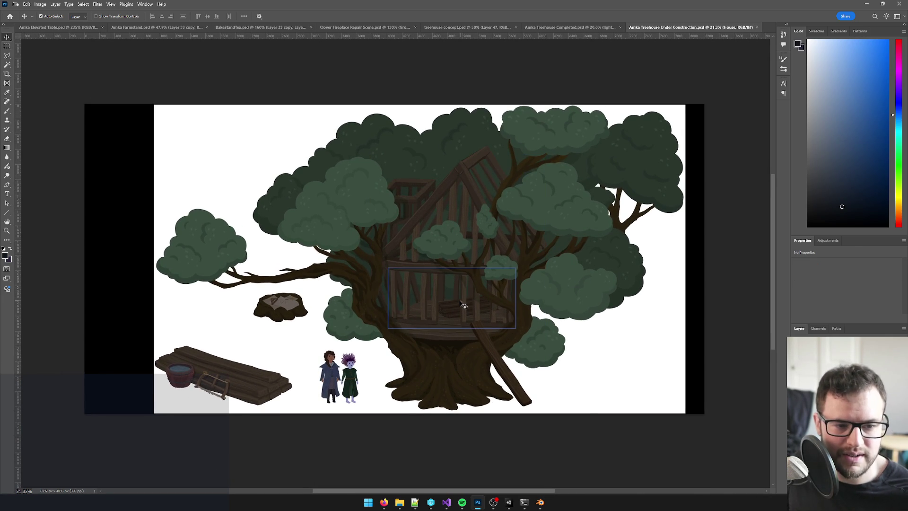
{"action": "left_click", "coordinate": [551, 279]}
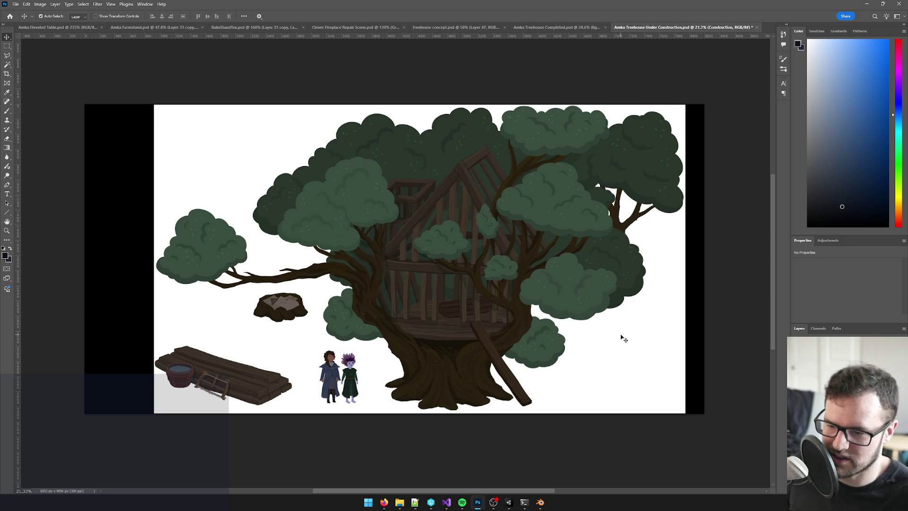
{"action": "key", "text": "alt+comma"}
{"action": "key", "text": "Delete"}
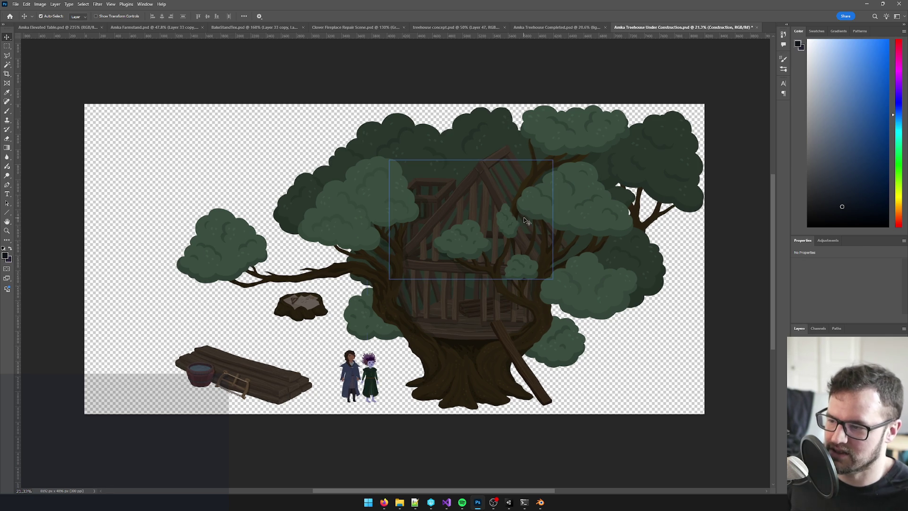
- Flip repeatedly between the Completed and Under Construction tabs, ending on the Completed treehouse
{"action": "left_click", "coordinate": [554, 28]}
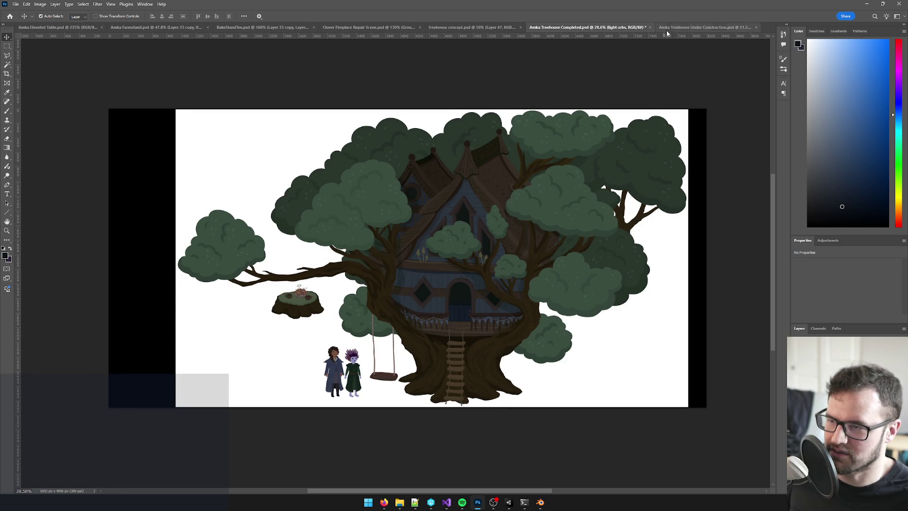
{"action": "left_click", "coordinate": [677, 27]}
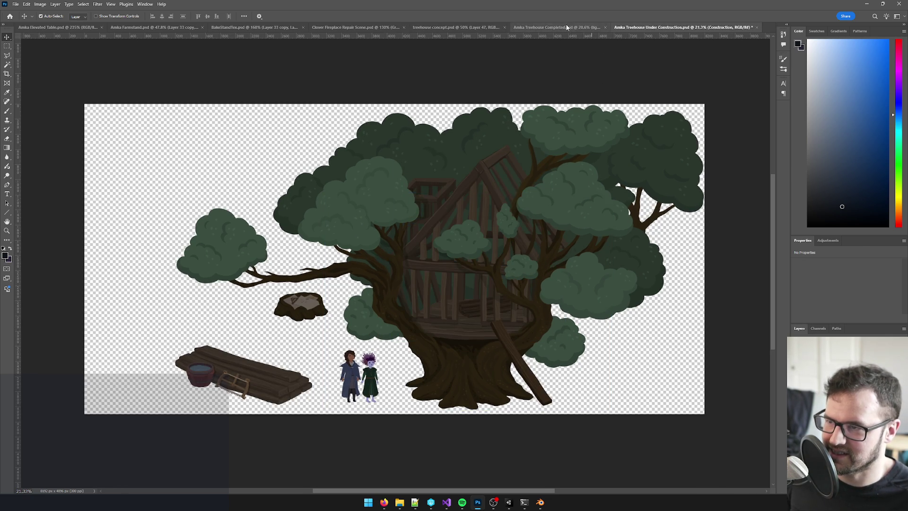
{"action": "left_click", "coordinate": [565, 28]}
{"action": "scroll", "coordinate": [468, 383], "scroll_direction": "up", "scroll_amount": 5}
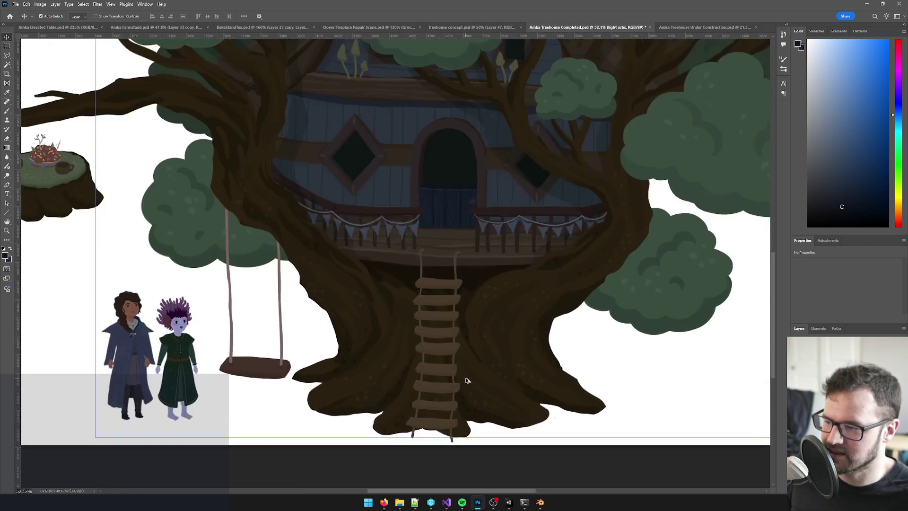
{"action": "scroll", "coordinate": [469, 383], "scroll_direction": "down", "scroll_amount": 6}
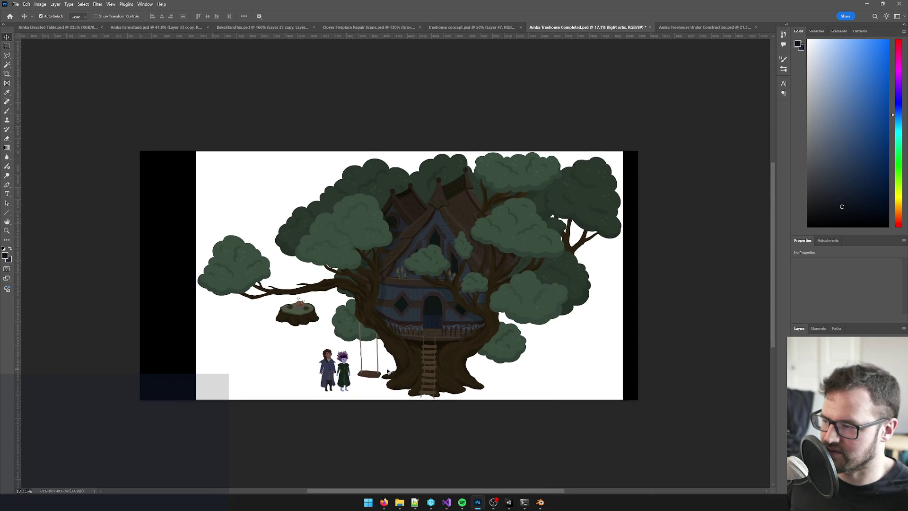
{"action": "left_click", "coordinate": [691, 27]}
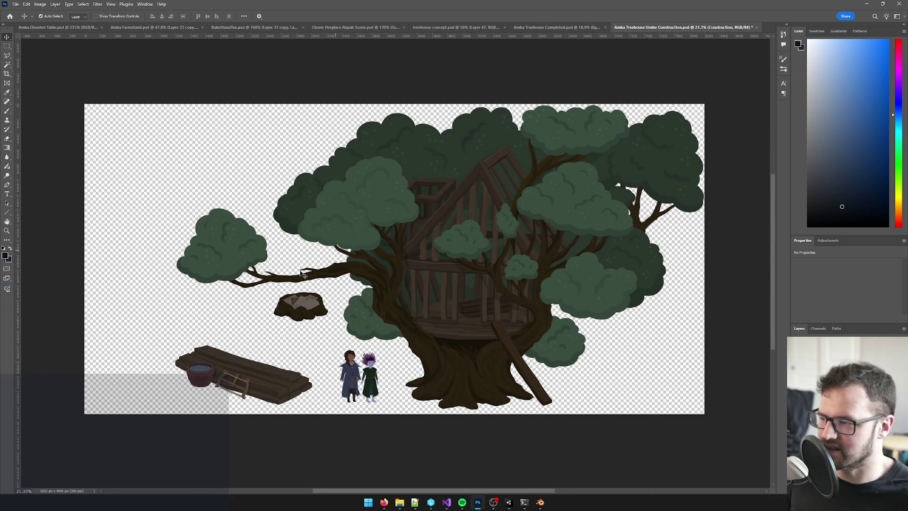
{"action": "left_click", "coordinate": [540, 27]}
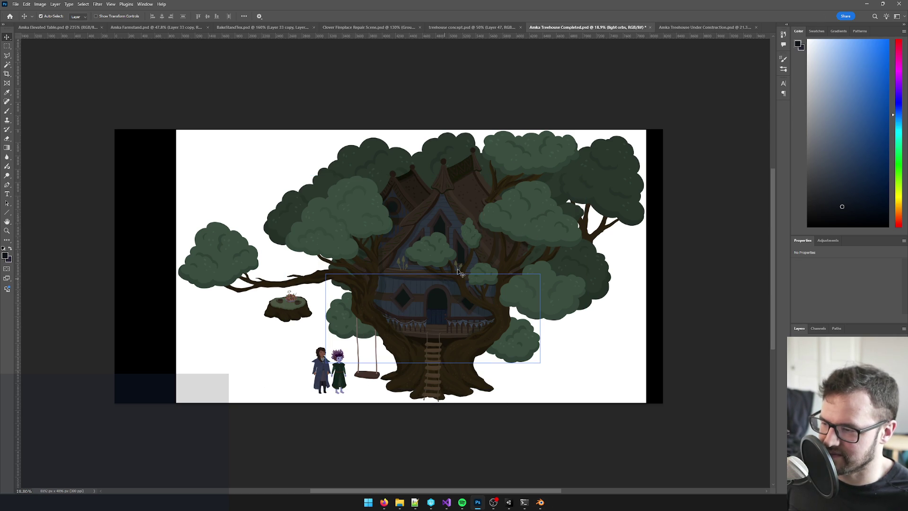
{"action": "left_click", "coordinate": [697, 27]}
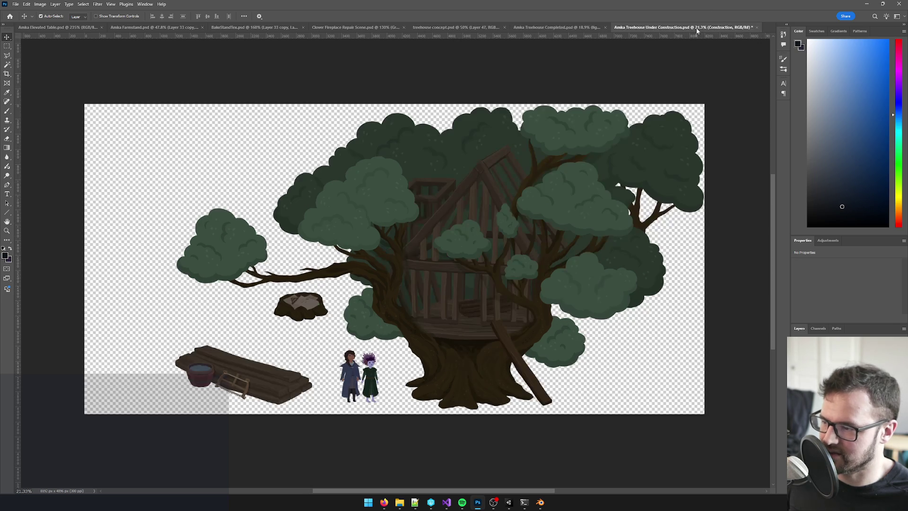
{"action": "left_click", "coordinate": [580, 29]}
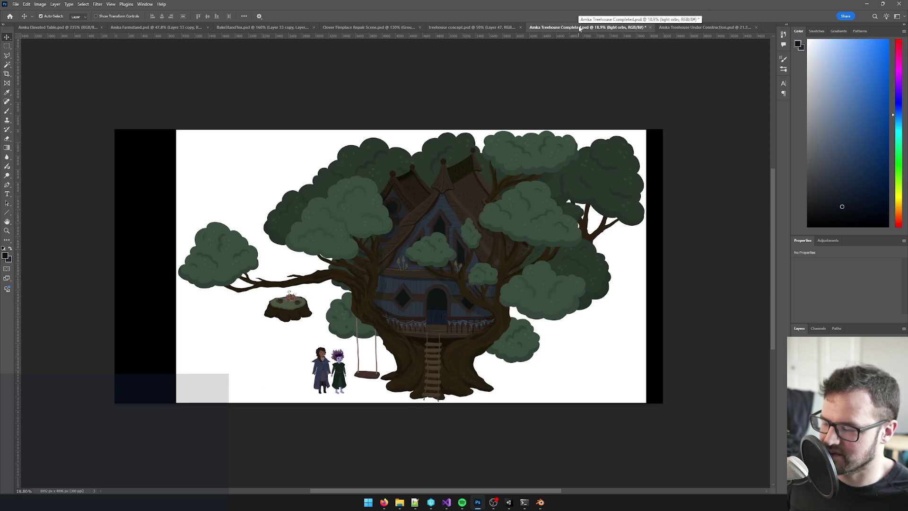
{"action": "left_click", "coordinate": [689, 28]}
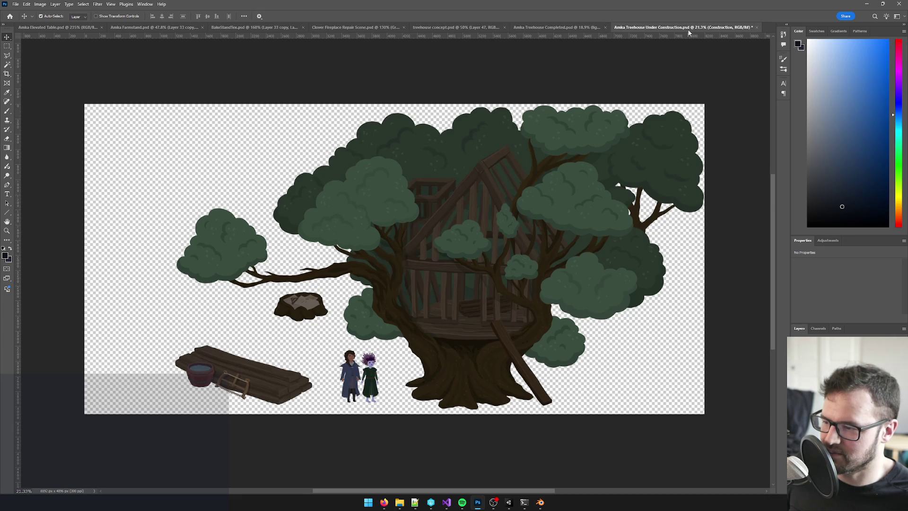
{"action": "left_click", "coordinate": [561, 29]}
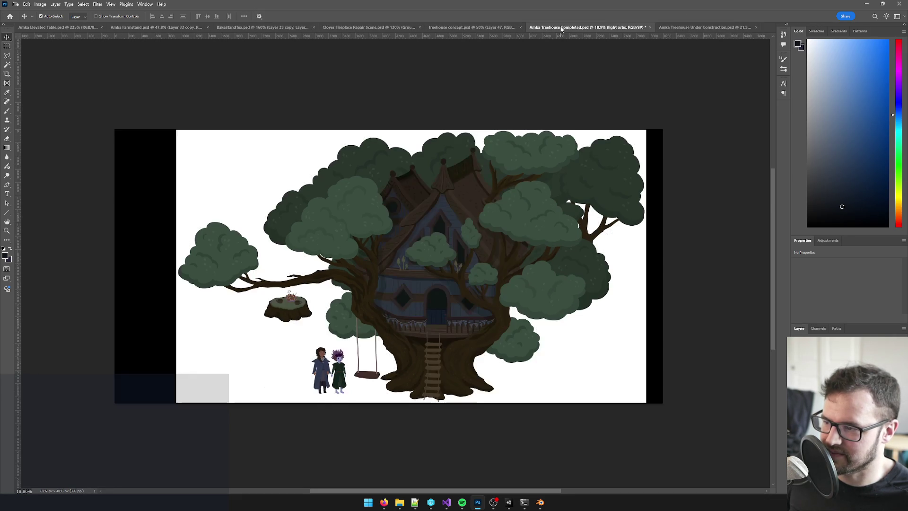
- Marquee a box around the house and add the upper-right roof areas
{"action": "key", "text": "m"}
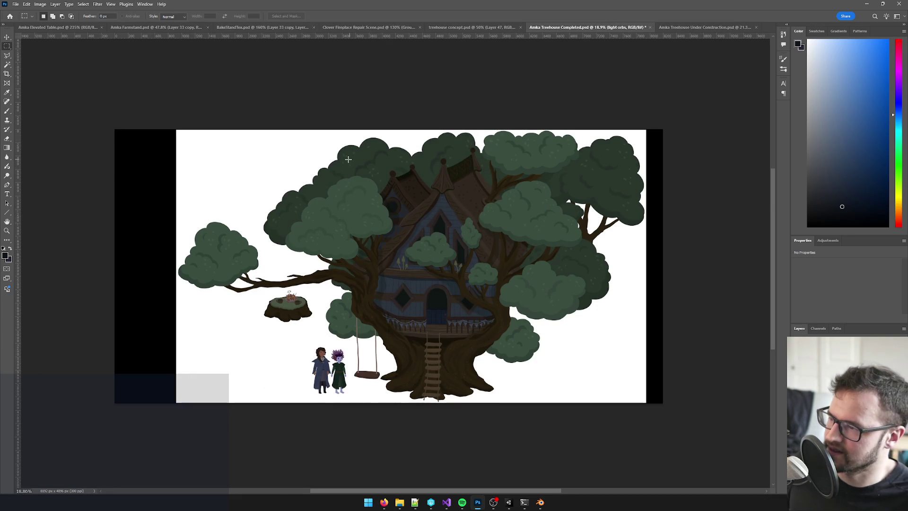
{"action": "mouse_move", "coordinate": [336, 150]}
{"action": "left_mouse_down"}
{"action": "mouse_move", "coordinate": [475, 274]}
{"action": "mouse_move", "coordinate": [511, 333]}
{"action": "mouse_move", "coordinate": [535, 340]}
{"action": "left_mouse_up"}
{"action": "left_click_drag", "start_coordinate": [457, 146], "coordinate": [514, 183]}
{"action": "mouse_move", "coordinate": [489, 140]}
{"action": "left_mouse_down"}
{"action": "mouse_move", "coordinate": [510, 141]}
{"action": "mouse_move", "coordinate": [548, 204]}
{"action": "mouse_move", "coordinate": [544, 193]}
{"action": "mouse_move", "coordinate": [573, 208]}
{"action": "mouse_move", "coordinate": [521, 233]}
{"action": "left_mouse_up"}
- Subtract the top-left corner, left strip and stepped lower-left foliage notches from the selection
{"action": "mouse_move", "coordinate": [309, 130]}
{"action": "left_mouse_down"}
{"action": "mouse_move", "coordinate": [372, 199]}
{"action": "mouse_move", "coordinate": [461, 151]}
{"action": "mouse_move", "coordinate": [434, 163]}
{"action": "left_mouse_up"}
{"action": "mouse_move", "coordinate": [327, 186]}
{"action": "left_mouse_down"}
{"action": "mouse_move", "coordinate": [368, 229]}
{"action": "mouse_move", "coordinate": [341, 309]}
{"action": "mouse_move", "coordinate": [342, 364]}
{"action": "left_mouse_up"}
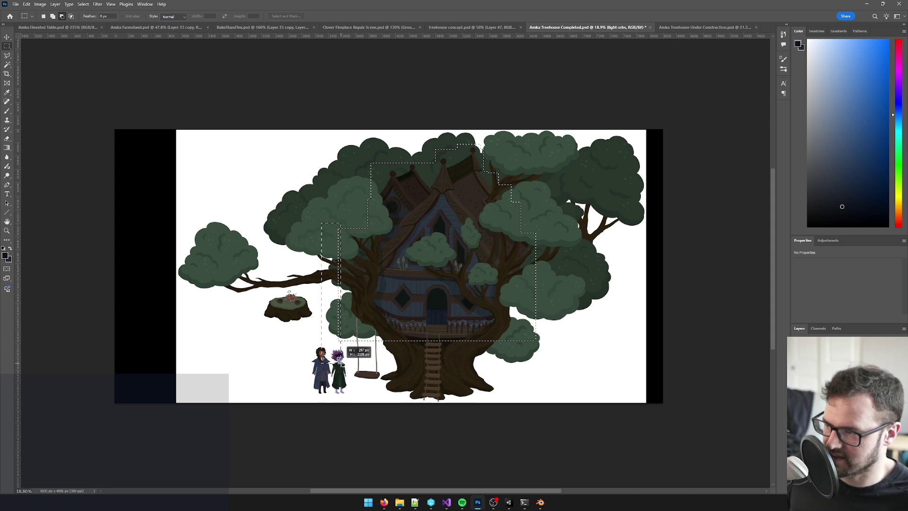
{"action": "scroll", "coordinate": [342, 364], "scroll_direction": "up", "scroll_amount": 3}
{"action": "left_click_drag", "start_coordinate": [339, 326], "coordinate": [368, 298]}
{"action": "left_click_drag", "start_coordinate": [315, 316], "coordinate": [375, 269]}
{"action": "mouse_move", "coordinate": [355, 324]}
{"action": "left_mouse_down"}
{"action": "mouse_move", "coordinate": [400, 295]}
{"action": "mouse_move", "coordinate": [399, 317]}
{"action": "mouse_move", "coordinate": [413, 309]}
{"action": "mouse_move", "coordinate": [354, 258]}
{"action": "left_mouse_up"}
{"action": "mouse_move", "coordinate": [369, 299]}
{"action": "left_mouse_down"}
{"action": "mouse_move", "coordinate": [381, 279]}
{"action": "mouse_move", "coordinate": [411, 279]}
{"action": "left_mouse_up"}
{"action": "left_click_drag", "start_coordinate": [397, 312], "coordinate": [428, 292]}
{"action": "left_click_drag", "start_coordinate": [399, 333], "coordinate": [425, 316]}
- Trim the selection's lower-right corner
{"action": "mouse_move", "coordinate": [704, 346]}
{"action": "left_mouse_down"}
{"action": "mouse_move", "coordinate": [601, 310]}
{"action": "mouse_move", "coordinate": [597, 287]}
{"action": "left_mouse_up"}
{"action": "left_click_drag", "start_coordinate": [630, 350], "coordinate": [586, 311]}
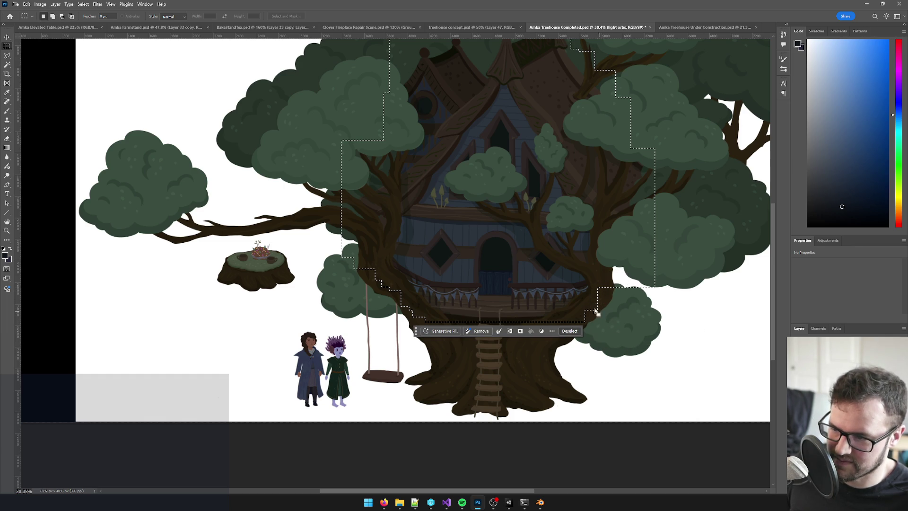
{"action": "right_click", "coordinate": [7, 48]}
- With the Polygonal Lasso, subtract an angled area along the porch edge
{"action": "left_click", "coordinate": [7, 55]}
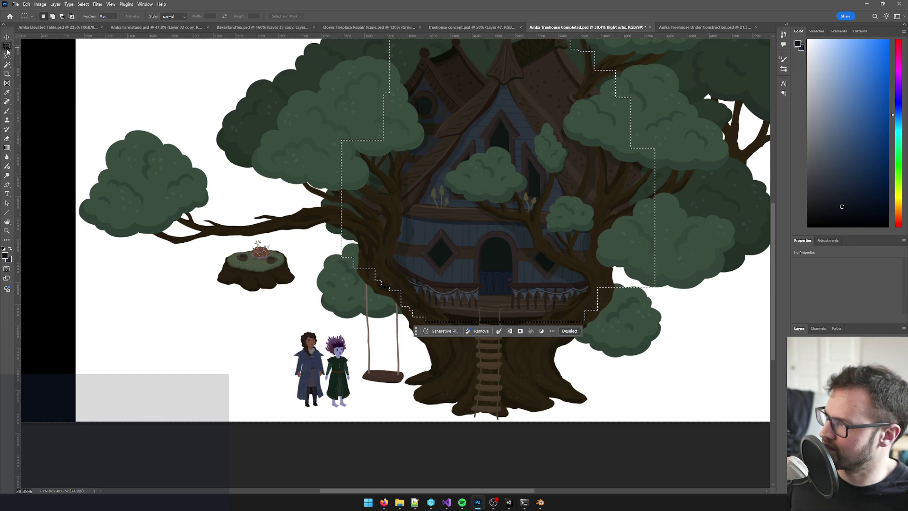
{"action": "right_click", "coordinate": [8, 58]}
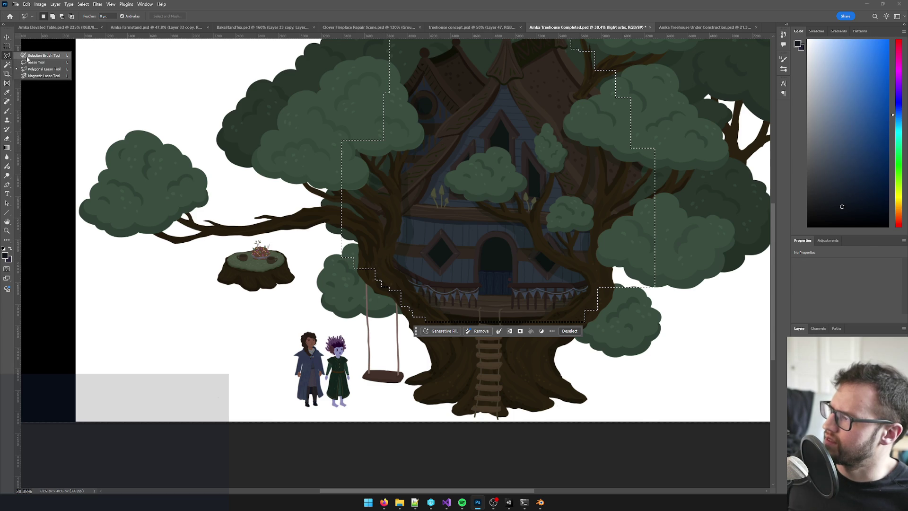
{"action": "left_click", "coordinate": [36, 71]}
{"action": "left_click", "coordinate": [337, 244], "text": "alt"}
{"action": "left_click", "coordinate": [342, 255]}
{"action": "left_click", "coordinate": [445, 325]}
{"action": "left_click", "coordinate": [433, 341]}
{"action": "left_click", "coordinate": [337, 245]}
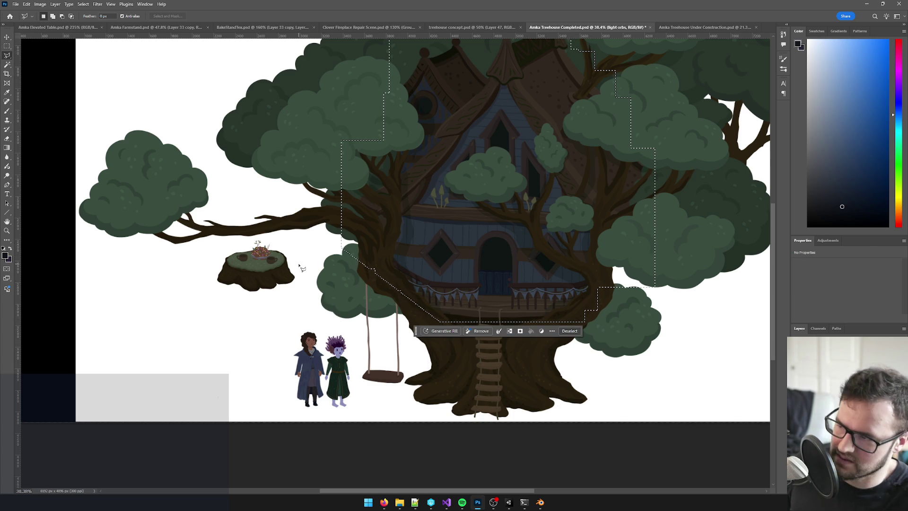
- Add an angled area on the cabin's left side to the selection
{"action": "scroll", "coordinate": [337, 245], "scroll_direction": "down", "scroll_amount": 1}
{"action": "left_click_drag", "start_coordinate": [373, 231], "coordinate": [267, 269]}
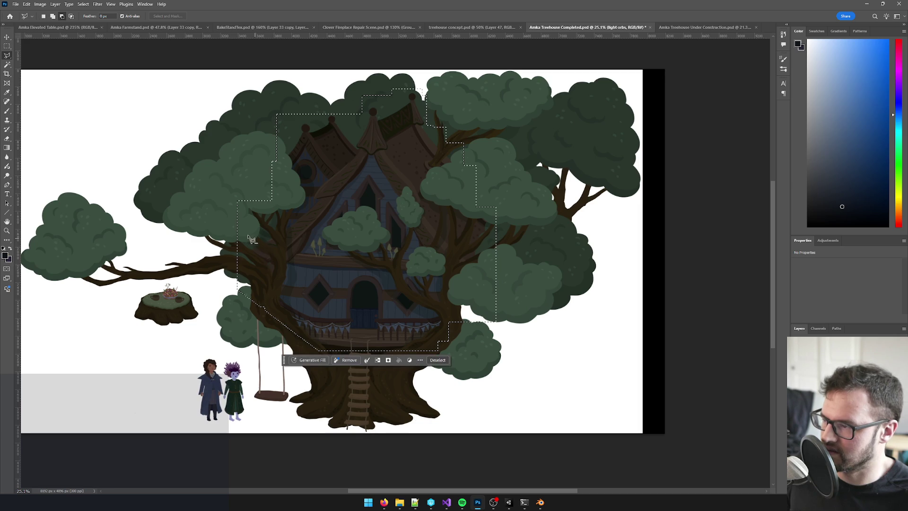
{"action": "left_click", "coordinate": [255, 174]}
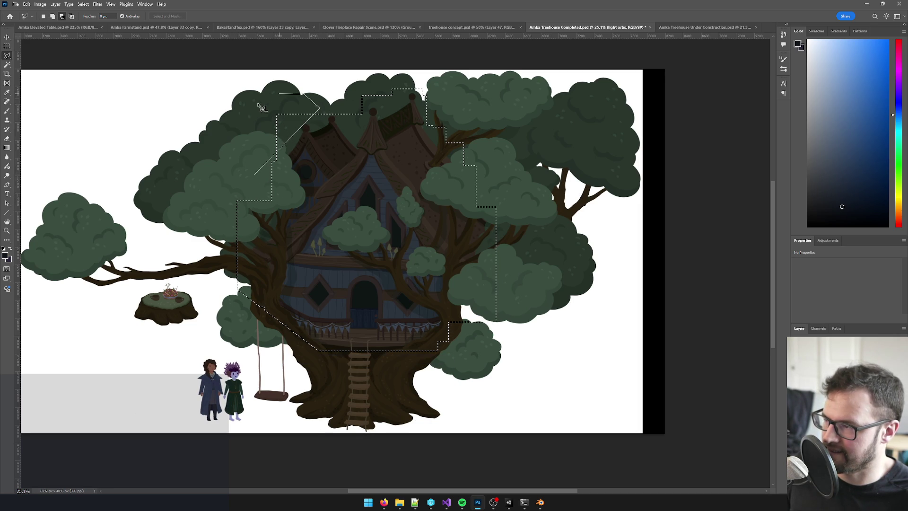
{"action": "double_click", "coordinate": [250, 122]}
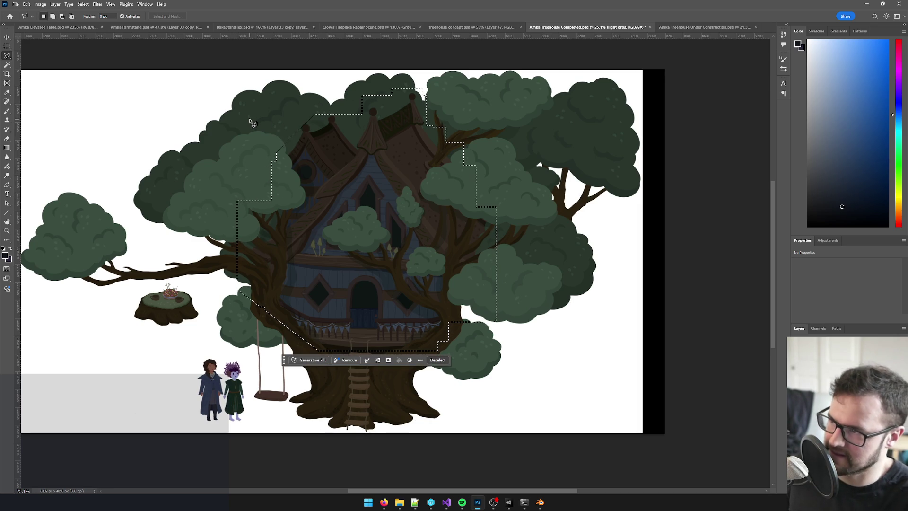
- Cut the upper roof area out with a traced polygon, then add a layer above Construction
{"action": "left_click", "coordinate": [357, 108]}
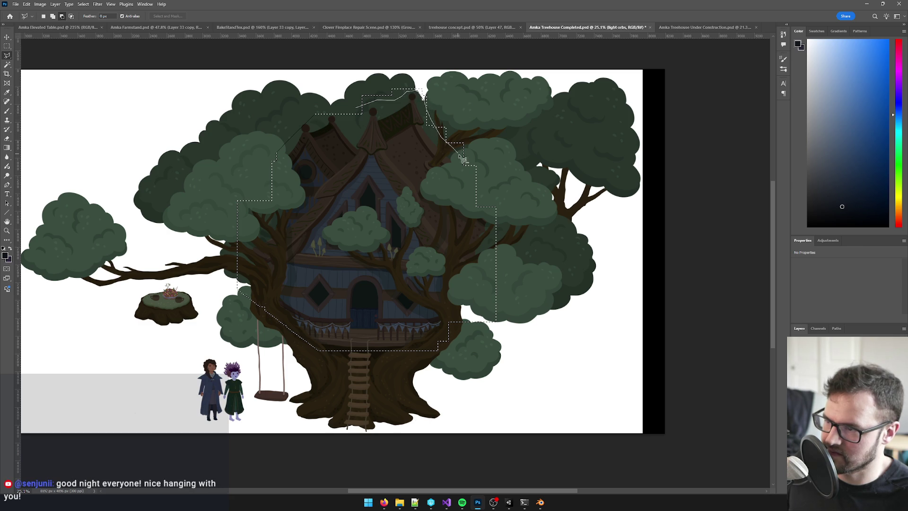
{"action": "left_click", "coordinate": [536, 185]}
{"action": "left_click", "coordinate": [520, 109]}
{"action": "left_click", "coordinate": [466, 74]}
{"action": "left_click", "coordinate": [407, 59]}
{"action": "left_click", "coordinate": [315, 74]}
{"action": "left_click", "coordinate": [308, 103]}
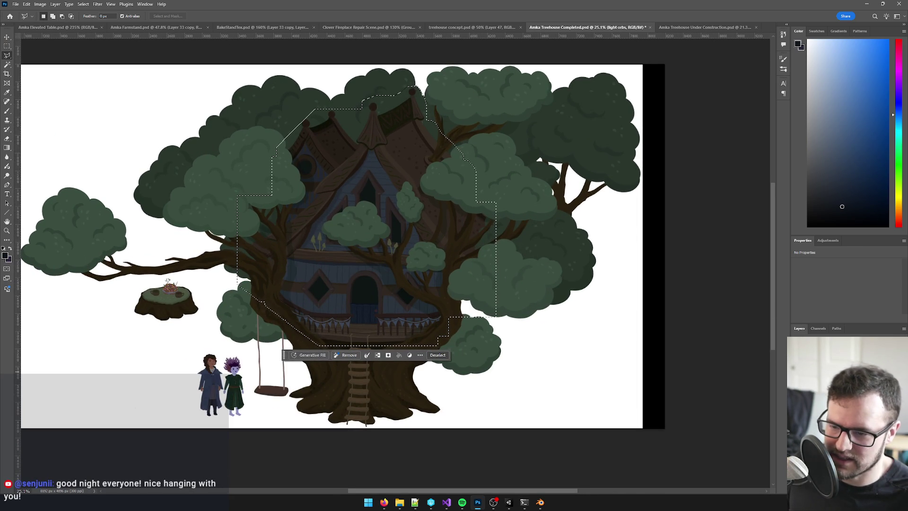
{"action": "left_click", "coordinate": [847, 374]}
{"action": "key", "text": "ctrl+j"}
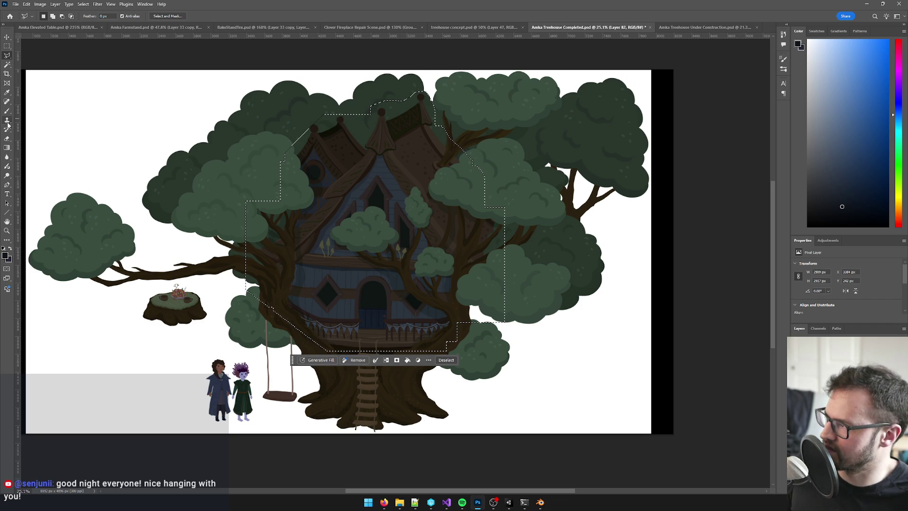
- Set the foreground colour to white after a test brush stroke over the cabin
{"action": "left_click", "coordinate": [7, 148]}
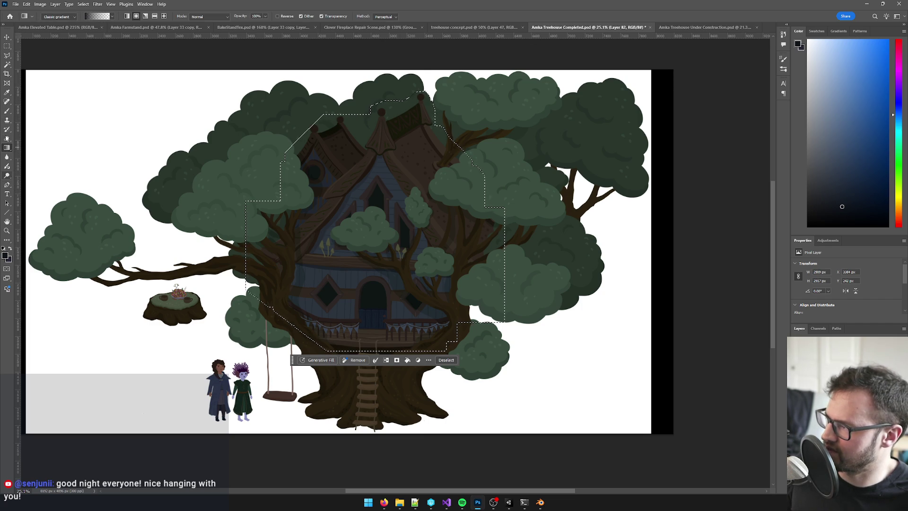
{"action": "left_click", "coordinate": [7, 111]}
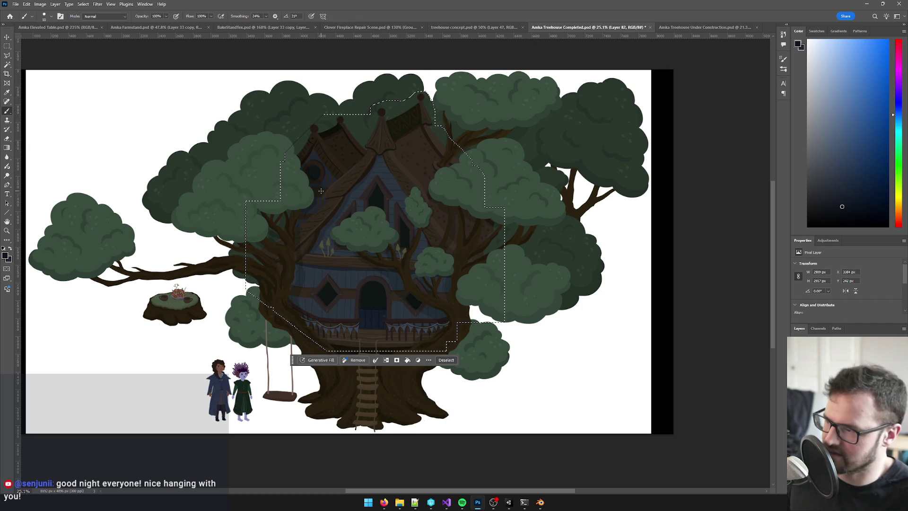
{"action": "scroll", "coordinate": [384, 238], "scroll_direction": "down", "scroll_amount": 2}
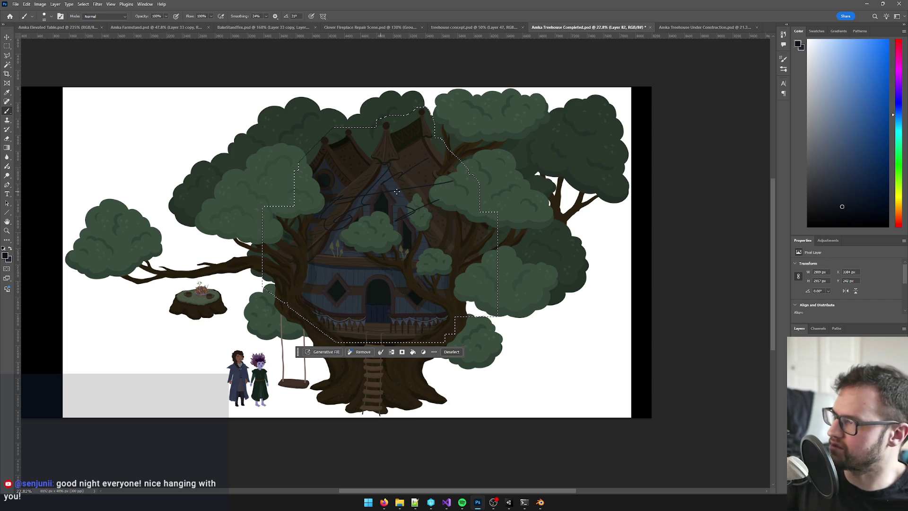
{"action": "scroll", "coordinate": [395, 208], "scroll_direction": "up", "scroll_amount": 1}
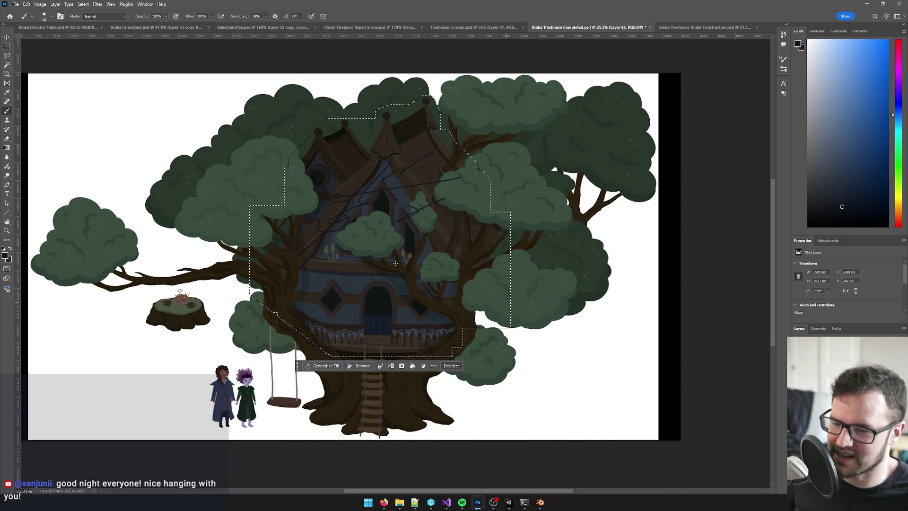
{"action": "left_click_drag", "start_coordinate": [357, 226], "coordinate": [374, 212]}
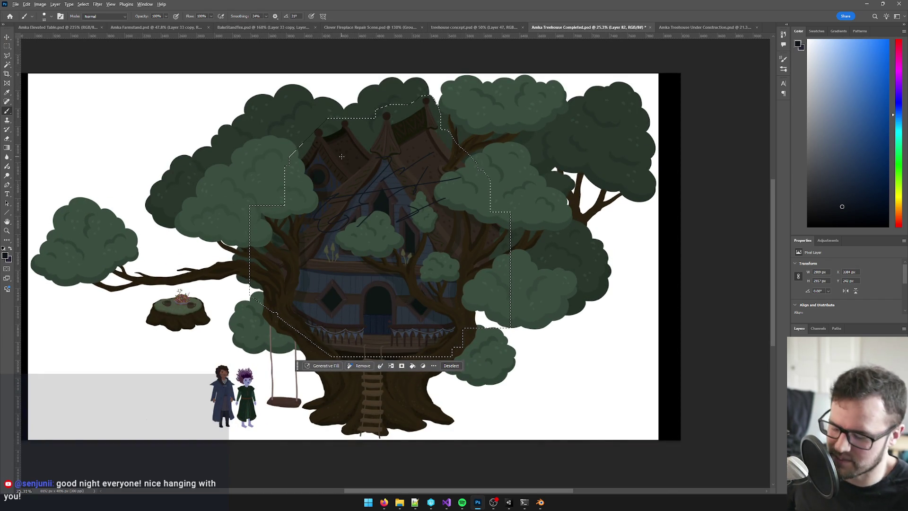
{"action": "left_click", "coordinate": [6, 256]}
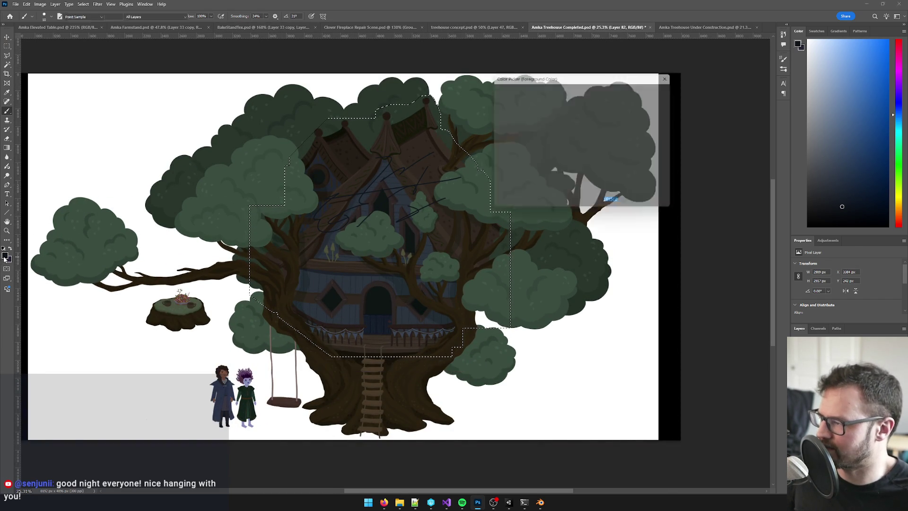
{"action": "left_click", "coordinate": [494, 93]}
{"action": "left_click", "coordinate": [661, 90]}
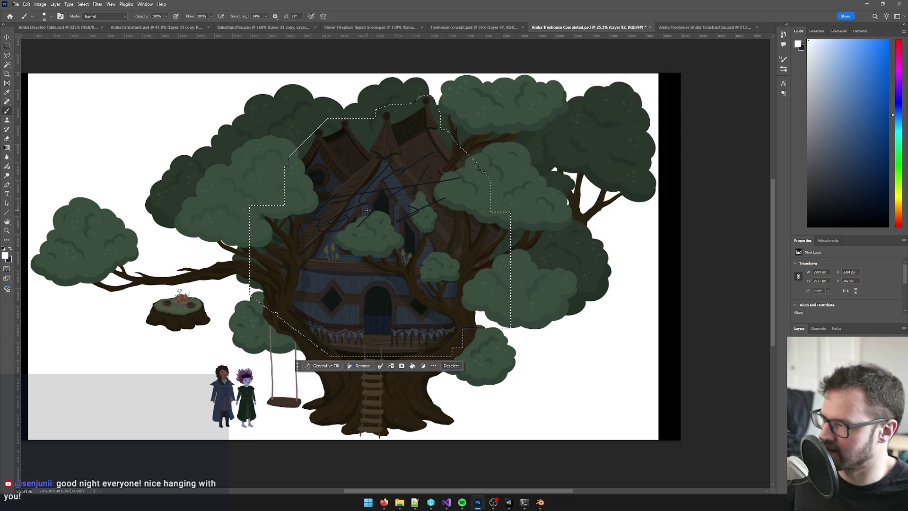
- Fill the cabin selection with white radial gradients, deselect, and switch to Unity
{"action": "left_click", "coordinate": [7, 148]}
{"action": "left_click_drag", "start_coordinate": [345, 267], "coordinate": [453, 235]}
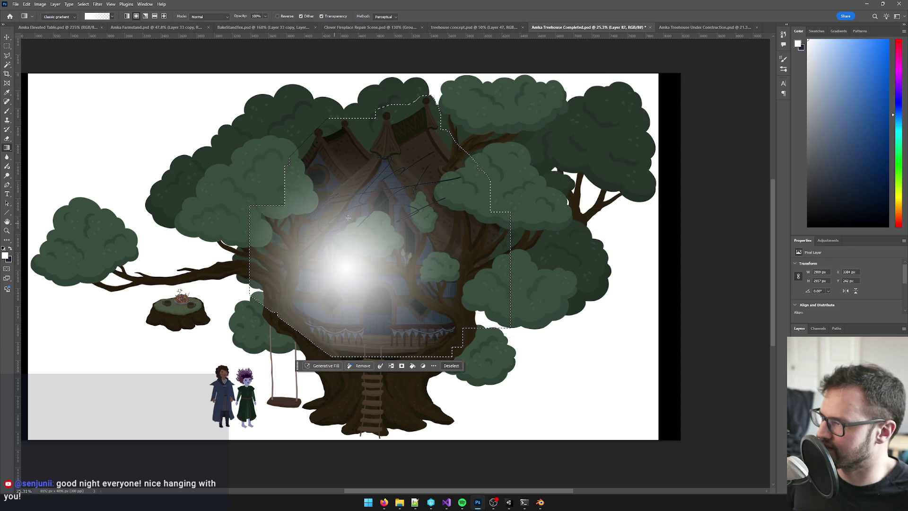
{"action": "left_click_drag", "start_coordinate": [379, 228], "coordinate": [440, 201]}
{"action": "left_click_drag", "start_coordinate": [384, 209], "coordinate": [445, 199]}
{"action": "mouse_move", "coordinate": [361, 255]}
{"action": "left_mouse_down"}
{"action": "mouse_move", "coordinate": [80, 358]}
{"action": "mouse_move", "coordinate": [112, 375]}
{"action": "left_mouse_up"}
{"action": "left_click_drag", "start_coordinate": [313, 253], "coordinate": [272, 310]}
{"action": "left_click_drag", "start_coordinate": [340, 240], "coordinate": [444, 257]}
{"action": "key", "text": "ctrl+d"}
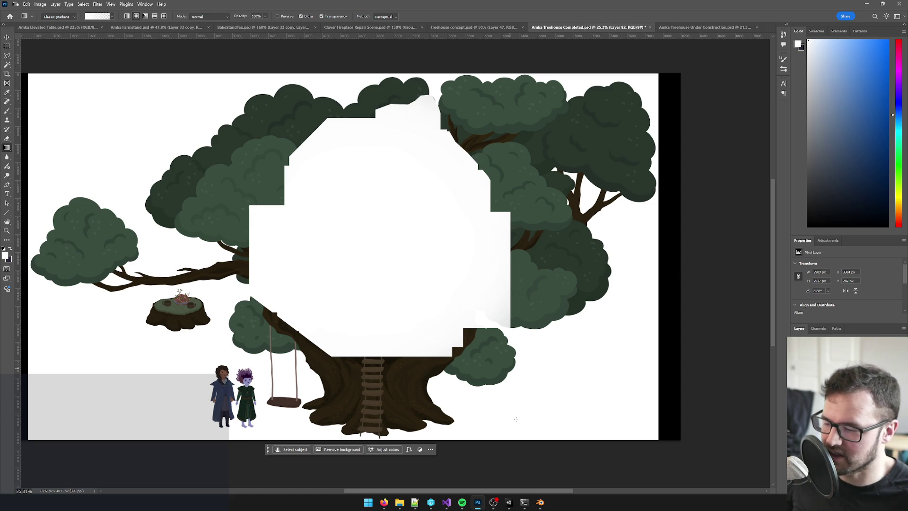
{"action": "left_click", "coordinate": [510, 506]}
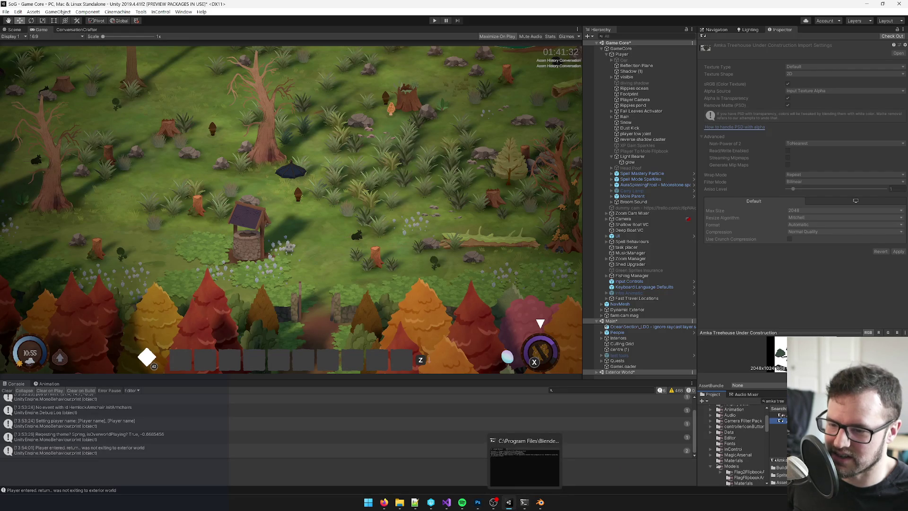
- Check out the treehouse texture in Unity, then save Amika Treehouse Completed.psd in Photoshop
{"action": "left_click", "coordinate": [891, 36]}
{"action": "key", "text": "alt+Tab"}
{"action": "key", "text": "ctrl+s"}
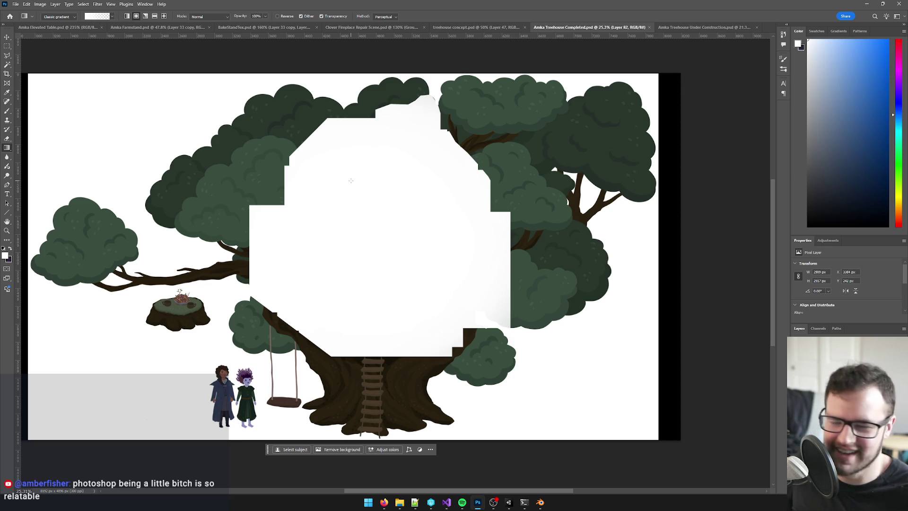
- Turn the white cabin patch flat mid-grey by lowering Levels output white to about 101
{"action": "scroll", "coordinate": [385, 243], "scroll_direction": "down", "scroll_amount": 2}
{"action": "scroll", "coordinate": [389, 237], "scroll_direction": "up", "scroll_amount": 3}
{"action": "key", "text": "b"}
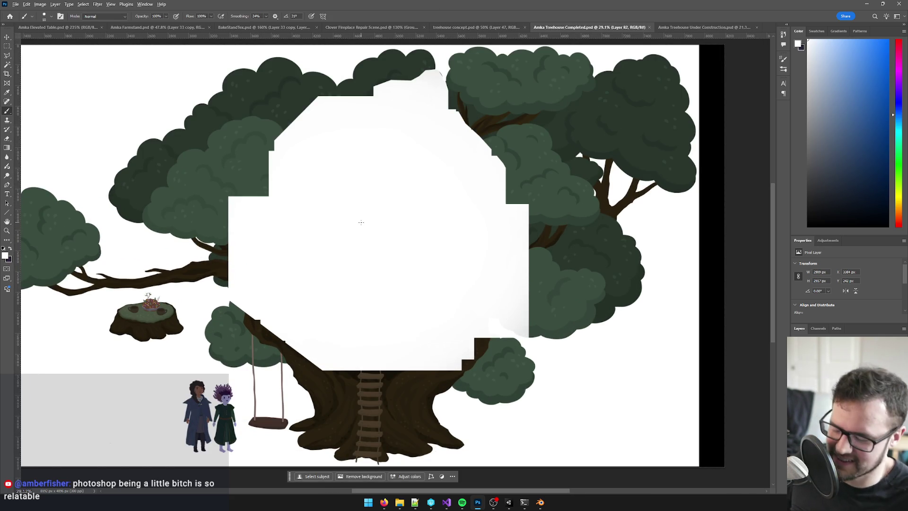
{"action": "scroll", "coordinate": [381, 251], "scroll_direction": "down", "scroll_amount": 2}
{"action": "scroll", "coordinate": [373, 248], "scroll_direction": "up", "scroll_amount": 3}
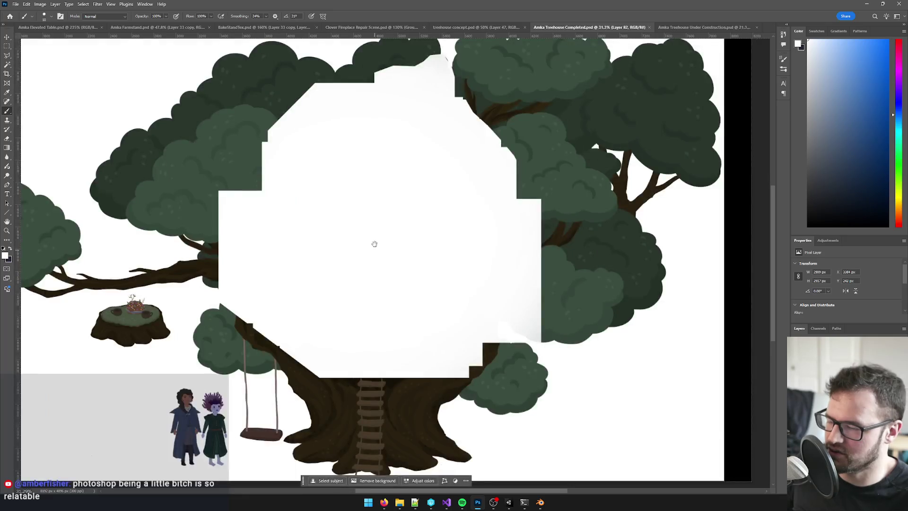
{"action": "key", "text": "ctrl+l"}
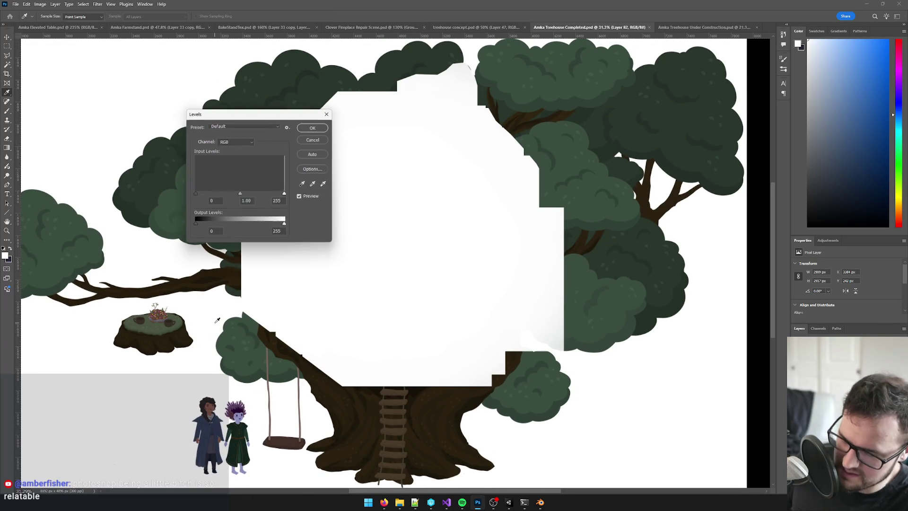
{"action": "left_click_drag", "start_coordinate": [283, 225], "coordinate": [249, 226]}
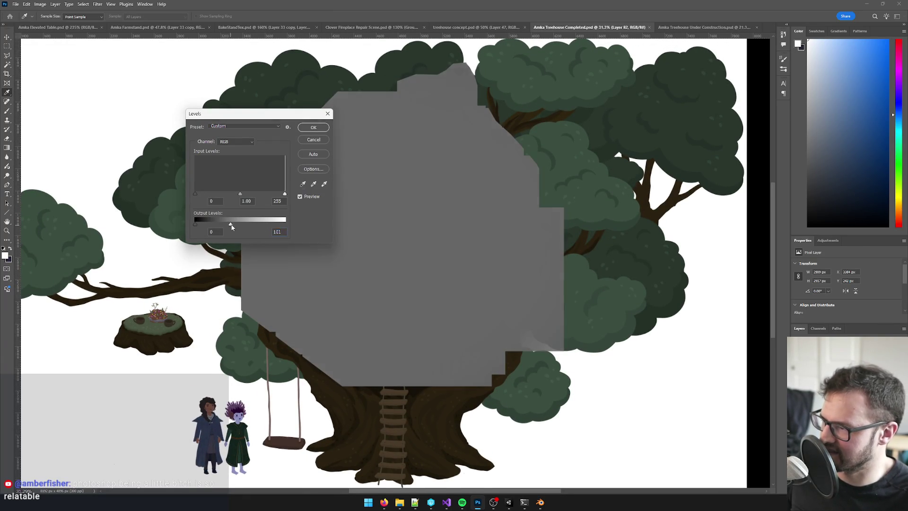
{"action": "left_click", "coordinate": [314, 127]}
- Select the grey patch's outline and switch to the Move tool
{"action": "key", "text": "b"}
{"action": "scroll", "coordinate": [319, 208], "scroll_direction": "down", "scroll_amount": 3}
{"action": "scroll", "coordinate": [335, 229], "scroll_direction": "up", "scroll_amount": 1}
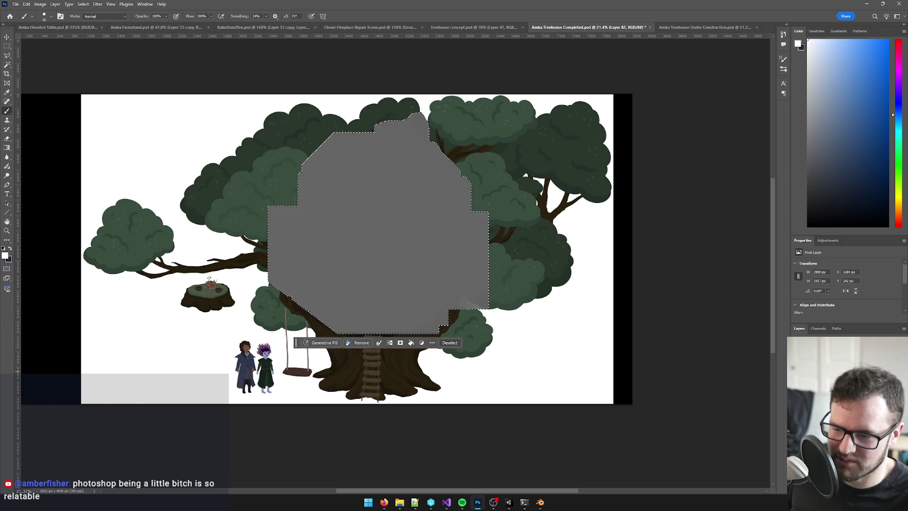
{"action": "key", "text": "q"}
{"action": "key", "text": "v"}
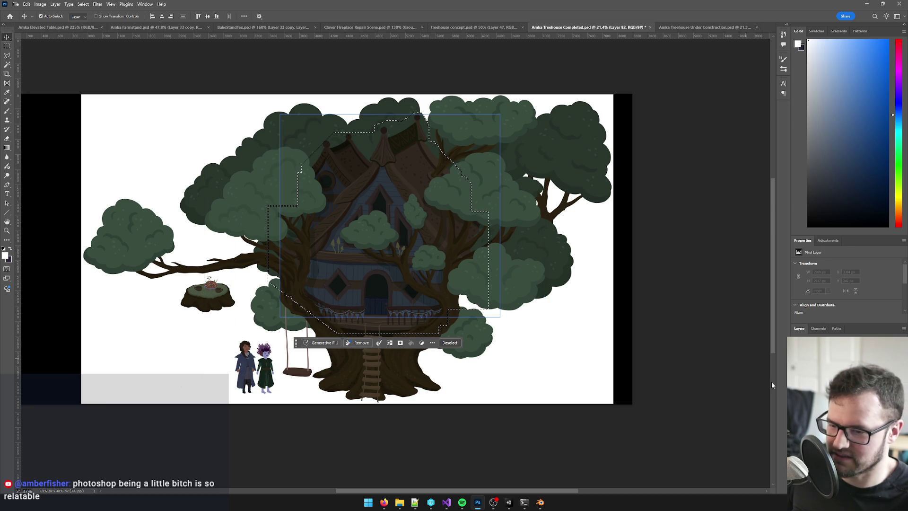
- Clear the selection and switch to the Amka Treehouse Under Construction document
{"action": "key", "text": "ctrl+d"}
{"action": "left_click", "coordinate": [904, 328]}
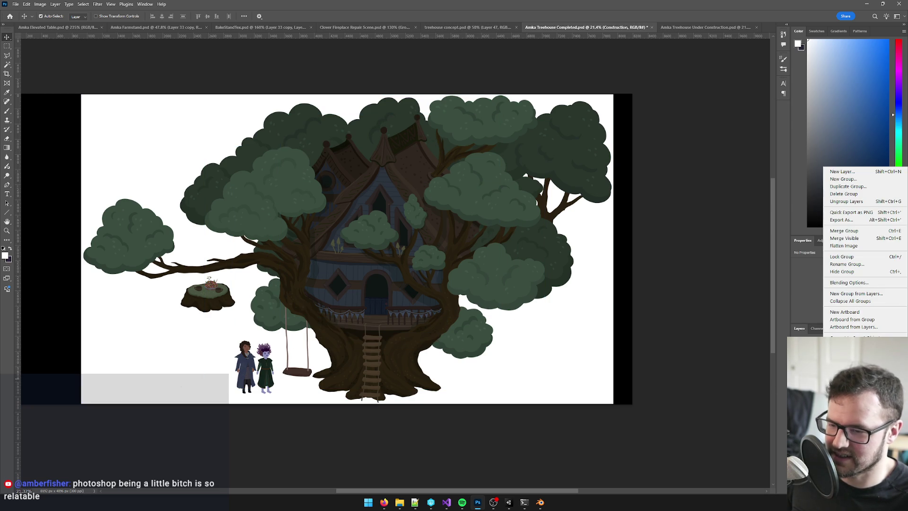
{"action": "key", "text": "Escape"}
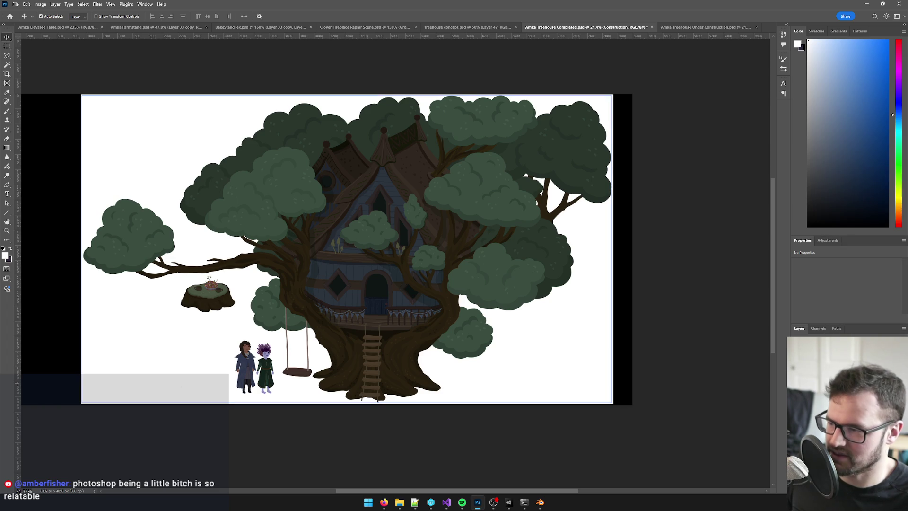
{"action": "left_click", "coordinate": [709, 27]}
{"action": "key", "text": "alt+Tab"}
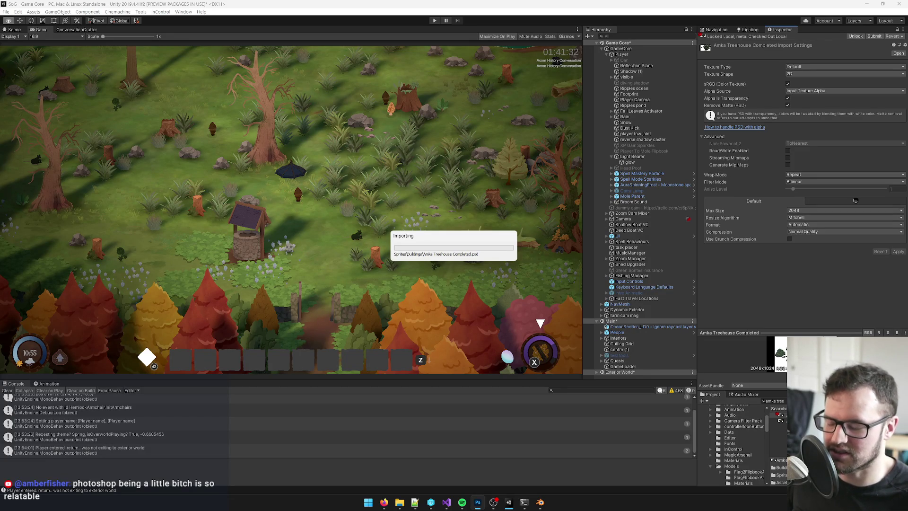
- Check out the Under Construction texture in Unity, reselect the Completed texture, and return to Photoshop
{"action": "left_click", "coordinate": [781, 420]}
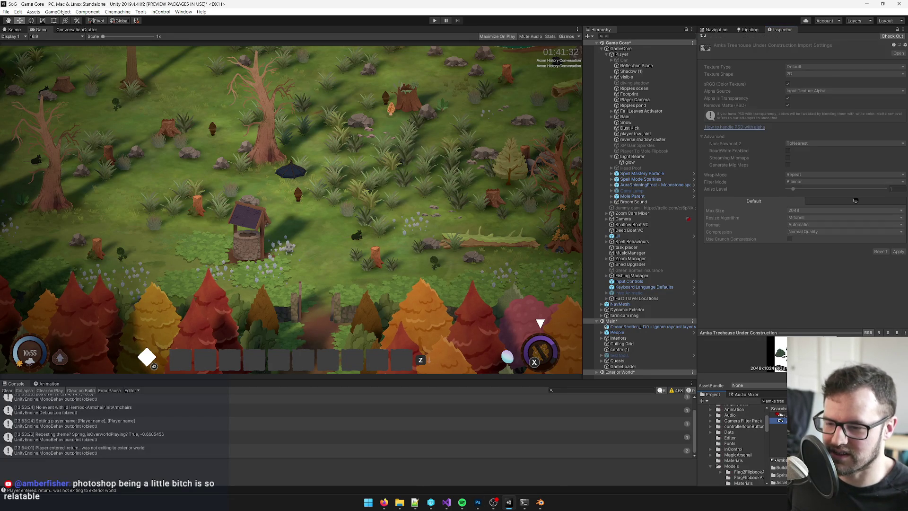
{"action": "left_click", "coordinate": [892, 37]}
{"action": "left_click", "coordinate": [779, 415]}
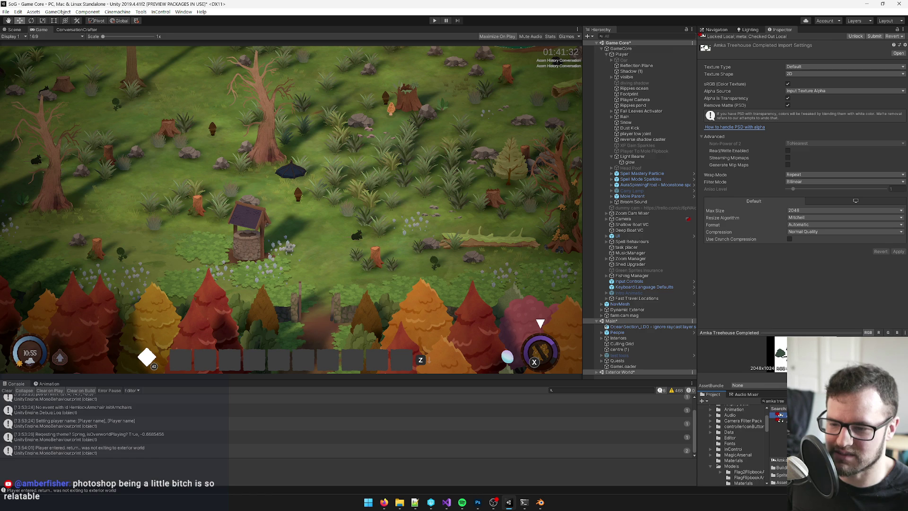
{"action": "key", "text": "alt+Tab"}
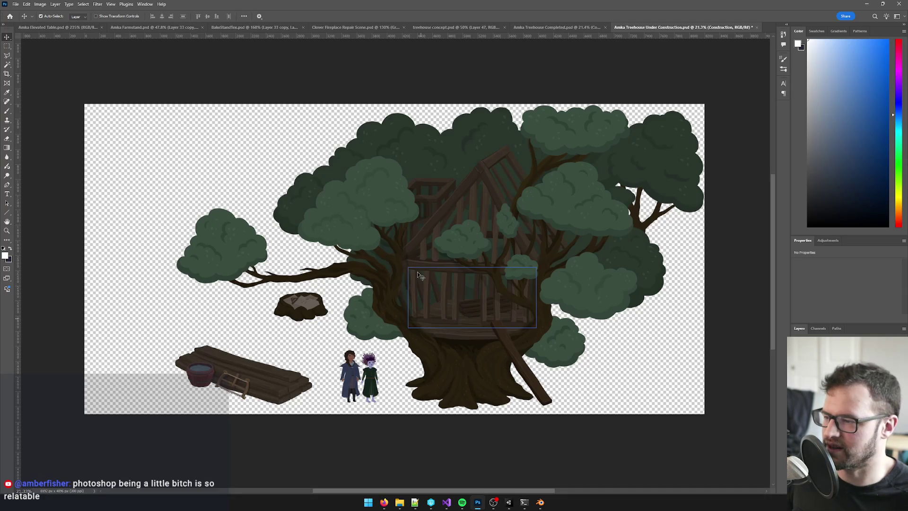
{"action": "left_click", "coordinate": [581, 29]}
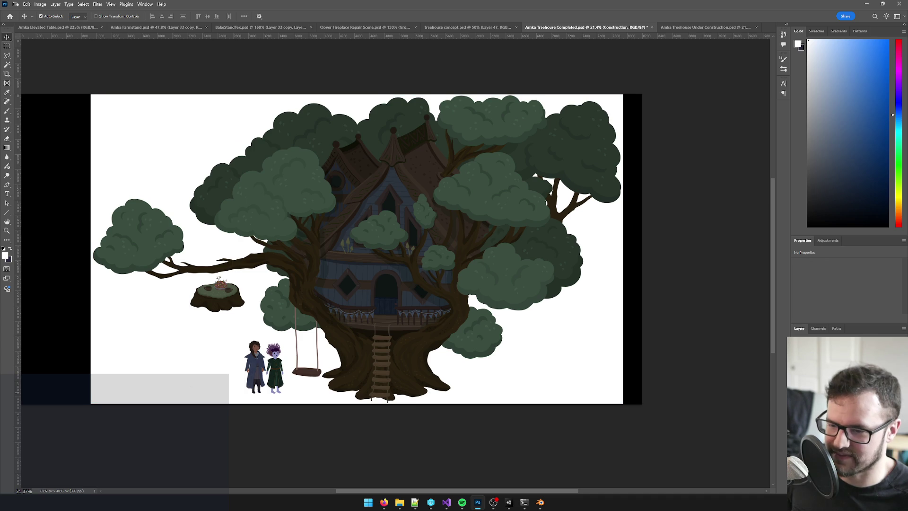
{"action": "key", "text": "alt+comma"}
{"action": "left_click", "coordinate": [800, 407], "text": "alt"}
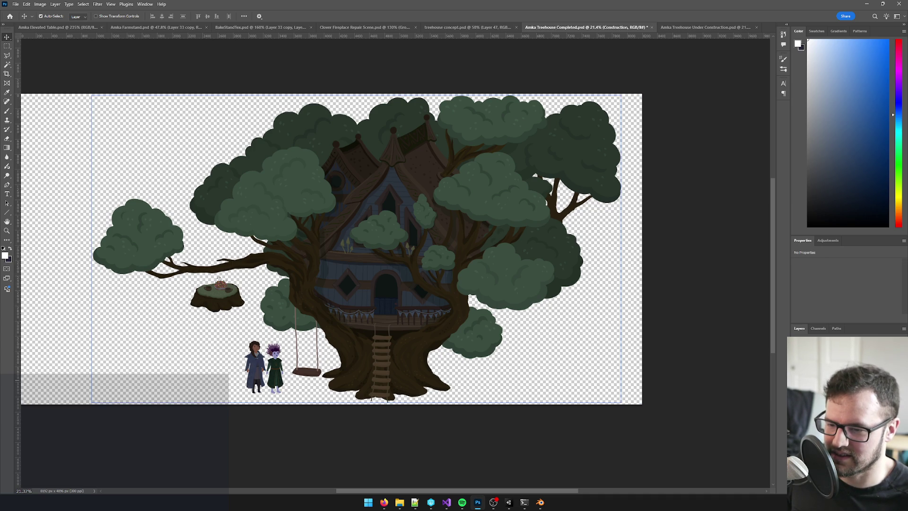
{"action": "key", "text": "ctrl+j"}
{"action": "right_click", "coordinate": [823, 171]}
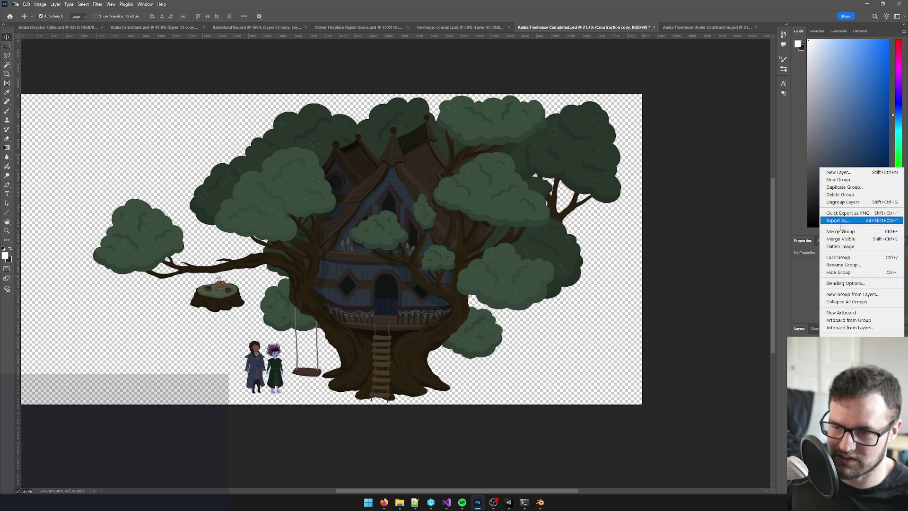
{"action": "left_click", "coordinate": [841, 232]}
{"action": "left_click", "coordinate": [832, 369]}
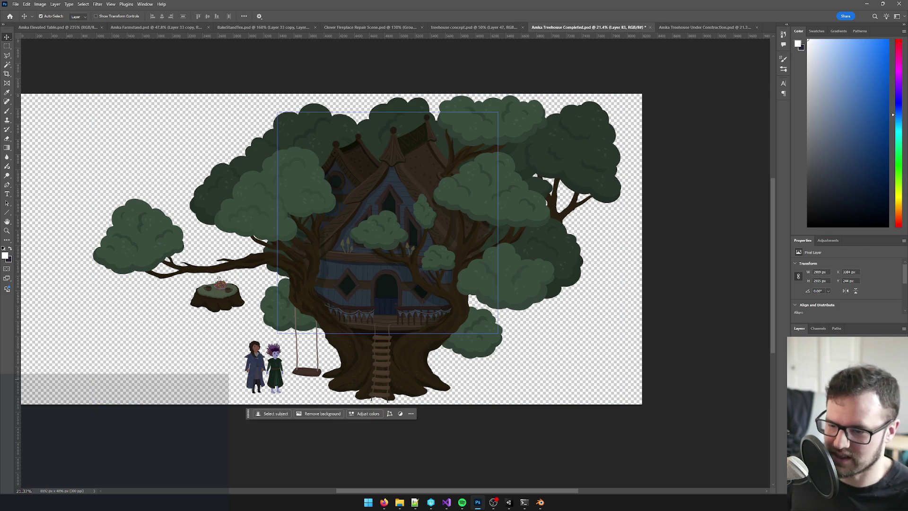
{"action": "left_click", "coordinate": [683, 28]}
{"action": "mouse_move", "coordinate": [683, 28]}
{"action": "left_mouse_down"}
{"action": "mouse_move", "coordinate": [504, 289]}
{"action": "mouse_move", "coordinate": [497, 256]}
{"action": "mouse_move", "coordinate": [426, 255]}
{"action": "mouse_move", "coordinate": [487, 271]}
{"action": "mouse_move", "coordinate": [492, 257]}
{"action": "mouse_move", "coordinate": [490, 275]}
{"action": "mouse_move", "coordinate": [478, 260]}
{"action": "mouse_move", "coordinate": [509, 262]}
{"action": "mouse_move", "coordinate": [492, 259]}
{"action": "mouse_move", "coordinate": [514, 295]}
{"action": "mouse_move", "coordinate": [482, 277]}
{"action": "mouse_move", "coordinate": [493, 272]}
{"action": "mouse_move", "coordinate": [284, 324]}
{"action": "mouse_move", "coordinate": [241, 348]}
{"action": "mouse_move", "coordinate": [239, 231]}
{"action": "mouse_move", "coordinate": [223, 338]}
{"action": "mouse_move", "coordinate": [204, 352]}
{"action": "mouse_move", "coordinate": [223, 345]}
{"action": "left_mouse_up"}
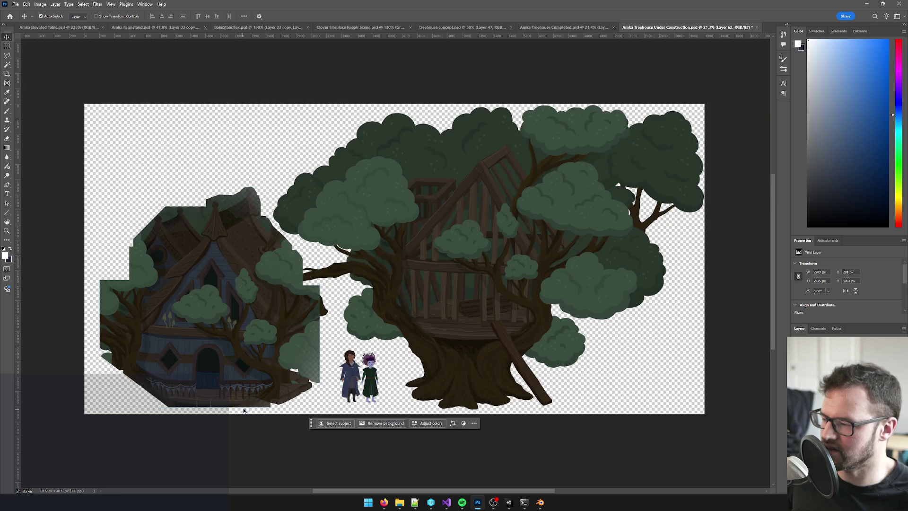
{"action": "scroll", "coordinate": [244, 412], "scroll_direction": "up", "scroll_amount": 2}
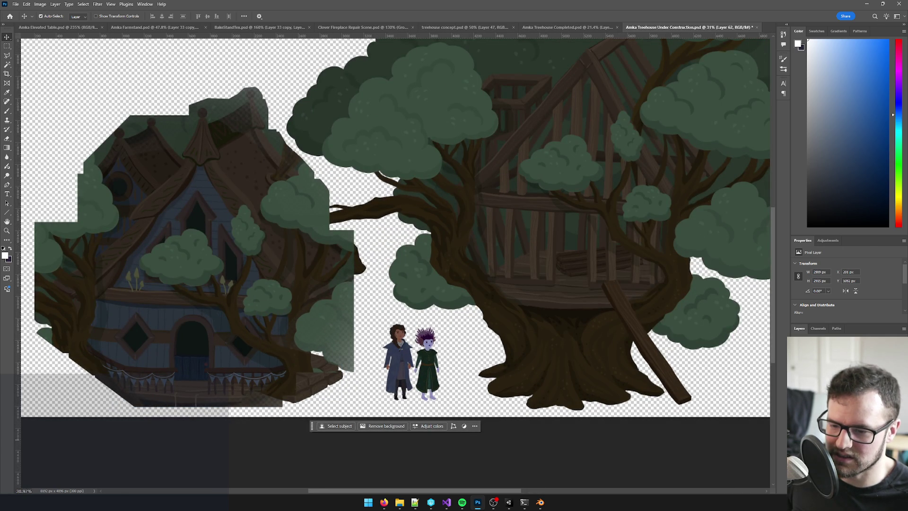
{"action": "key", "text": "ctrl+x"}
{"action": "left_click", "coordinate": [567, 27]}
{"action": "key", "text": "ctrl+v"}
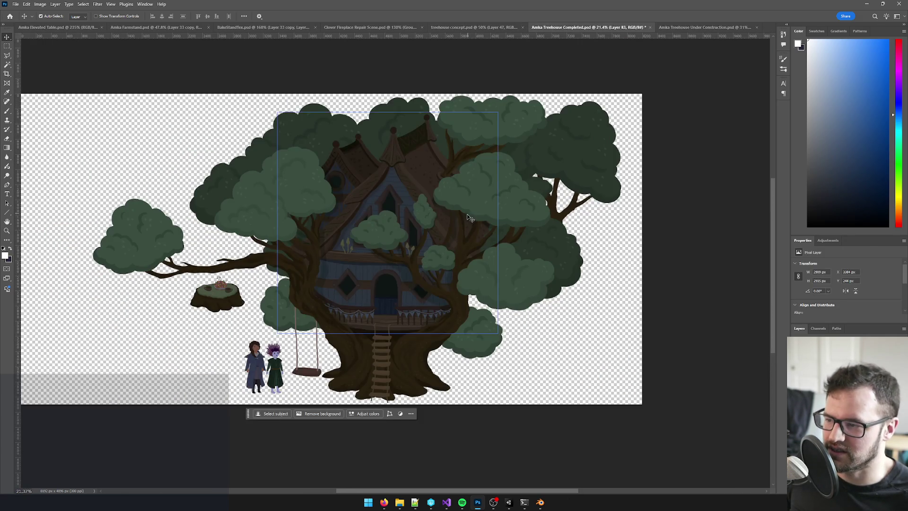
- Copy the house layer's pixels and drag the copy into the Under Construction document
{"action": "scroll", "coordinate": [470, 217], "scroll_direction": "down", "scroll_amount": 1}
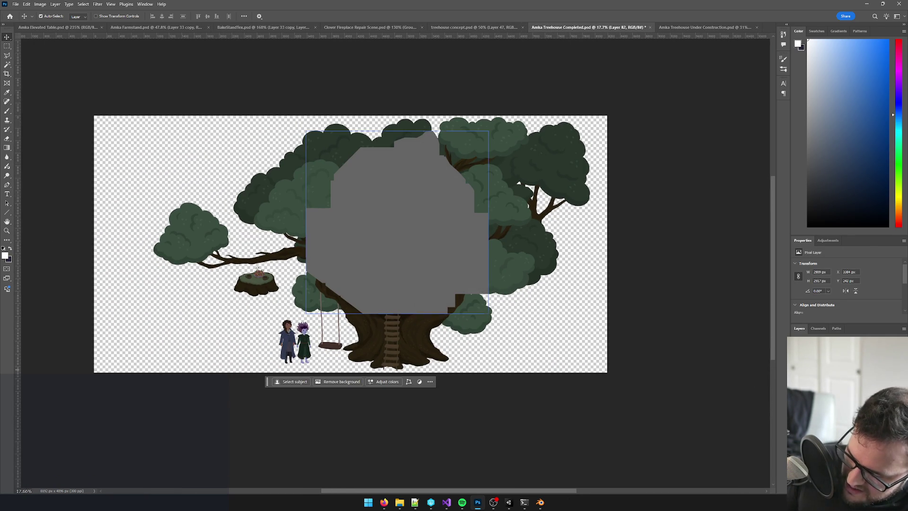
{"action": "left_click", "coordinate": [807, 350], "text": "ctrl"}
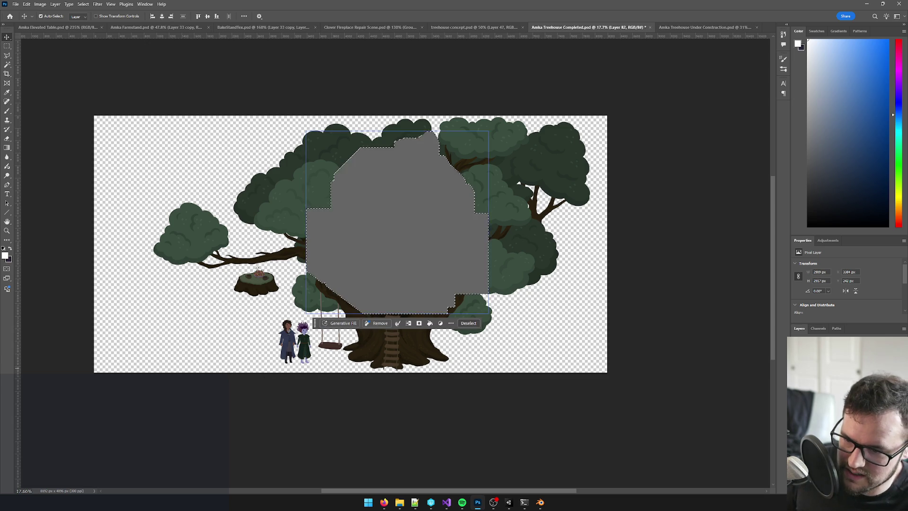
{"action": "key", "text": "ctrl+v"}
{"action": "key", "text": "alt+bracketleft"}
{"action": "mouse_move", "coordinate": [806, 351]}
{"action": "left_mouse_down"}
{"action": "mouse_move", "coordinate": [739, 289]}
{"action": "mouse_move", "coordinate": [662, 19]}
{"action": "mouse_move", "coordinate": [710, 10]}
{"action": "mouse_move", "coordinate": [510, 293]}
{"action": "mouse_move", "coordinate": [426, 290]}
{"action": "mouse_move", "coordinate": [311, 326]}
{"action": "left_mouse_up"}
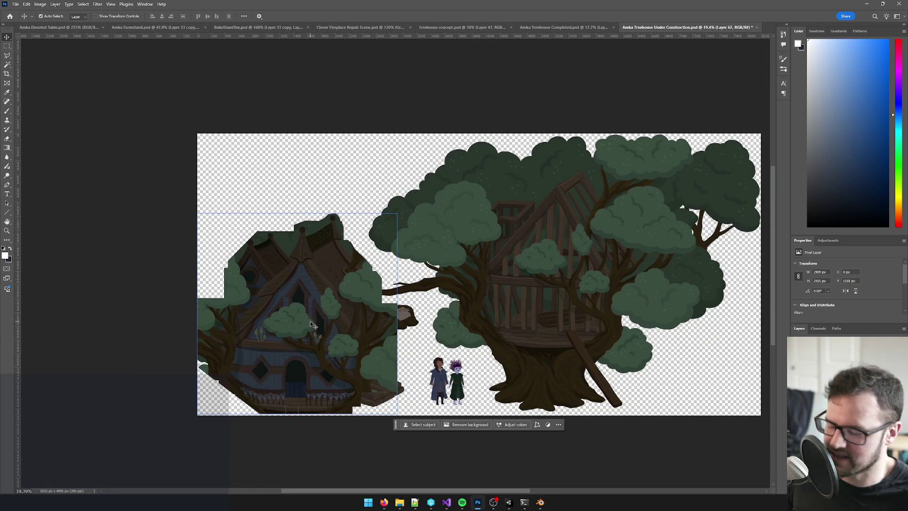
- Nudge the placed house slightly downward
{"action": "key", "text": "Down"}
{"action": "key", "text": "Down"}
{"action": "key", "text": "Down"}
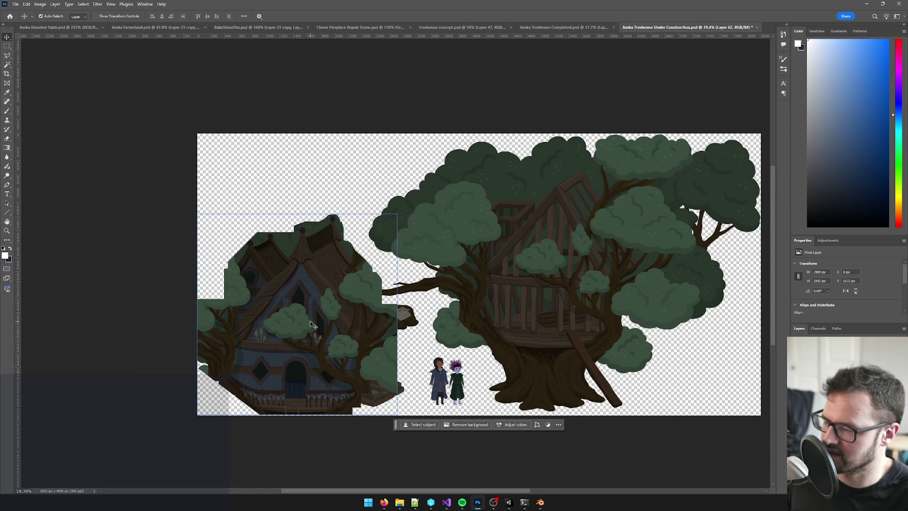
{"action": "scroll", "coordinate": [313, 323], "scroll_direction": "up", "scroll_amount": 1}
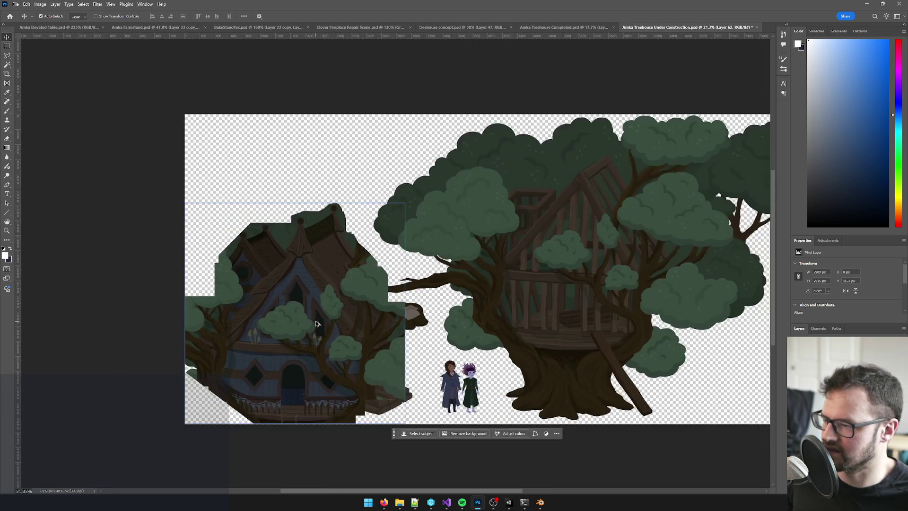
{"action": "scroll", "coordinate": [362, 323], "scroll_direction": "down", "scroll_amount": 1}
{"action": "scroll", "coordinate": [381, 327], "scroll_direction": "up", "scroll_amount": 1}
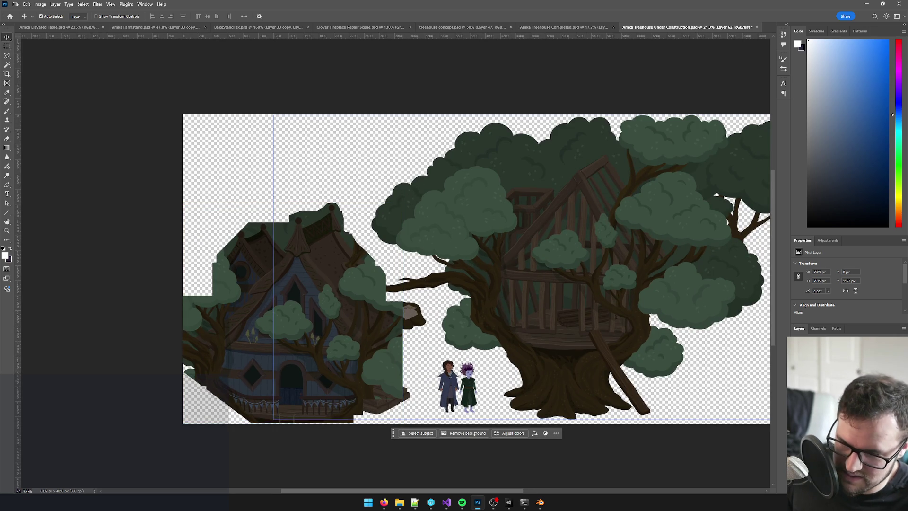
- Hide the completed house layer and select the lumber pile beneath it
{"action": "left_click", "coordinate": [763, 371]}
{"action": "key", "text": "ctrl+comma"}
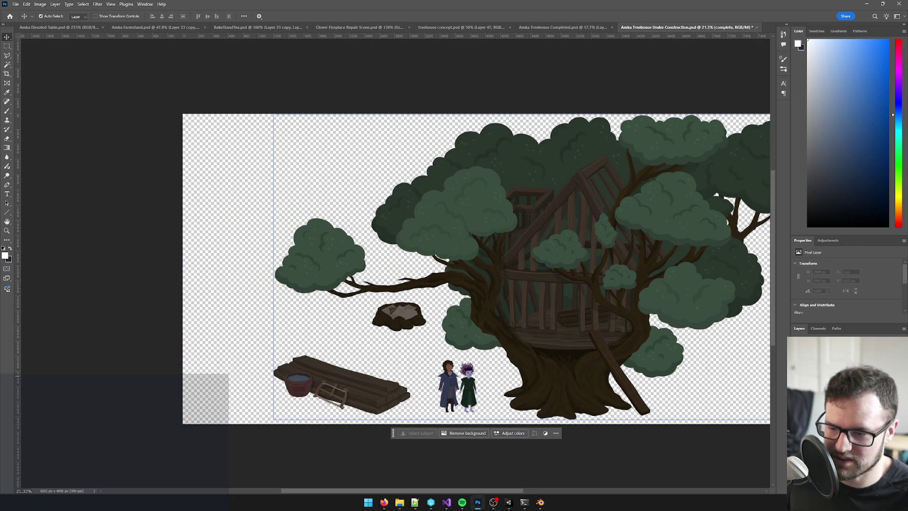
{"action": "scroll", "coordinate": [566, 372], "scroll_direction": "down", "scroll_amount": 2}
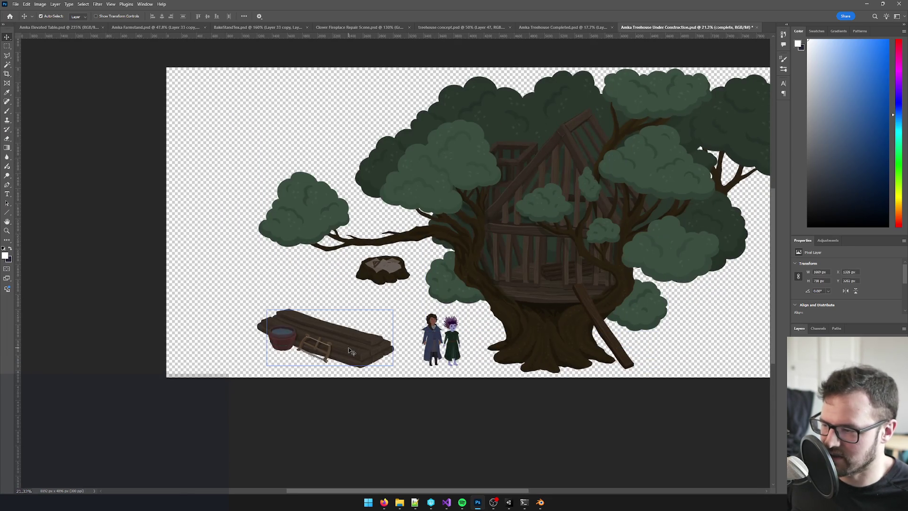
{"action": "left_click", "coordinate": [352, 352]}
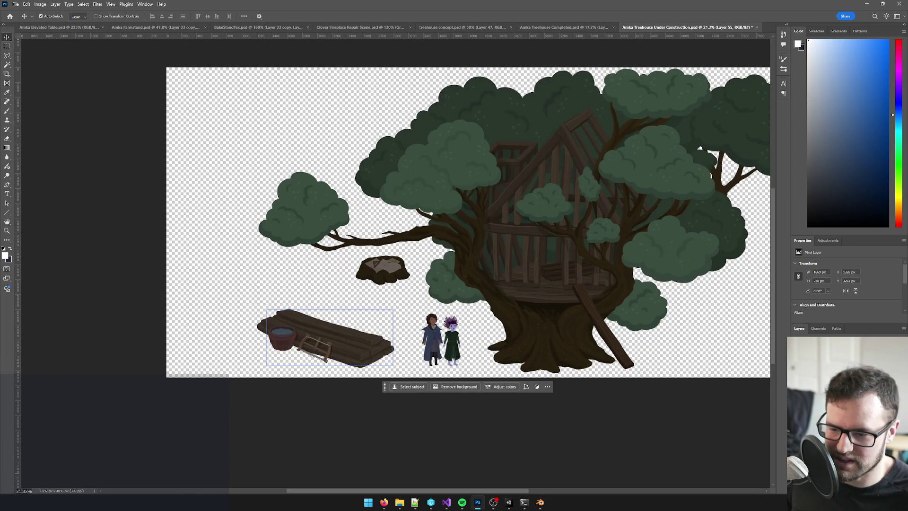
- Select the whole Lumber Pile group and turn off Auto-Select for the Move tool
{"action": "key", "text": "Return"}
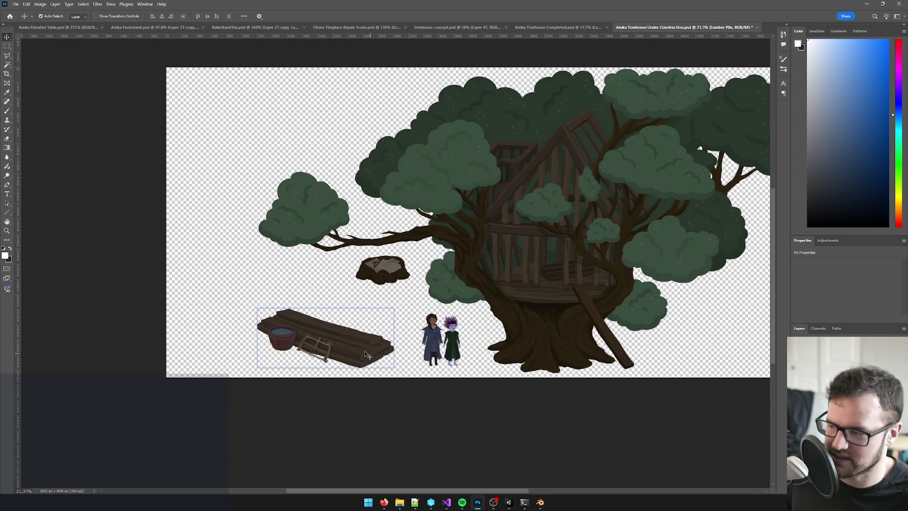
{"action": "left_click", "coordinate": [371, 356]}
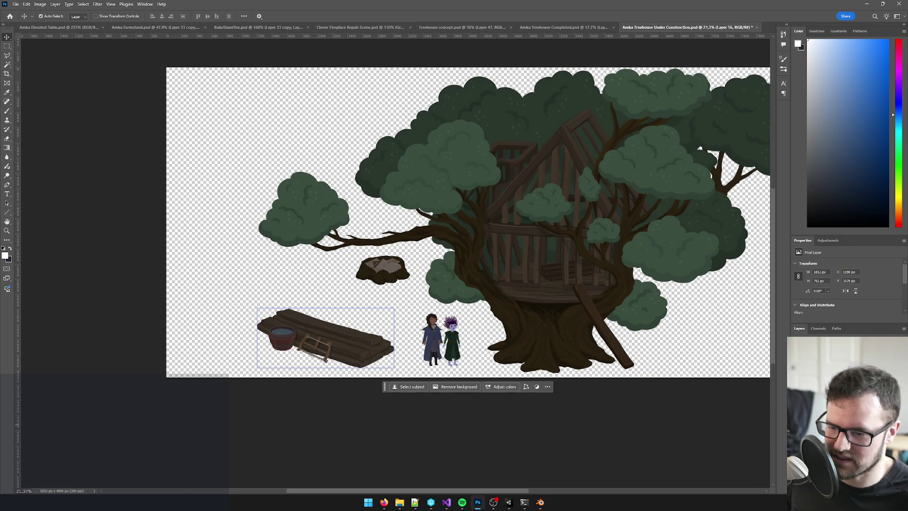
{"action": "key", "text": "Return"}
{"action": "left_click", "coordinate": [41, 17]}
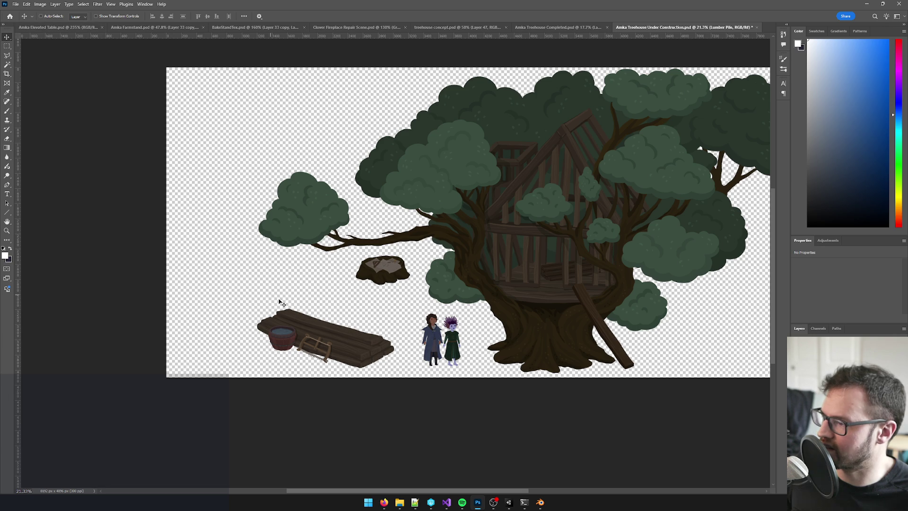
- Drag the lumber pile to the canvas's top-left corner and nudge it into place
{"action": "left_click_drag", "start_coordinate": [425, 287], "coordinate": [279, 280]}
{"action": "mouse_move", "coordinate": [183, 339]}
{"action": "left_mouse_down"}
{"action": "mouse_move", "coordinate": [108, 340]}
{"action": "mouse_move", "coordinate": [519, 327]}
{"action": "mouse_move", "coordinate": [509, 350]}
{"action": "left_mouse_up"}
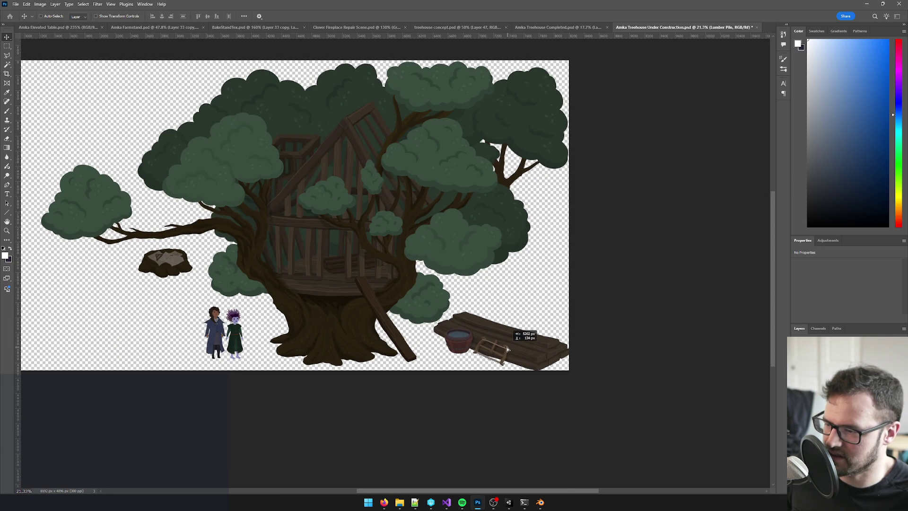
{"action": "key", "text": "shift+Left"}
{"action": "key", "text": "shift+Left"}
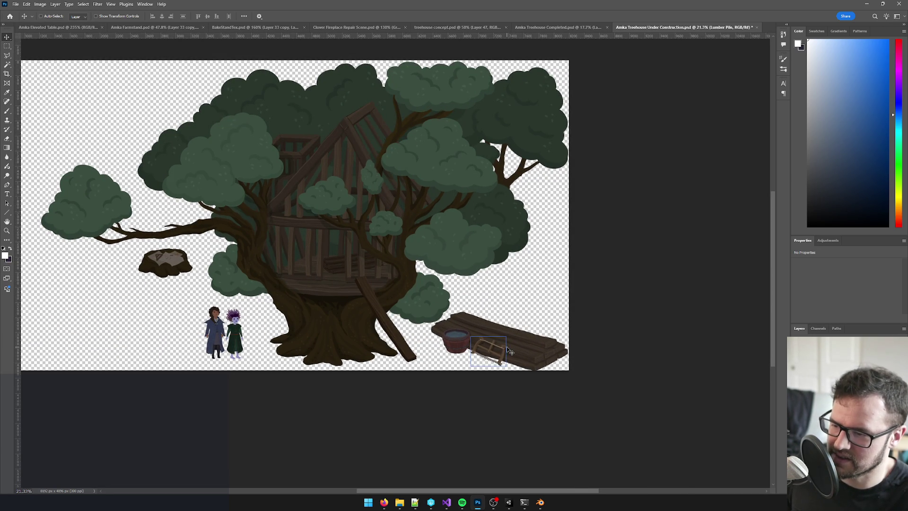
{"action": "key", "text": "shift+Up"}
{"action": "key", "text": "shift+Down"}
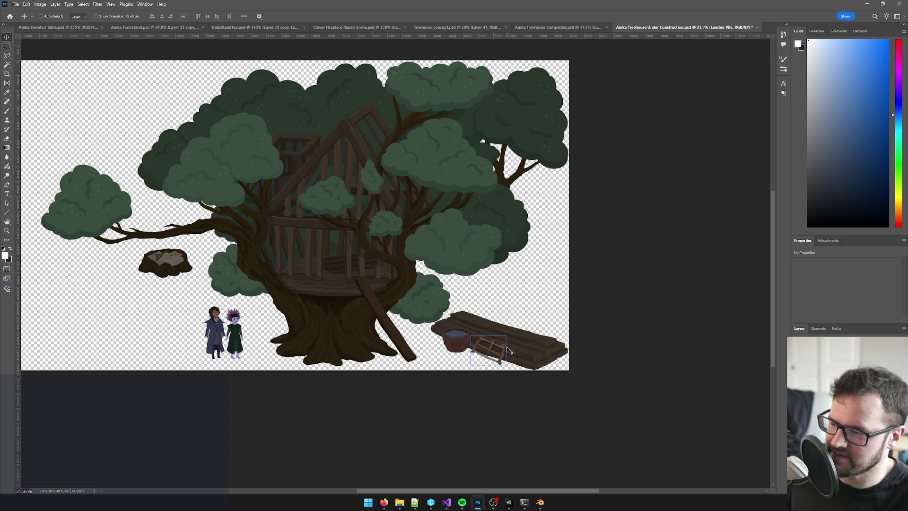
{"action": "scroll", "coordinate": [510, 351], "scroll_direction": "up", "scroll_amount": 4}
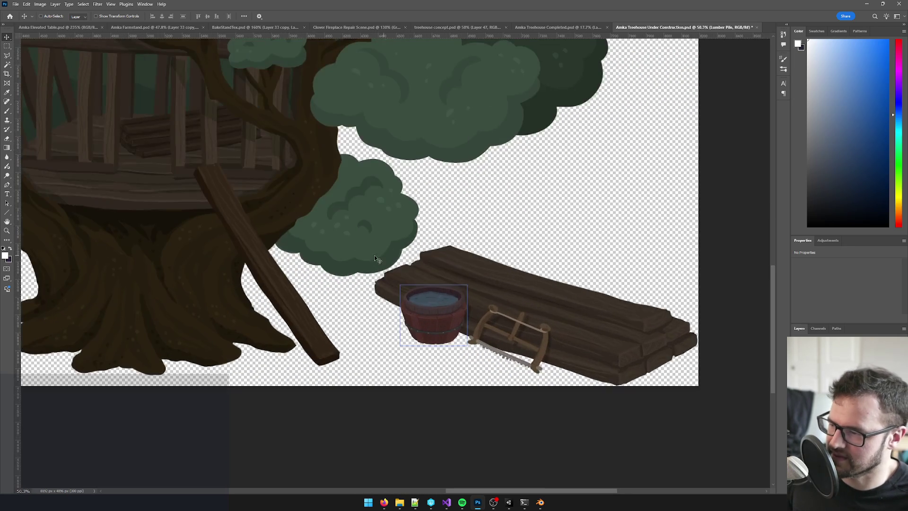
{"action": "scroll", "coordinate": [464, 282], "scroll_direction": "down", "scroll_amount": 4}
{"action": "scroll", "coordinate": [464, 283], "scroll_direction": "down", "scroll_amount": 2}
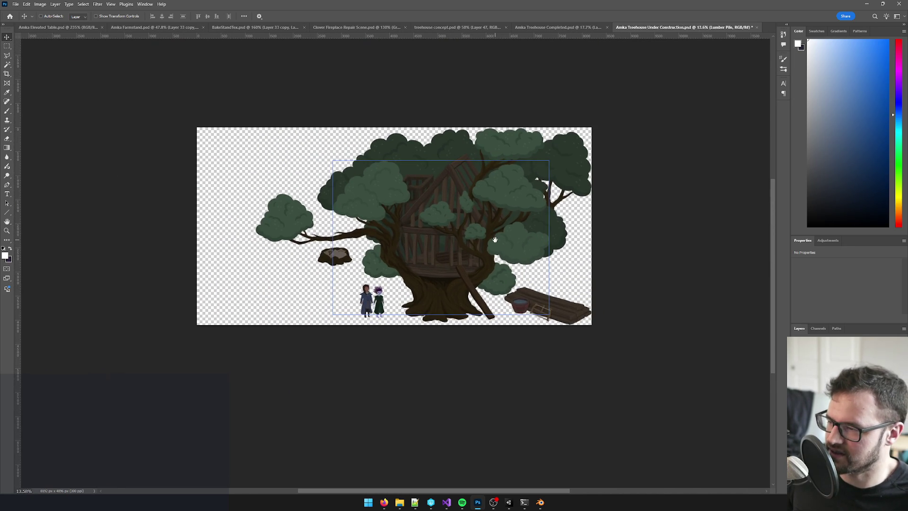
{"action": "mouse_move", "coordinate": [542, 305]}
{"action": "left_mouse_down"}
{"action": "mouse_move", "coordinate": [323, 163]}
{"action": "mouse_move", "coordinate": [288, 152]}
{"action": "mouse_move", "coordinate": [309, 149]}
{"action": "left_mouse_up"}
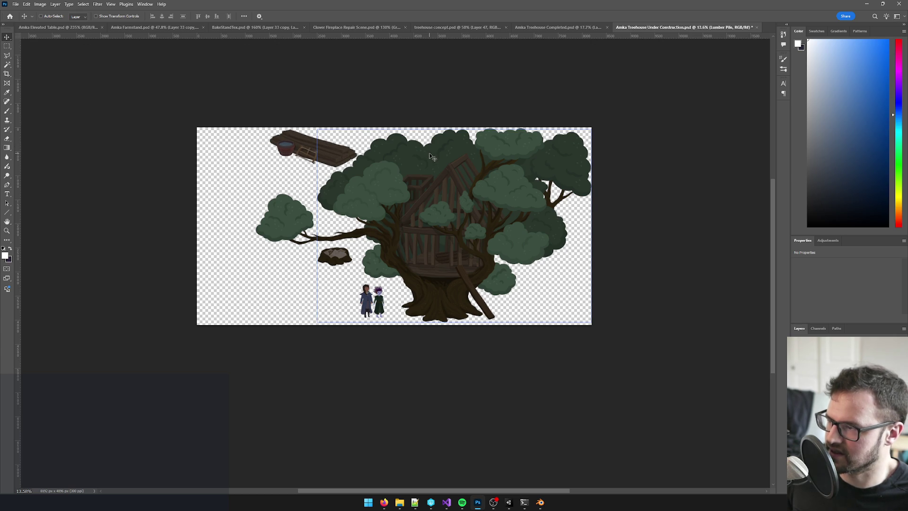
{"action": "key", "text": "shift+Up"}
{"action": "key", "text": "shift+Up"}
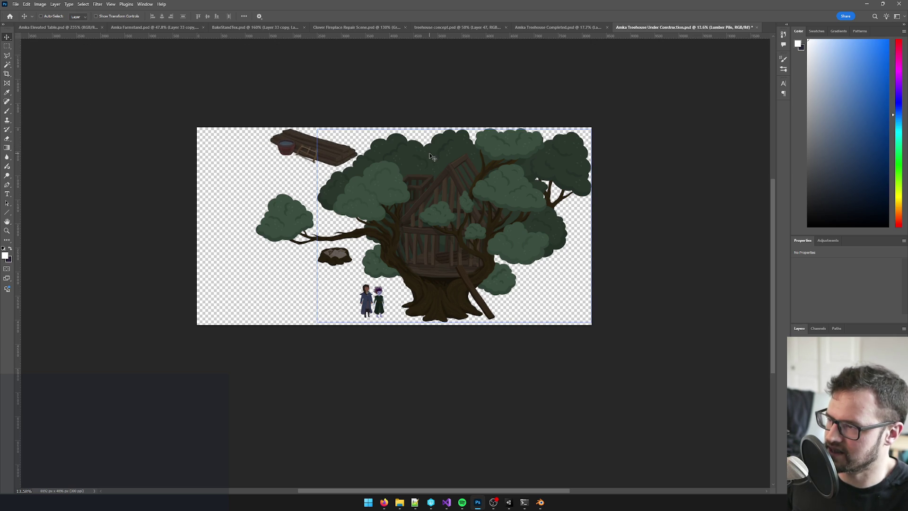
{"action": "scroll", "coordinate": [410, 208], "scroll_direction": "up", "scroll_amount": 3}
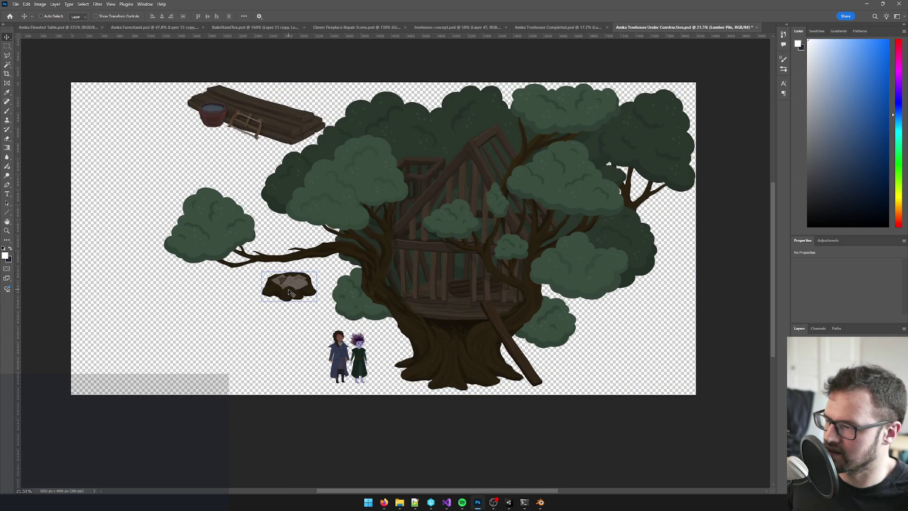
- Move the stump's Table group up to the top edge beside the lumber pile
{"action": "left_click", "coordinate": [426, 265]}
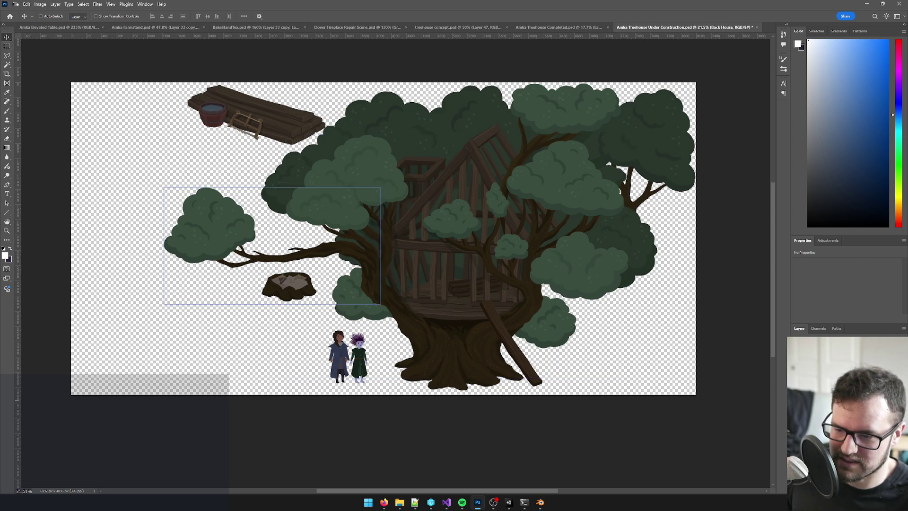
{"action": "key", "text": "ctrl+z"}
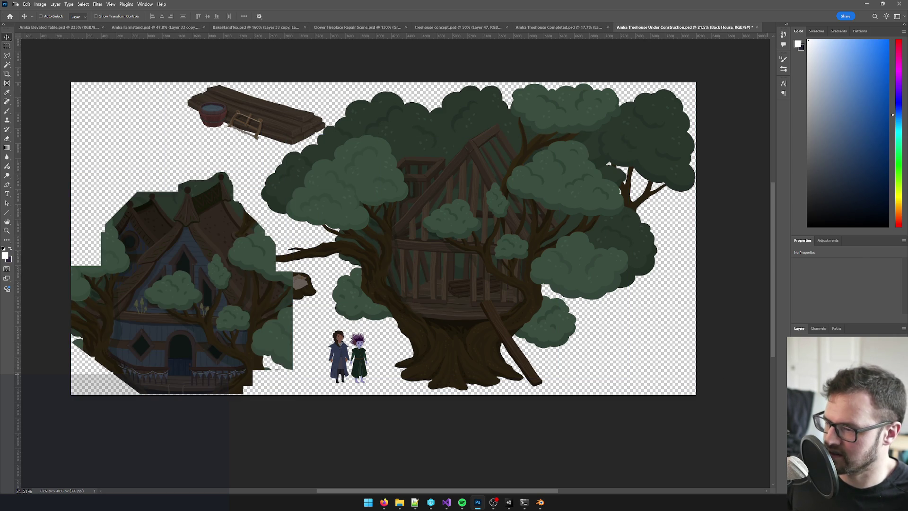
{"action": "scroll", "coordinate": [279, 280], "scroll_direction": "up", "scroll_amount": 3}
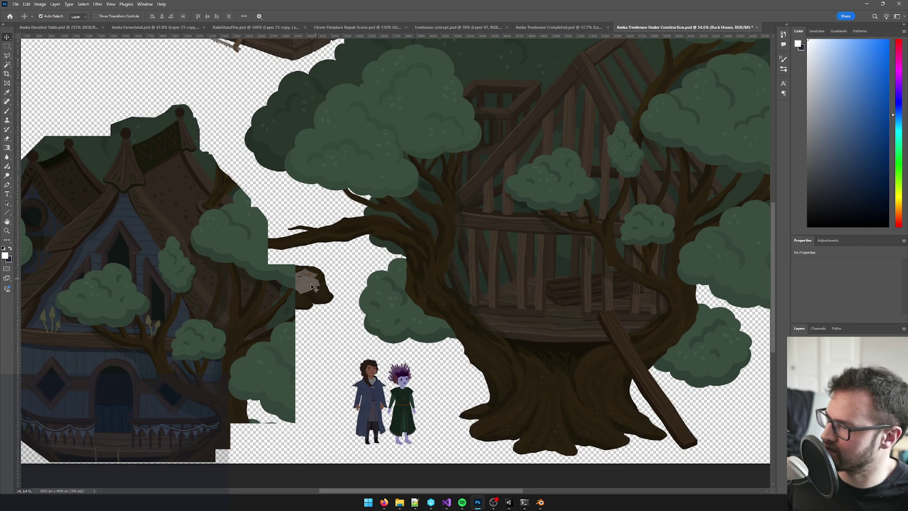
{"action": "left_click", "coordinate": [316, 283]}
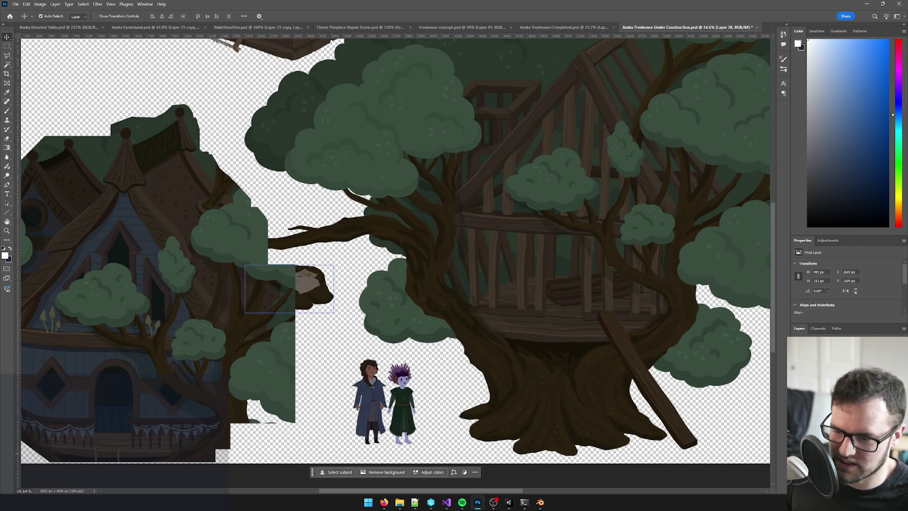
{"action": "key", "text": "alt+["}
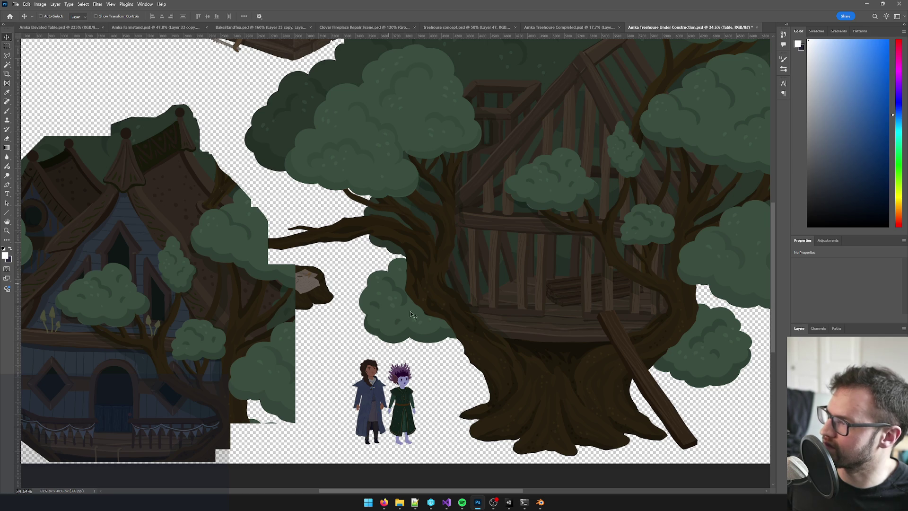
{"action": "scroll", "coordinate": [397, 297], "scroll_direction": "down", "scroll_amount": 3}
{"action": "mouse_move", "coordinate": [350, 298]}
{"action": "left_mouse_down"}
{"action": "mouse_move", "coordinate": [599, 327]}
{"action": "mouse_move", "coordinate": [310, 121]}
{"action": "mouse_move", "coordinate": [315, 95]}
{"action": "mouse_move", "coordinate": [324, 189]}
{"action": "left_mouse_up"}
{"action": "scroll", "coordinate": [302, 106], "scroll_direction": "up", "scroll_amount": 3}
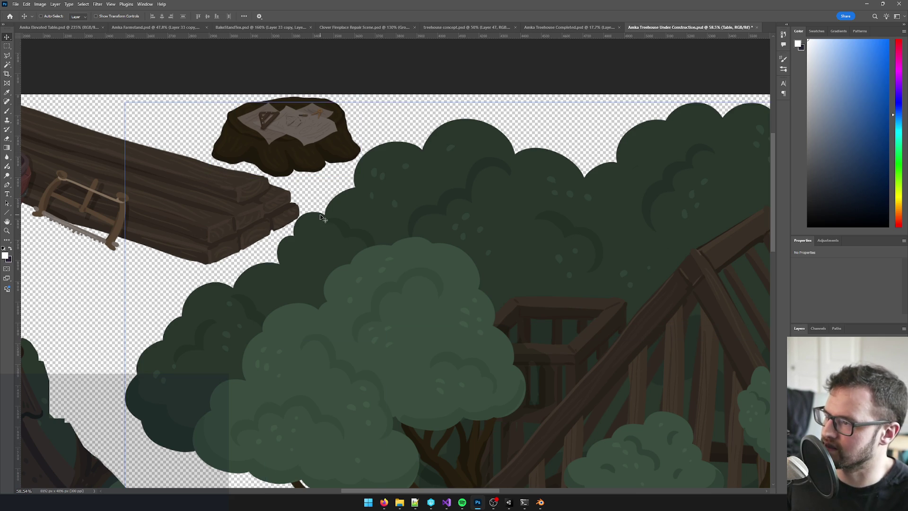
{"action": "scroll", "coordinate": [379, 248], "scroll_direction": "down", "scroll_amount": 2}
{"action": "scroll", "coordinate": [378, 248], "scroll_direction": "down", "scroll_amount": 3}
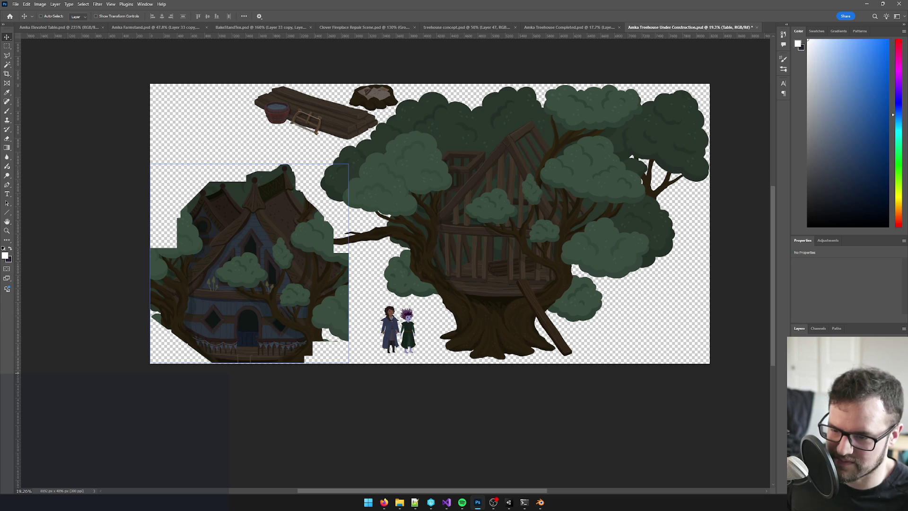
- Hide the Back House artwork and select the Left Branch layer on the canvas
{"action": "key", "text": "Delete"}
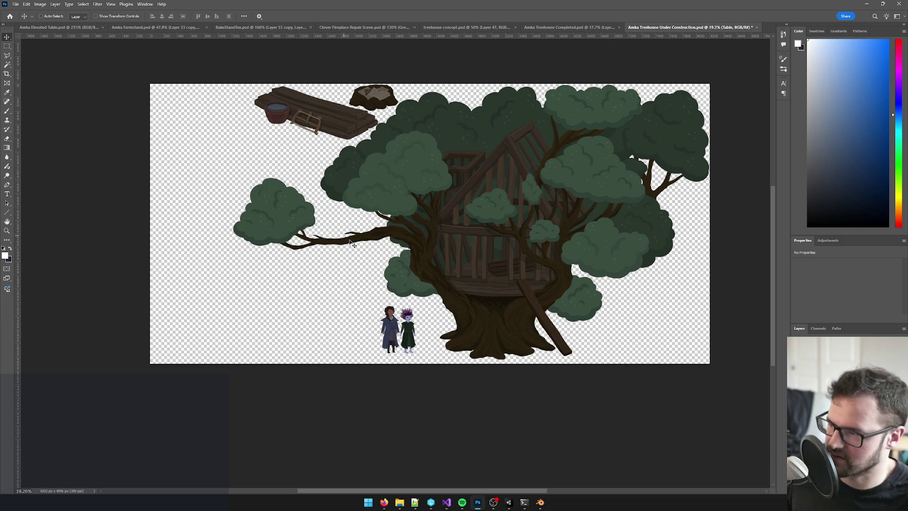
{"action": "left_click", "coordinate": [360, 236]}
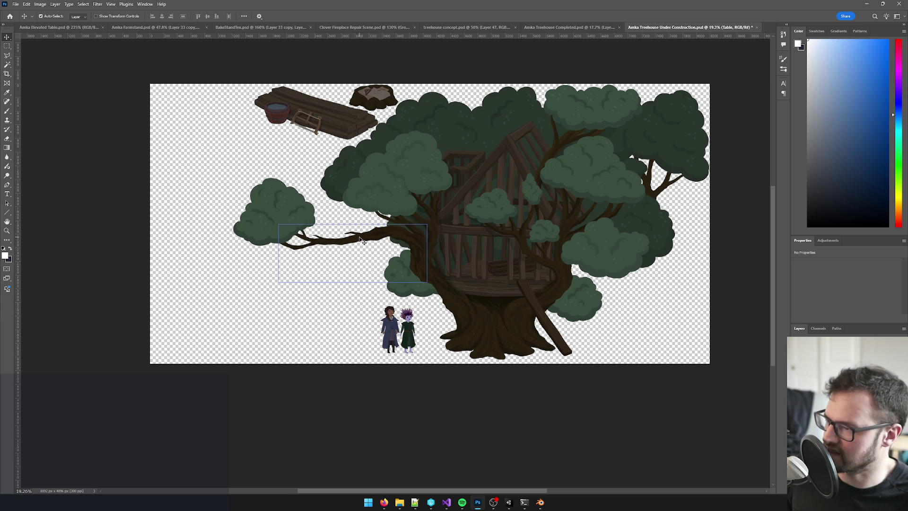
{"action": "key", "text": "Delete"}
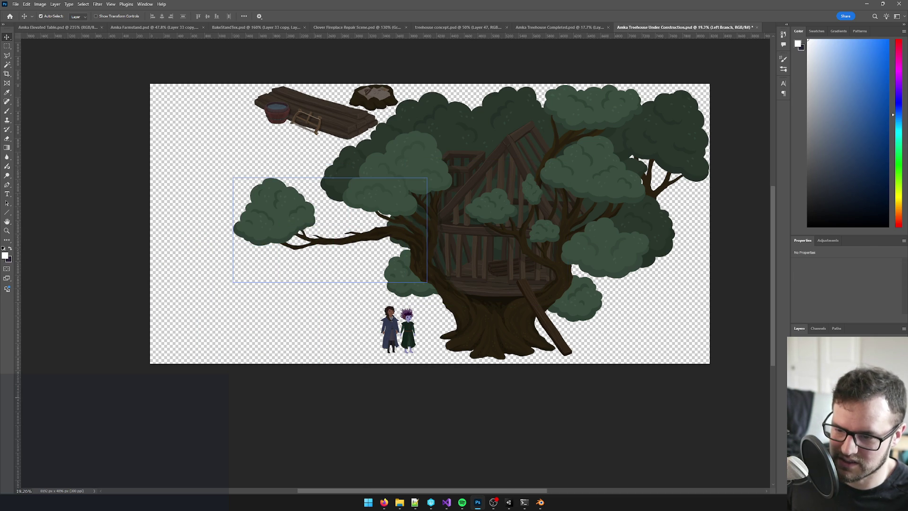
- Compare the left branch with and without the last change and try another position
{"action": "key", "text": "ctrl+z"}
{"action": "key", "text": "ctrl+shift+z"}
{"action": "key", "text": "ctrl+z"}
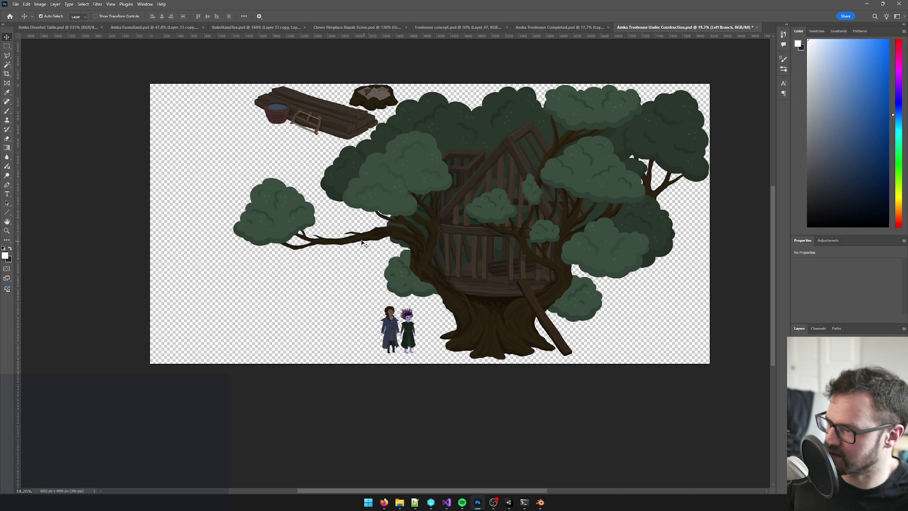
{"action": "mouse_move", "coordinate": [366, 247]}
{"action": "left_mouse_down"}
{"action": "mouse_move", "coordinate": [262, 167]}
{"action": "mouse_move", "coordinate": [588, 295]}
{"action": "mouse_move", "coordinate": [267, 169]}
{"action": "mouse_move", "coordinate": [284, 137]}
{"action": "mouse_move", "coordinate": [272, 199]}
{"action": "left_mouse_up"}
- Try rotating the left branch to various angles and positions, then cancel the transform
{"action": "key", "text": "ctrl+t"}
{"action": "mouse_move", "coordinate": [373, 156]}
{"action": "left_mouse_down"}
{"action": "mouse_move", "coordinate": [270, 326]}
{"action": "mouse_move", "coordinate": [171, 190]}
{"action": "mouse_move", "coordinate": [191, 253]}
{"action": "left_mouse_up"}
{"action": "mouse_move", "coordinate": [263, 166]}
{"action": "left_mouse_down"}
{"action": "mouse_move", "coordinate": [277, 159]}
{"action": "mouse_move", "coordinate": [293, 118]}
{"action": "left_mouse_up"}
{"action": "mouse_move", "coordinate": [385, 103]}
{"action": "left_mouse_down"}
{"action": "mouse_move", "coordinate": [313, 57]}
{"action": "mouse_move", "coordinate": [246, 66]}
{"action": "mouse_move", "coordinate": [240, 142]}
{"action": "mouse_move", "coordinate": [213, 163]}
{"action": "left_mouse_up"}
{"action": "mouse_move", "coordinate": [409, 123]}
{"action": "left_mouse_down"}
{"action": "mouse_move", "coordinate": [395, 83]}
{"action": "mouse_move", "coordinate": [416, 115]}
{"action": "mouse_move", "coordinate": [419, 159]}
{"action": "mouse_move", "coordinate": [418, 217]}
{"action": "mouse_move", "coordinate": [402, 252]}
{"action": "left_mouse_up"}
{"action": "mouse_move", "coordinate": [265, 199]}
{"action": "left_mouse_down"}
{"action": "mouse_move", "coordinate": [585, 298]}
{"action": "mouse_move", "coordinate": [717, 265]}
{"action": "mouse_move", "coordinate": [757, 355]}
{"action": "mouse_move", "coordinate": [753, 307]}
{"action": "mouse_move", "coordinate": [767, 284]}
{"action": "mouse_move", "coordinate": [762, 302]}
{"action": "left_mouse_up"}
{"action": "mouse_move", "coordinate": [630, 265]}
{"action": "left_mouse_down"}
{"action": "mouse_move", "coordinate": [671, 284]}
{"action": "mouse_move", "coordinate": [672, 294]}
{"action": "left_mouse_up"}
{"action": "mouse_move", "coordinate": [747, 364]}
{"action": "left_mouse_down"}
{"action": "mouse_move", "coordinate": [596, 398]}
{"action": "mouse_move", "coordinate": [529, 236]}
{"action": "left_mouse_up"}
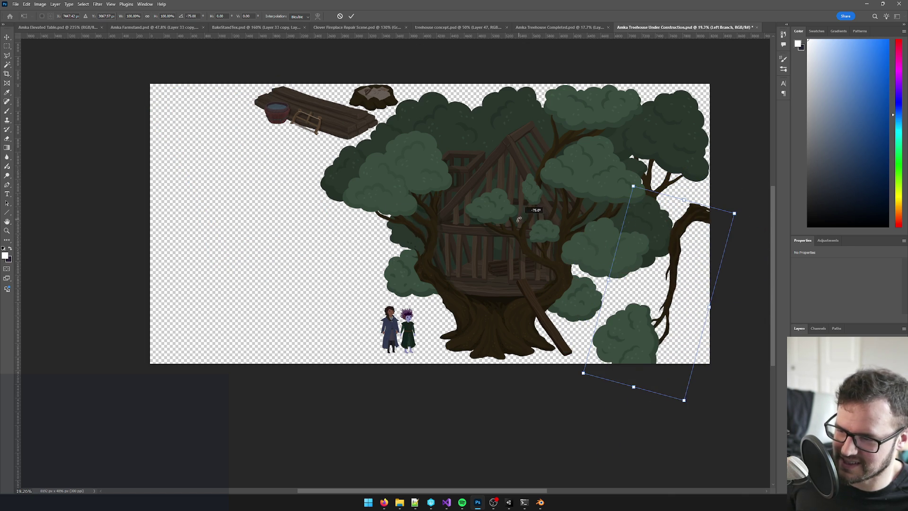
{"action": "mouse_move", "coordinate": [712, 366]}
{"action": "left_mouse_down"}
{"action": "mouse_move", "coordinate": [669, 327]}
{"action": "mouse_move", "coordinate": [723, 352]}
{"action": "mouse_move", "coordinate": [728, 343]}
{"action": "left_mouse_up"}
{"action": "mouse_move", "coordinate": [633, 306]}
{"action": "left_mouse_down"}
{"action": "mouse_move", "coordinate": [674, 305]}
{"action": "mouse_move", "coordinate": [234, 246]}
{"action": "mouse_move", "coordinate": [224, 228]}
{"action": "left_mouse_up"}
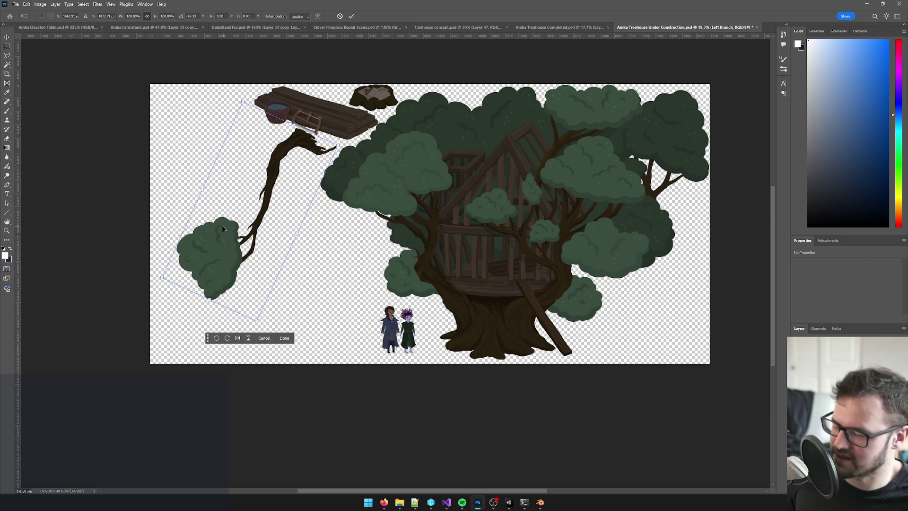
{"action": "key", "text": "Escape"}
- Restore the branch's horizontal position and duplicate the Left Branch group
{"action": "key", "text": "ctrl+z"}
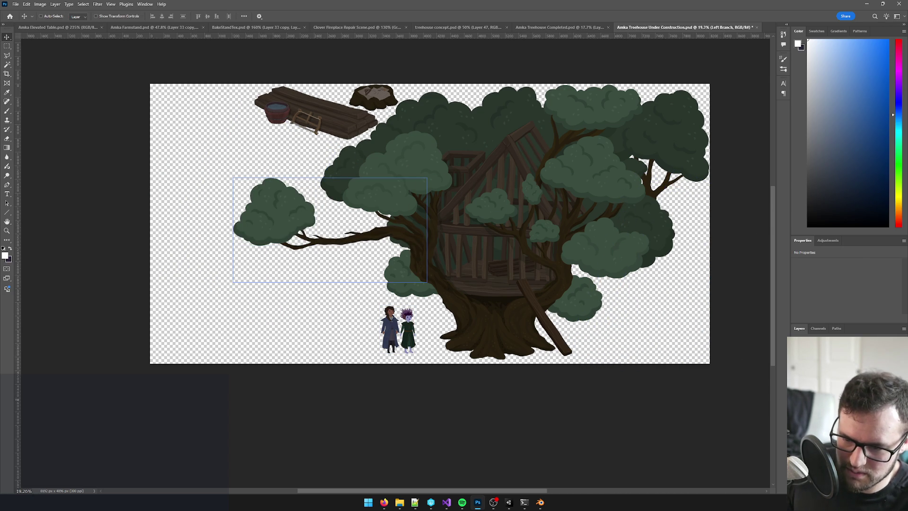
{"action": "key", "text": "ctrl+j"}
{"action": "right_click", "coordinate": [824, 339]}
- Merge the copied group into a reference layer and move Left Branch up and left
{"action": "left_click", "coordinate": [837, 249]}
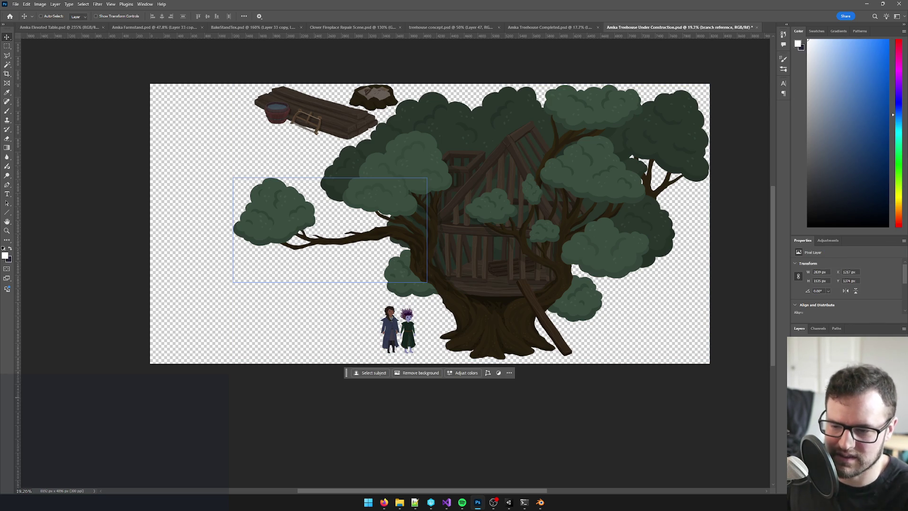
{"action": "left_click", "coordinate": [842, 360]}
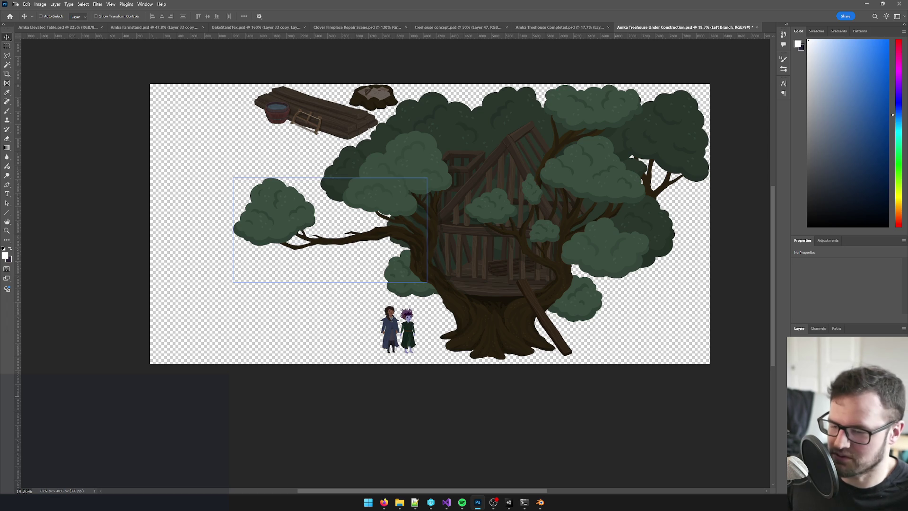
{"action": "mouse_move", "coordinate": [366, 245]}
{"action": "left_mouse_down"}
{"action": "mouse_move", "coordinate": [287, 212]}
{"action": "mouse_move", "coordinate": [331, 227]}
{"action": "mouse_move", "coordinate": [264, 175]}
{"action": "mouse_move", "coordinate": [268, 147]}
{"action": "mouse_move", "coordinate": [278, 151]}
{"action": "left_mouse_up"}
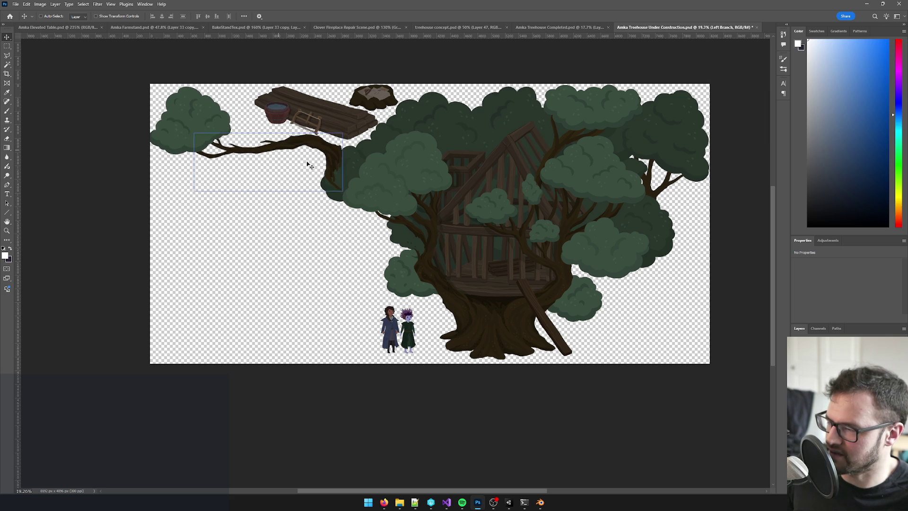
{"action": "scroll", "coordinate": [283, 156], "scroll_direction": "up", "scroll_amount": 4}
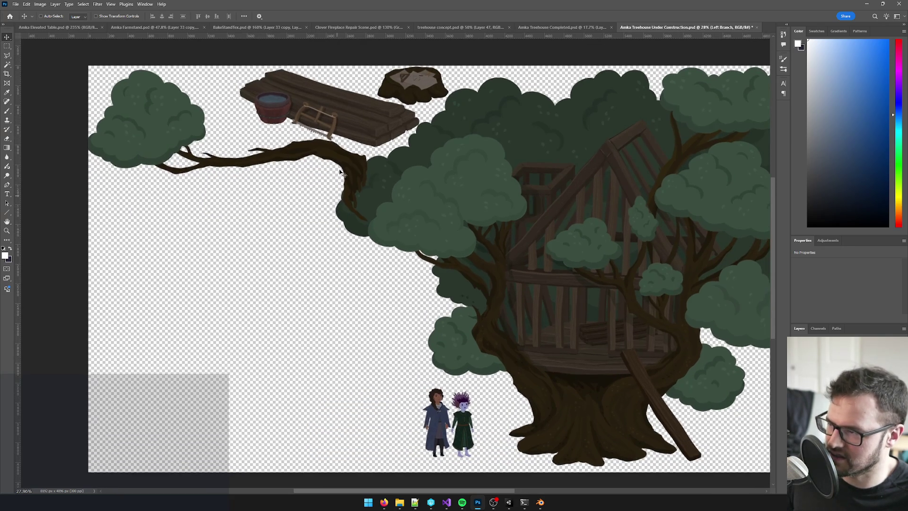
{"action": "mouse_move", "coordinate": [341, 174]}
{"action": "left_mouse_down"}
{"action": "mouse_move", "coordinate": [424, 292]}
{"action": "mouse_move", "coordinate": [473, 297]}
{"action": "mouse_move", "coordinate": [466, 291]}
{"action": "left_mouse_up"}
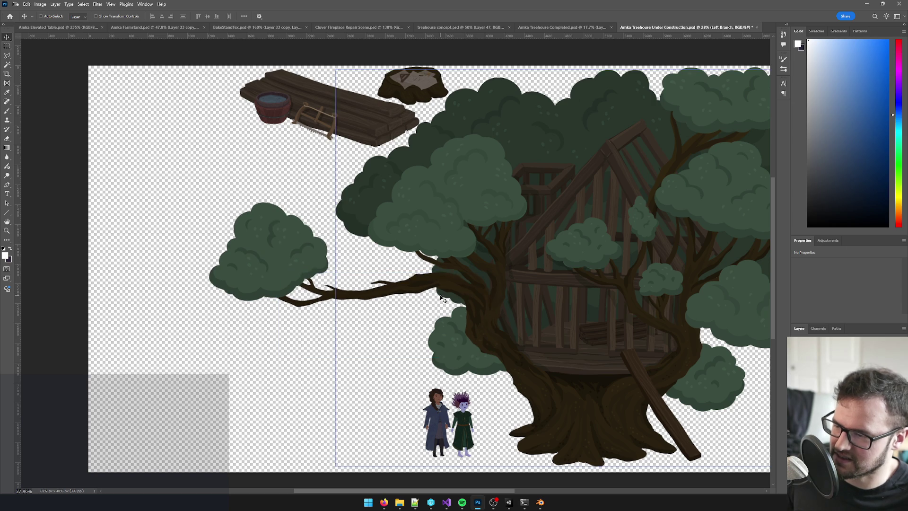
{"action": "key", "text": "ctrl"}
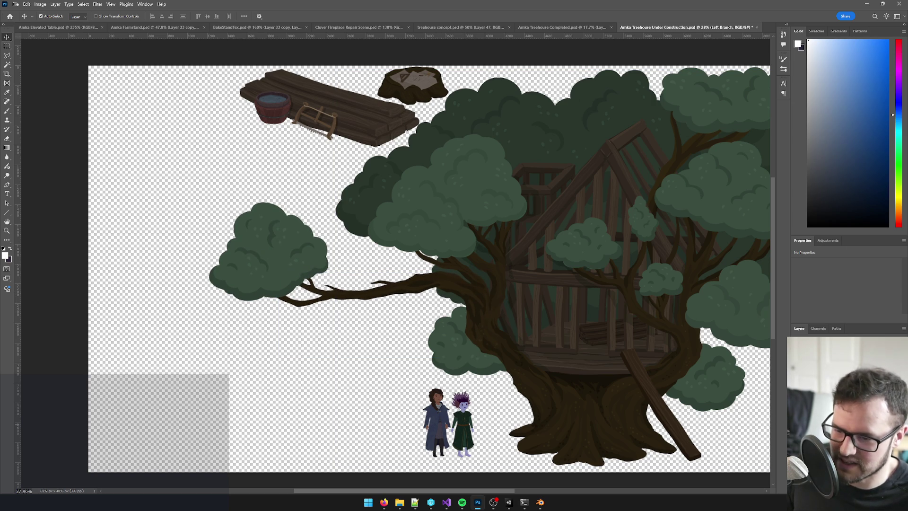
{"action": "mouse_move", "coordinate": [393, 268]}
{"action": "left_mouse_down"}
{"action": "mouse_move", "coordinate": [246, 198]}
{"action": "mouse_move", "coordinate": [259, 233]}
{"action": "mouse_move", "coordinate": [255, 200]}
{"action": "left_mouse_up"}
- Rotate the left branch about 23° and place it at the canvas's upper left
{"action": "key", "text": "ctrl+t"}
{"action": "left_click_drag", "start_coordinate": [405, 128], "coordinate": [411, 212]}
{"action": "left_click_drag", "start_coordinate": [298, 226], "coordinate": [290, 202]}
{"action": "left_click_drag", "start_coordinate": [383, 179], "coordinate": [384, 170]}
{"action": "left_click_drag", "start_coordinate": [236, 181], "coordinate": [241, 181]}
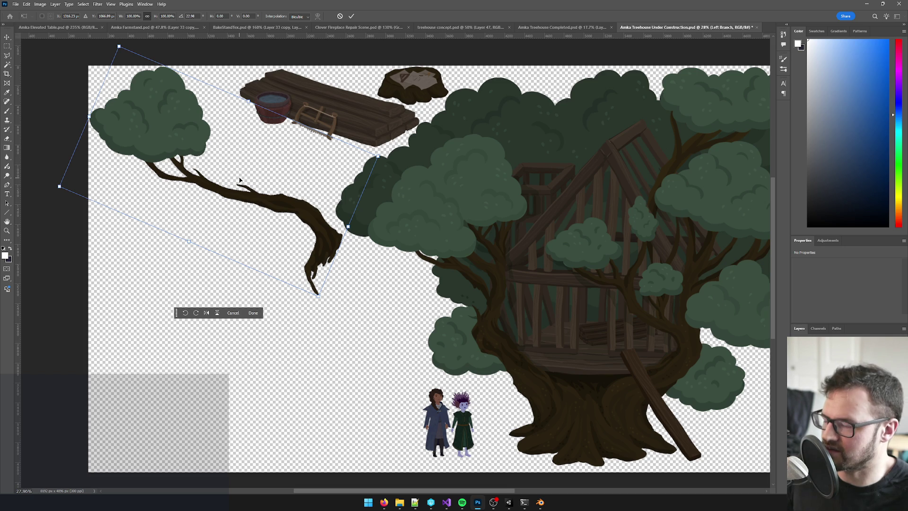
{"action": "key", "text": "Return"}
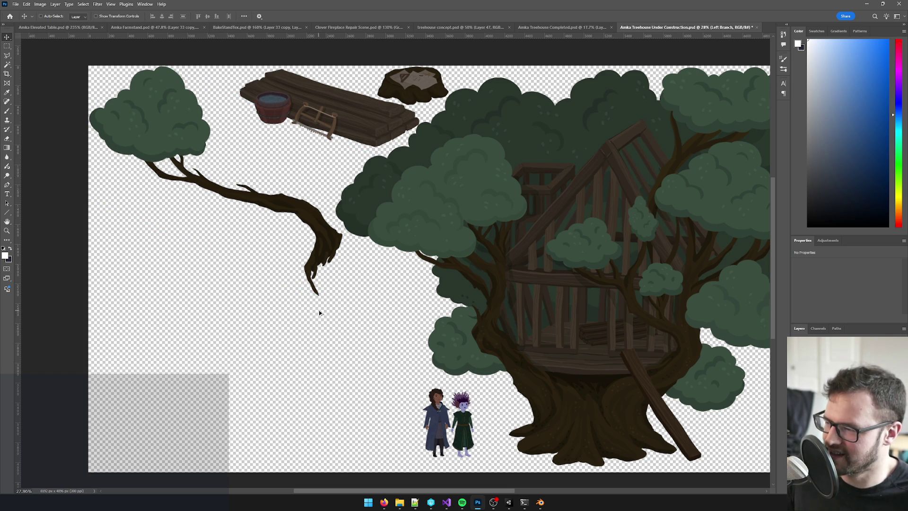
{"action": "scroll", "coordinate": [319, 313], "scroll_direction": "up", "scroll_amount": 3}
- Toggle the Construction house image on and off to compare against the new branch
{"action": "key", "text": "e"}
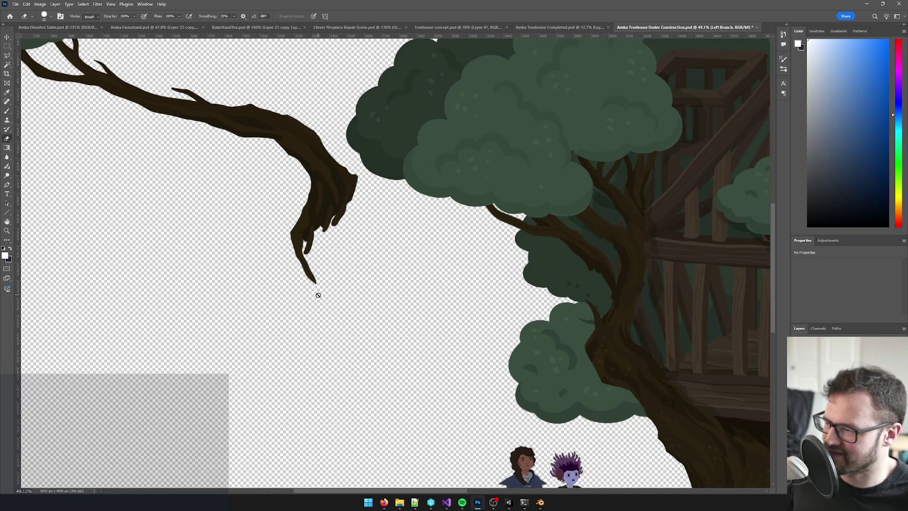
{"action": "key", "text": "alt+bracketleft"}
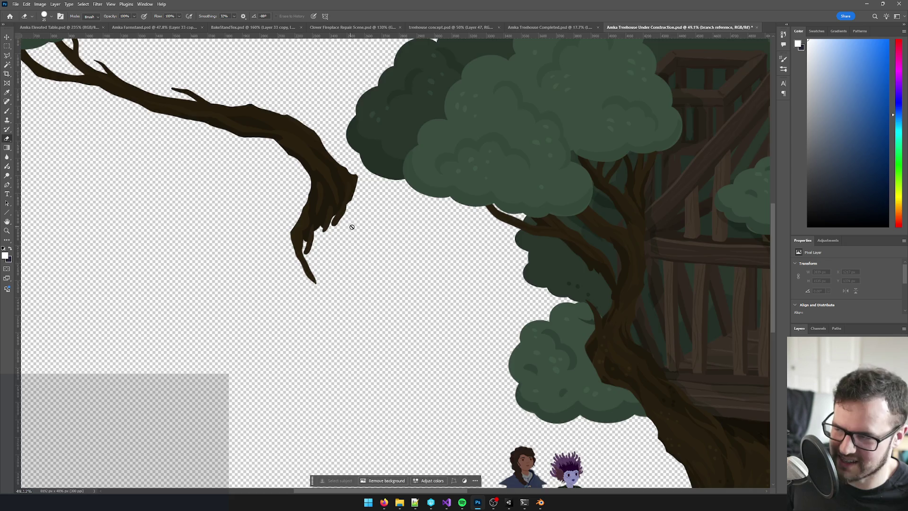
{"action": "scroll", "coordinate": [355, 246], "scroll_direction": "down", "scroll_amount": 5}
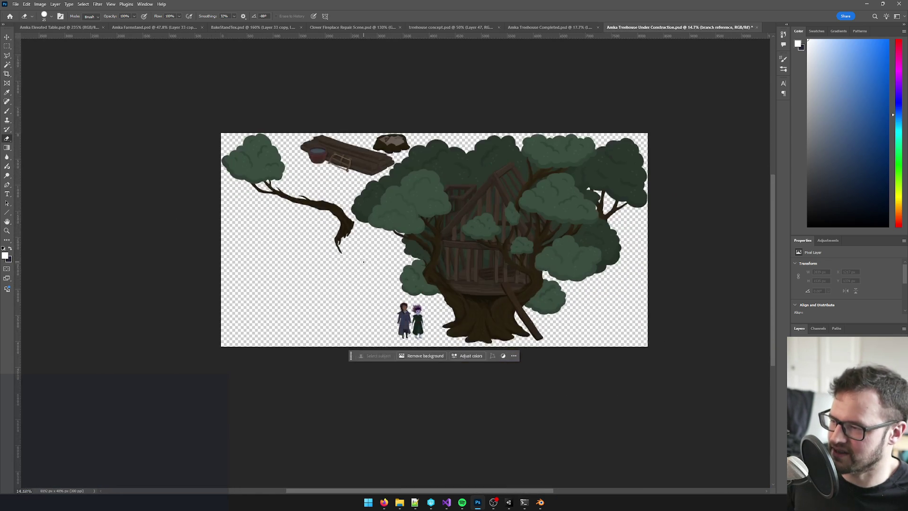
{"action": "scroll", "coordinate": [364, 261], "scroll_direction": "up", "scroll_amount": 1}
{"action": "key", "text": "alt+bracketleft"}
{"action": "key", "text": "ctrl+comma"}
{"action": "key", "text": "ctrl+comma"}
{"action": "key", "text": "ctrl+comma"}
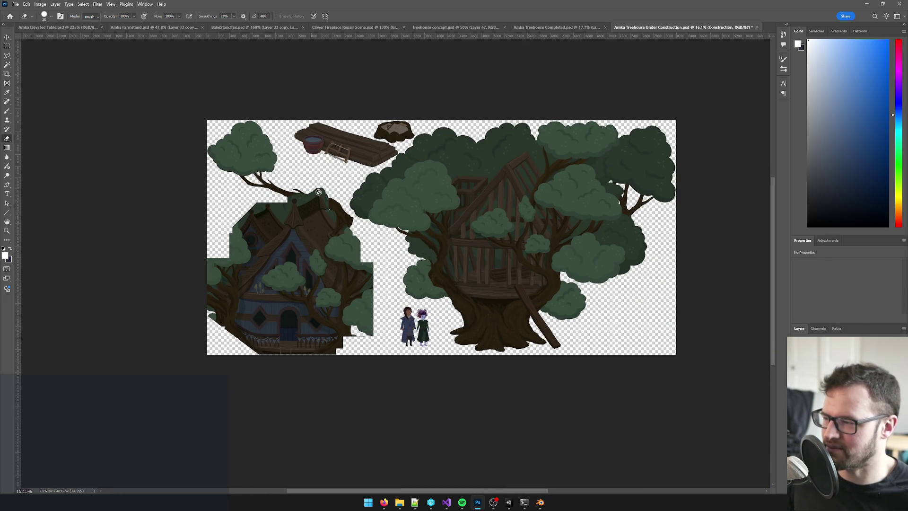
{"action": "key", "text": "alt+bracketright"}
{"action": "key", "text": "ctrl+comma"}
{"action": "key", "text": "ctrl+comma"}
{"action": "key", "text": "ctrl+comma"}
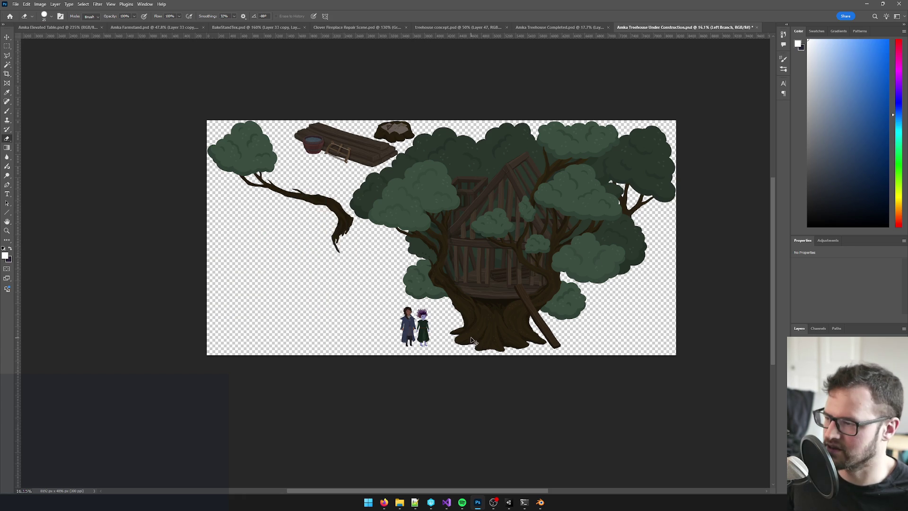
{"action": "key", "text": "ctrl+comma"}
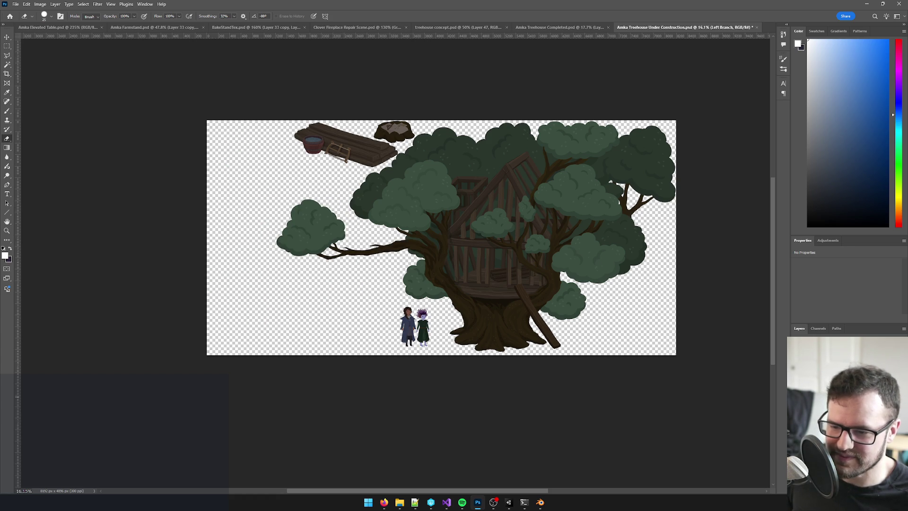
{"action": "key", "text": "ctrl+comma"}
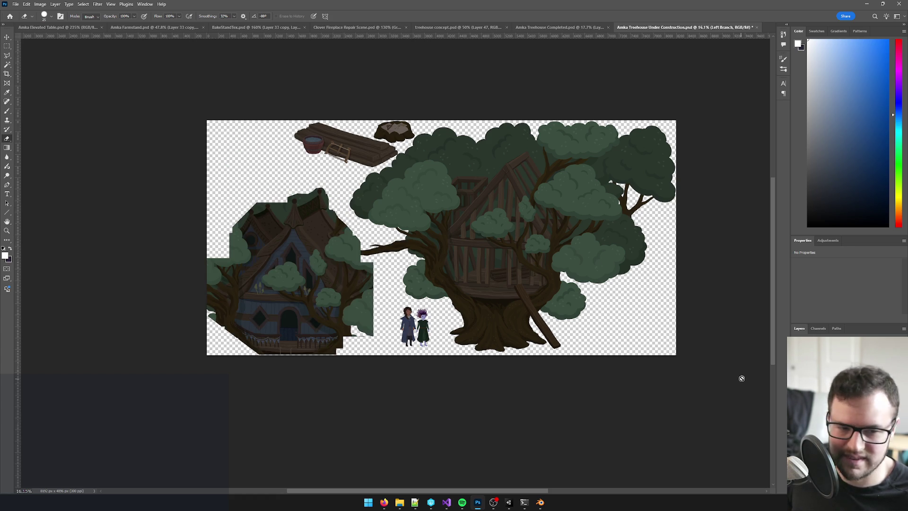
- Dismiss the eraser-in-group error and drag the leafy branch to the bottom-right corner
{"action": "left_click", "coordinate": [397, 254]}
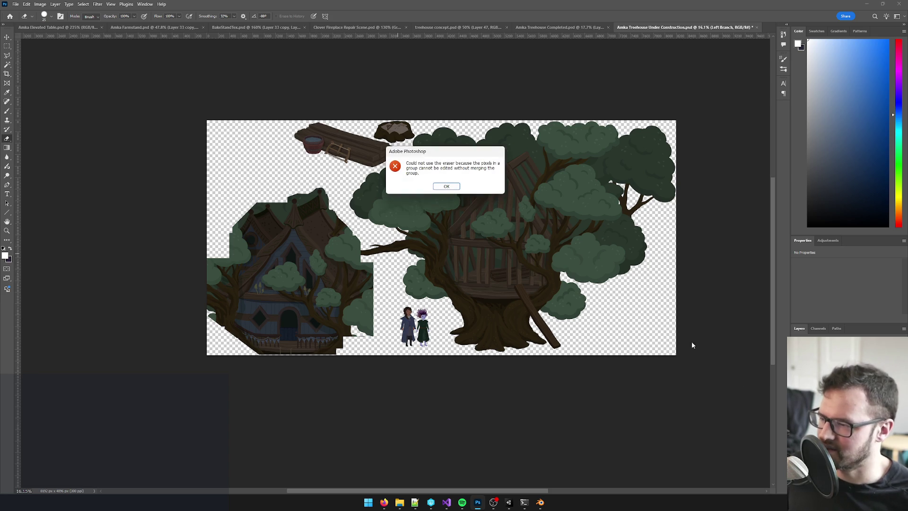
{"action": "left_click", "coordinate": [448, 186]}
{"action": "key", "text": "v"}
{"action": "mouse_move", "coordinate": [397, 251]}
{"action": "left_mouse_down"}
{"action": "mouse_move", "coordinate": [317, 173]}
{"action": "mouse_move", "coordinate": [216, 157]}
{"action": "mouse_move", "coordinate": [243, 154]}
{"action": "mouse_move", "coordinate": [233, 159]}
{"action": "mouse_move", "coordinate": [746, 332]}
{"action": "mouse_move", "coordinate": [693, 323]}
{"action": "mouse_move", "coordinate": [226, 150]}
{"action": "mouse_move", "coordinate": [692, 313]}
{"action": "mouse_move", "coordinate": [277, 181]}
{"action": "mouse_move", "coordinate": [233, 182]}
{"action": "mouse_move", "coordinate": [237, 172]}
{"action": "mouse_move", "coordinate": [374, 230]}
{"action": "mouse_move", "coordinate": [704, 335]}
{"action": "mouse_move", "coordinate": [710, 330]}
{"action": "mouse_move", "coordinate": [236, 174]}
{"action": "mouse_move", "coordinate": [698, 315]}
{"action": "mouse_move", "coordinate": [703, 332]}
{"action": "mouse_move", "coordinate": [673, 342]}
{"action": "mouse_move", "coordinate": [708, 334]}
{"action": "mouse_move", "coordinate": [697, 338]}
{"action": "left_mouse_up"}
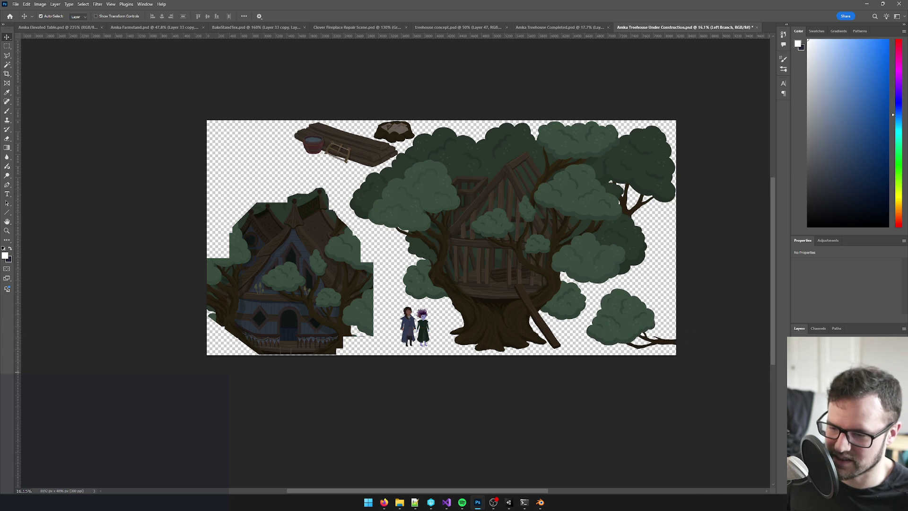
{"action": "key", "text": "ctrl+z"}
- Merge the layer group into a single layer and move the leafy branch onto the big tree
{"action": "left_click", "coordinate": [905, 328]}
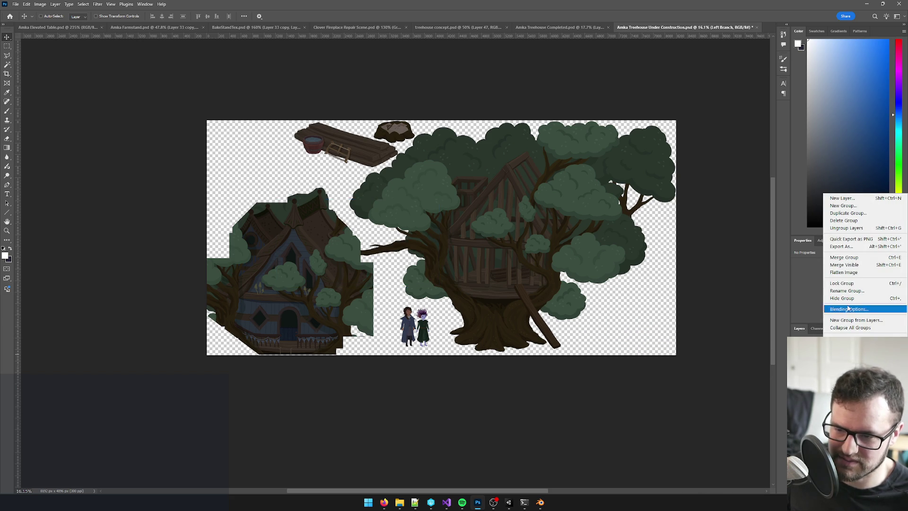
{"action": "left_click", "coordinate": [845, 257]}
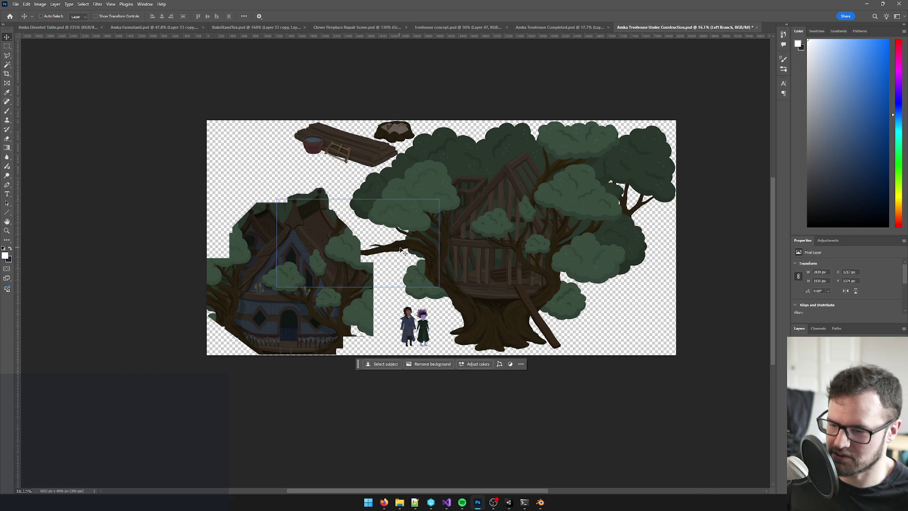
{"action": "mouse_move", "coordinate": [402, 250]}
{"action": "left_mouse_down"}
{"action": "mouse_move", "coordinate": [357, 230]}
{"action": "mouse_move", "coordinate": [341, 210]}
{"action": "mouse_move", "coordinate": [483, 287]}
{"action": "mouse_move", "coordinate": [547, 282]}
{"action": "mouse_move", "coordinate": [265, 189]}
{"action": "mouse_move", "coordinate": [249, 165]}
{"action": "mouse_move", "coordinate": [522, 249]}
{"action": "left_mouse_up"}
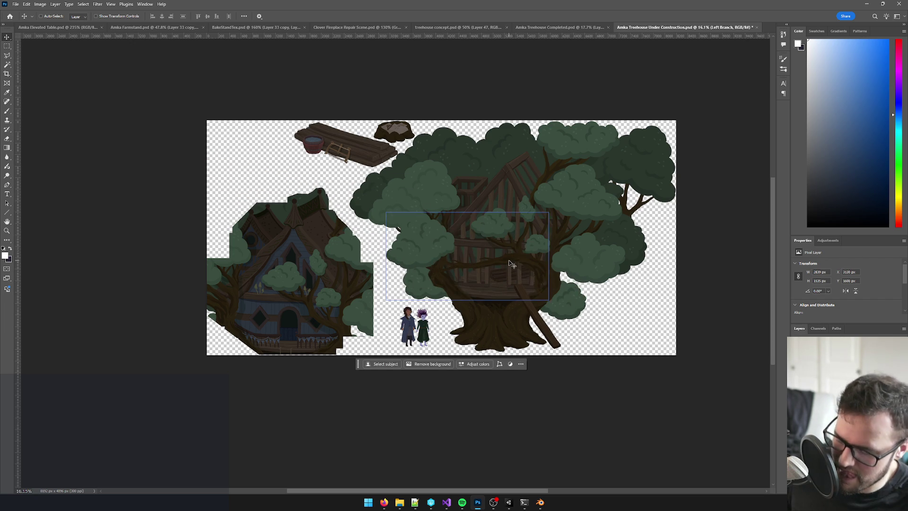
- Select the bush with a rectangular marquee and move it to the right
{"action": "key", "text": "m"}
{"action": "left_click_drag", "start_coordinate": [323, 167], "coordinate": [484, 334]}
{"action": "key", "text": "v"}
{"action": "mouse_move", "coordinate": [447, 247]}
{"action": "left_mouse_down"}
{"action": "mouse_move", "coordinate": [622, 303]}
{"action": "mouse_move", "coordinate": [631, 321]}
{"action": "left_mouse_up"}
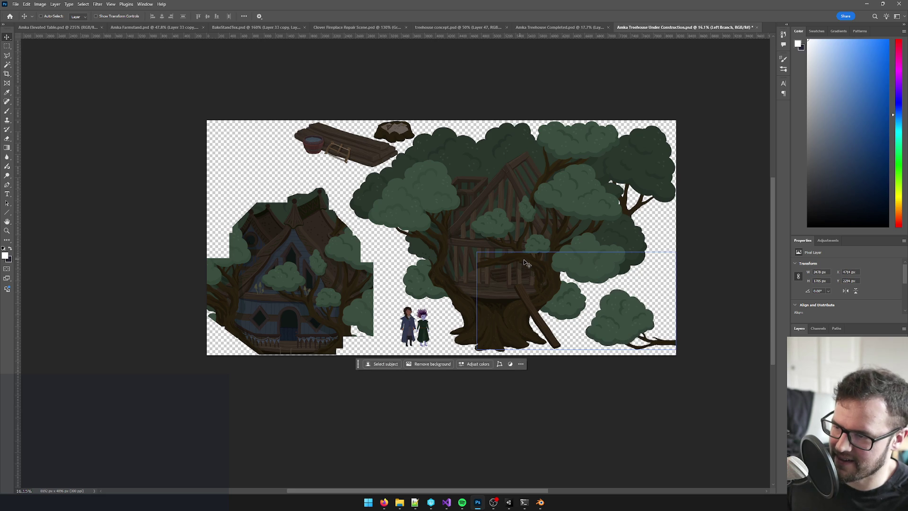
- Move the branch piece up and left, then nudge it a few pixels into place
{"action": "mouse_move", "coordinate": [509, 259]}
{"action": "left_mouse_down"}
{"action": "mouse_move", "coordinate": [570, 277]}
{"action": "mouse_move", "coordinate": [520, 284]}
{"action": "mouse_move", "coordinate": [244, 128]}
{"action": "mouse_move", "coordinate": [393, 268]}
{"action": "left_mouse_up"}
{"action": "scroll", "coordinate": [258, 158], "scroll_direction": "up", "scroll_amount": 3}
{"action": "key", "text": "Left"}
{"action": "key", "text": "Left"}
{"action": "key", "text": "Left"}
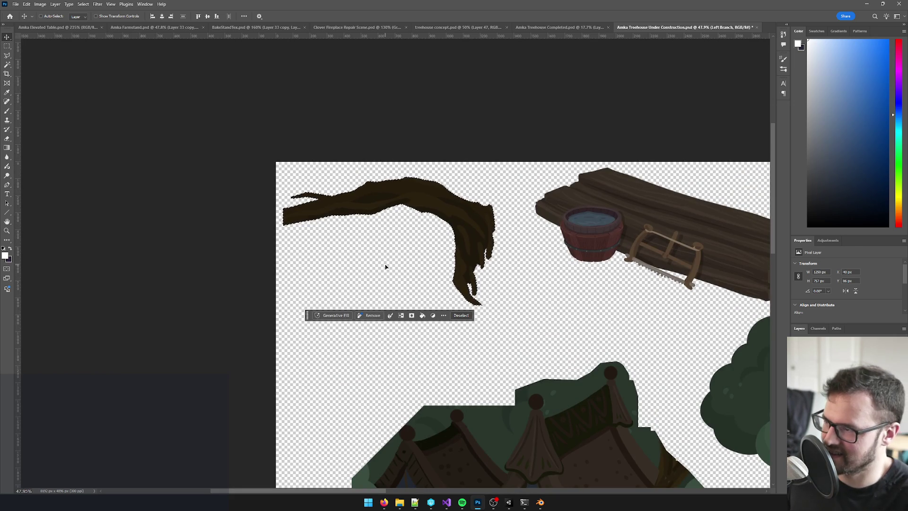
{"action": "key", "text": "Up"}
{"action": "key", "text": "Up"}
{"action": "key", "text": "Up"}
{"action": "key", "text": "Up"}
{"action": "key", "text": "Up"}
{"action": "key", "text": "Up"}
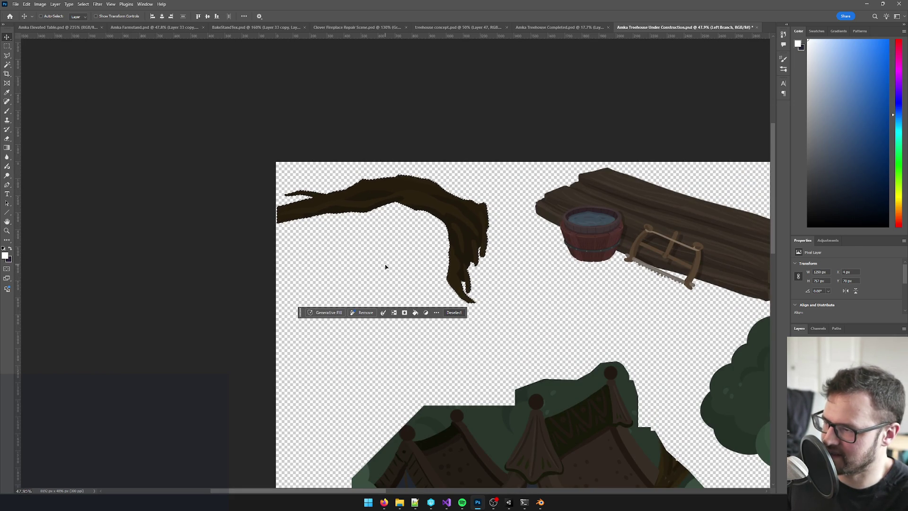
{"action": "key", "text": "Left"}
{"action": "key", "text": "Left"}
{"action": "key", "text": "Left"}
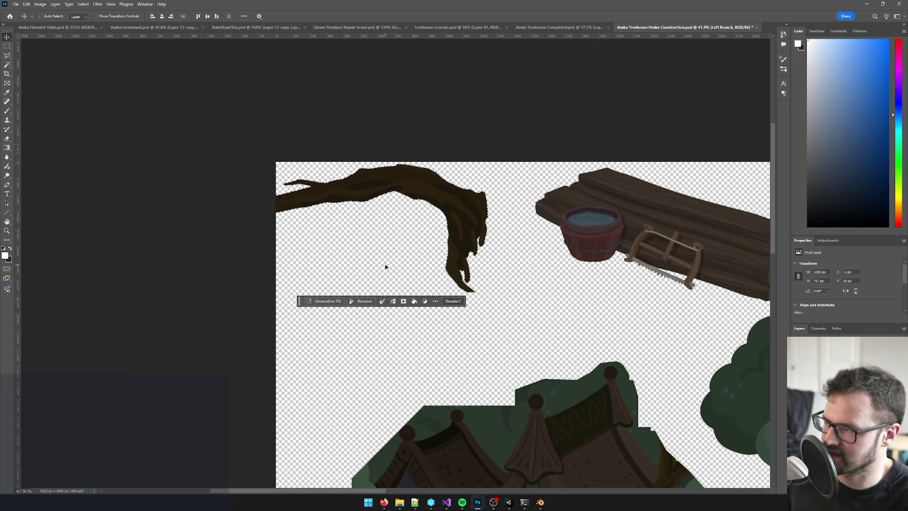
- Look over the arrangement and save Amka Treehouse Under Construction.psd
{"action": "scroll", "coordinate": [403, 260], "scroll_direction": "down", "scroll_amount": 5}
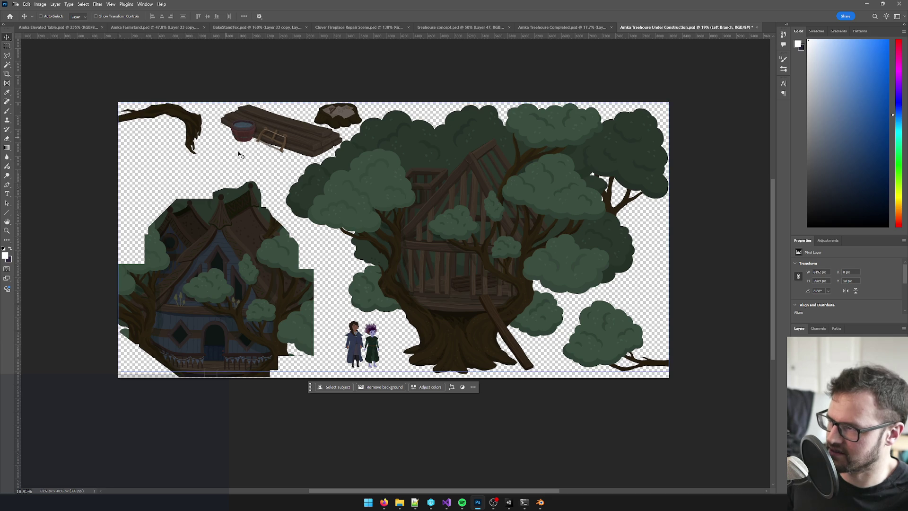
{"action": "scroll", "coordinate": [189, 208], "scroll_direction": "up", "scroll_amount": 1}
{"action": "scroll", "coordinate": [189, 208], "scroll_direction": "up", "scroll_amount": 1}
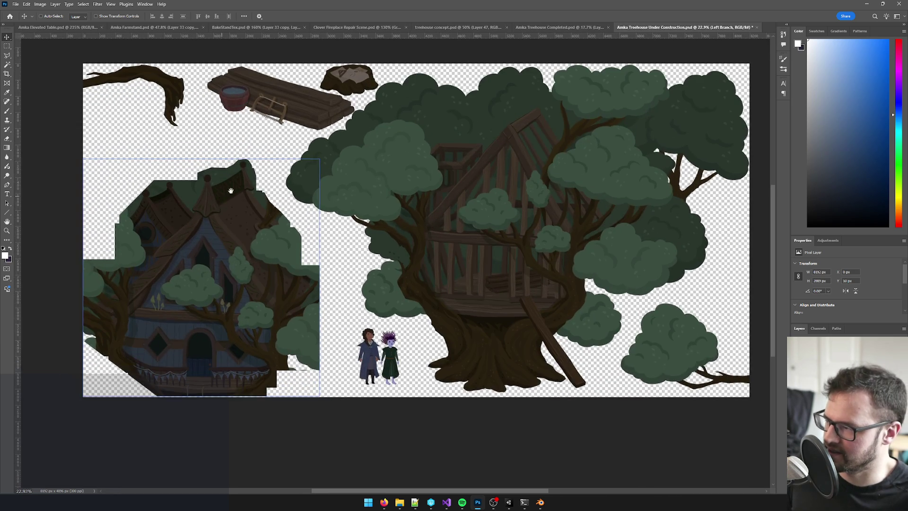
{"action": "scroll", "coordinate": [159, 310], "scroll_direction": "up", "scroll_amount": 2}
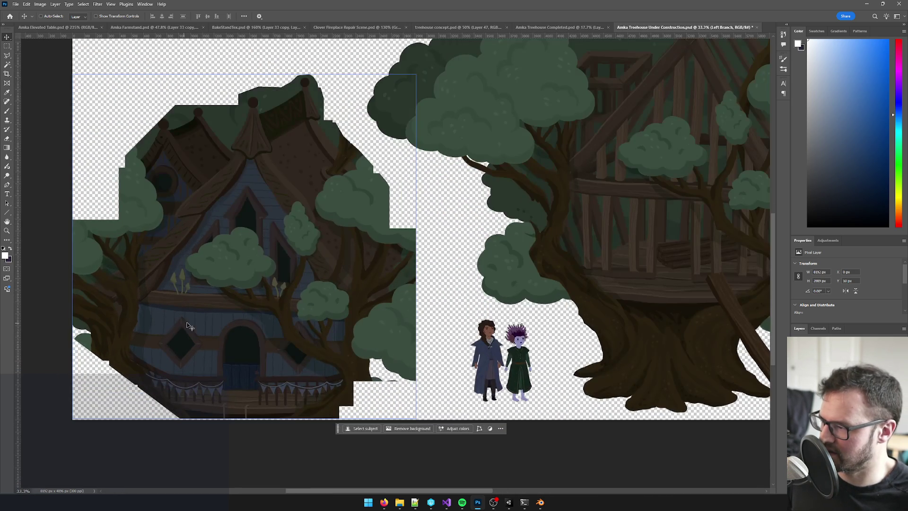
{"action": "scroll", "coordinate": [236, 289], "scroll_direction": "down", "scroll_amount": 1}
{"action": "scroll", "coordinate": [307, 275], "scroll_direction": "right", "scroll_amount": 1}
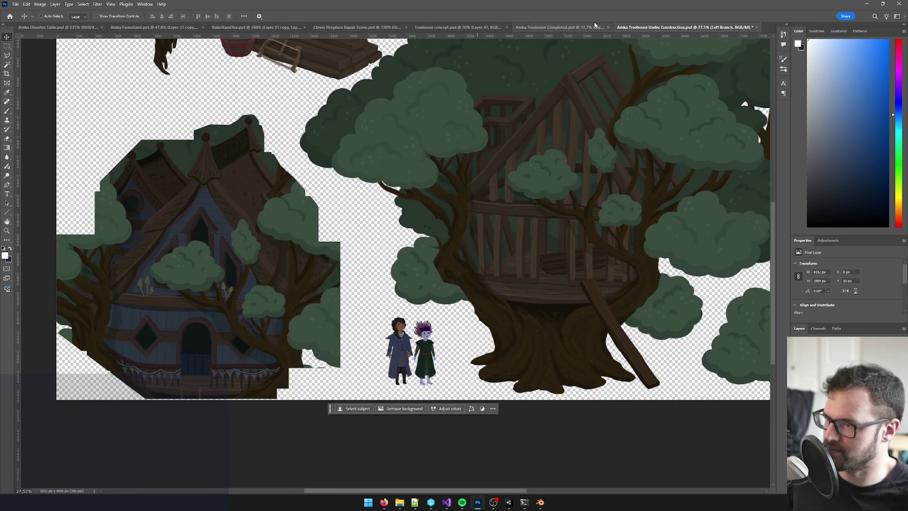
{"action": "key", "text": "ctrl+s"}
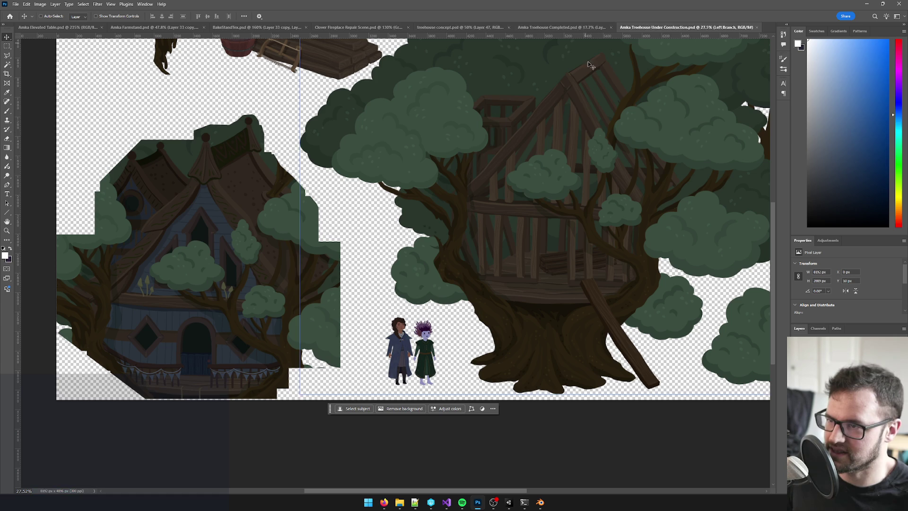
- Copy the Table stump layer from the Completed document into the Under Construction file
{"action": "left_click", "coordinate": [586, 27]}
{"action": "scroll", "coordinate": [477, 150], "scroll_direction": "up", "scroll_amount": 5}
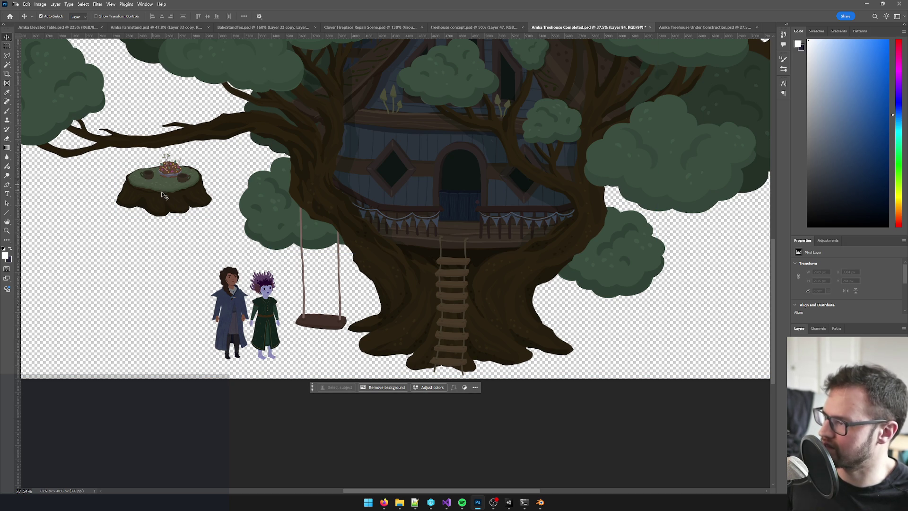
{"action": "left_click", "coordinate": [160, 193]}
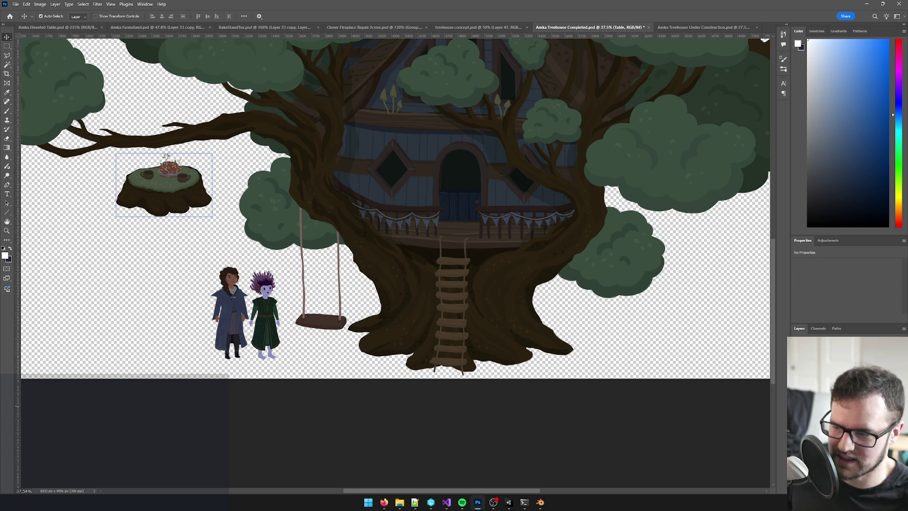
{"action": "mouse_move", "coordinate": [687, 38]}
{"action": "left_mouse_down"}
{"action": "mouse_move", "coordinate": [342, 353]}
{"action": "mouse_move", "coordinate": [343, 332]}
{"action": "left_mouse_up"}
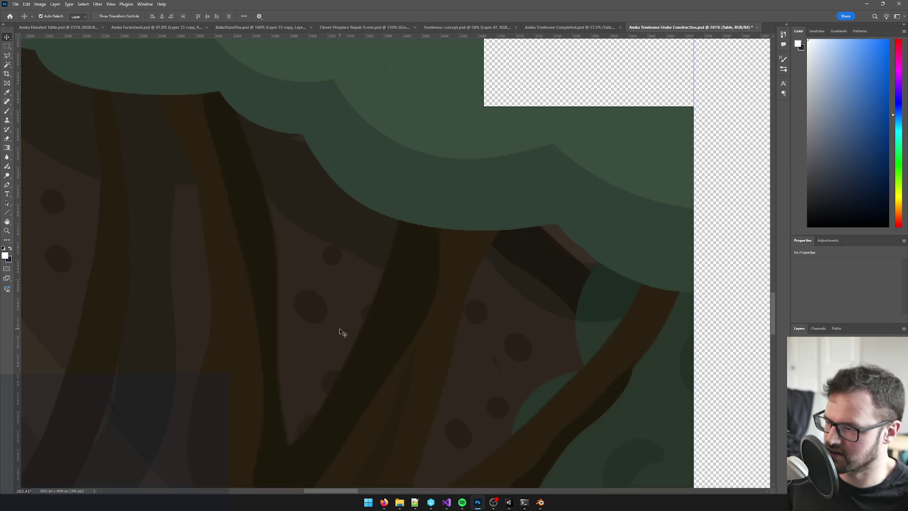
- Position the table stump at the canvas's upper left, then select the ladder in the Completed scene
{"action": "scroll", "coordinate": [385, 326], "scroll_direction": "down", "scroll_amount": 10}
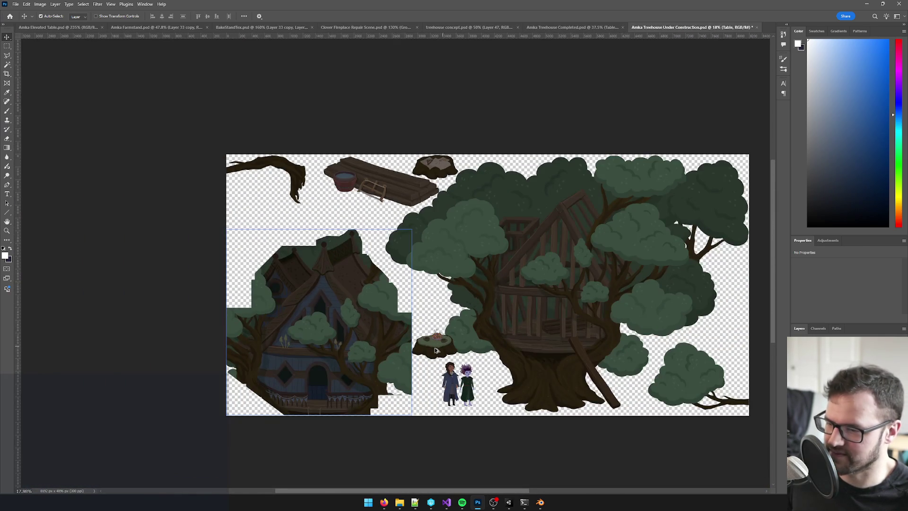
{"action": "left_click", "coordinate": [452, 357]}
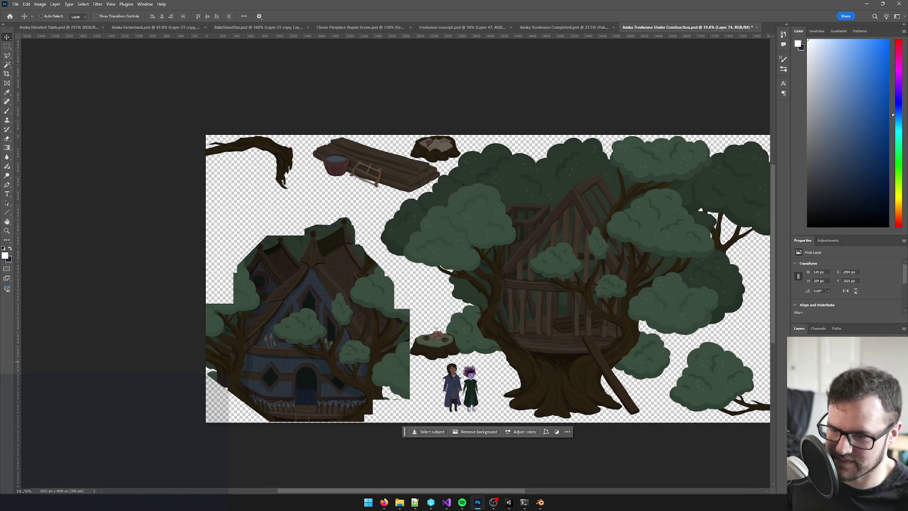
{"action": "left_click", "coordinate": [833, 350]}
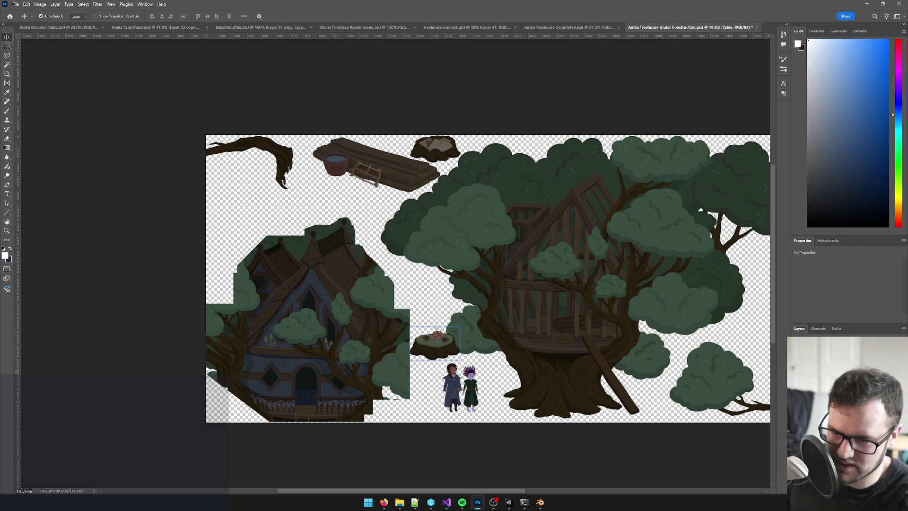
{"action": "left_click", "coordinate": [833, 341]}
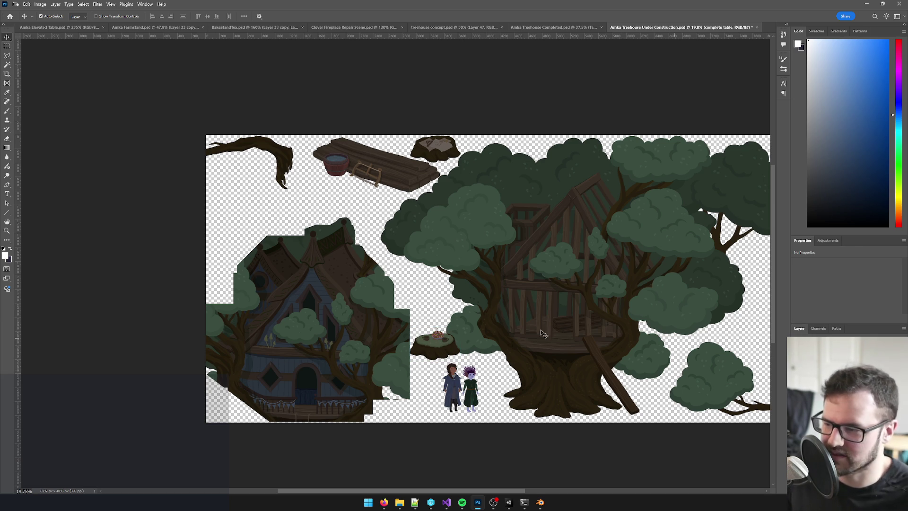
{"action": "mouse_move", "coordinate": [442, 344]}
{"action": "left_mouse_down"}
{"action": "mouse_move", "coordinate": [324, 226]}
{"action": "mouse_move", "coordinate": [239, 188]}
{"action": "mouse_move", "coordinate": [237, 381]}
{"action": "mouse_move", "coordinate": [411, 408]}
{"action": "mouse_move", "coordinate": [423, 397]}
{"action": "mouse_move", "coordinate": [252, 225]}
{"action": "mouse_move", "coordinate": [235, 191]}
{"action": "mouse_move", "coordinate": [237, 178]}
{"action": "mouse_move", "coordinate": [250, 184]}
{"action": "left_mouse_up"}
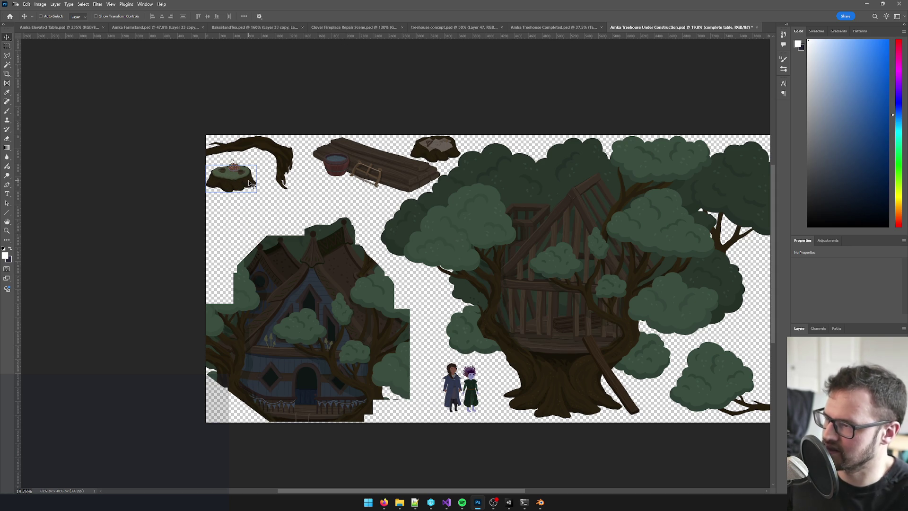
{"action": "scroll", "coordinate": [250, 184], "scroll_direction": "right", "scroll_amount": 3}
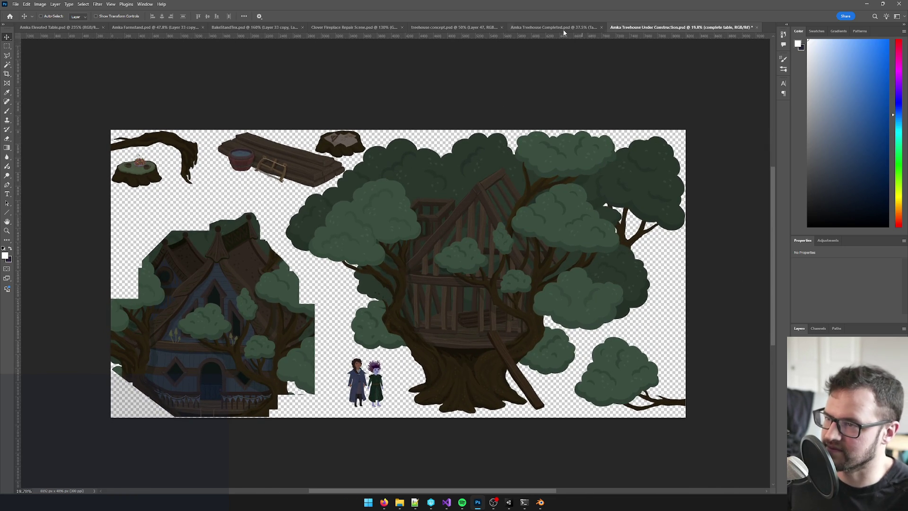
{"action": "left_click", "coordinate": [563, 28]}
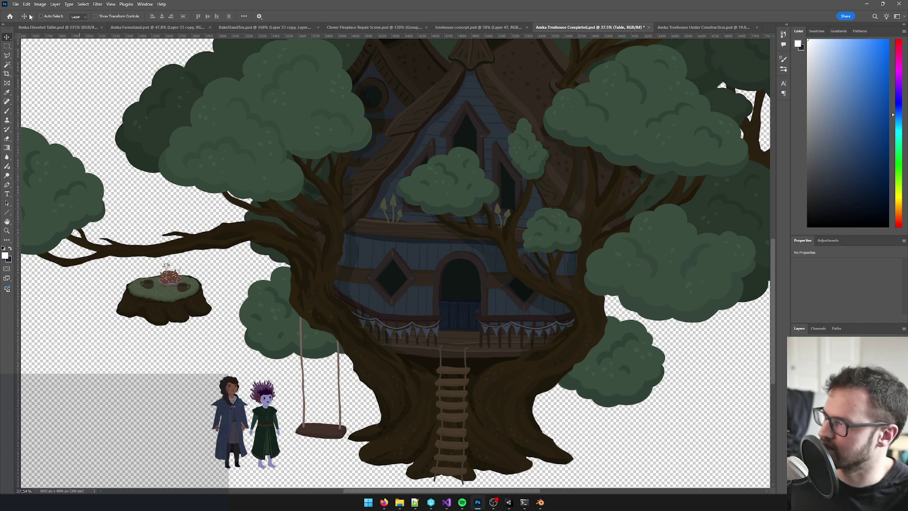
{"action": "left_click", "coordinate": [465, 379]}
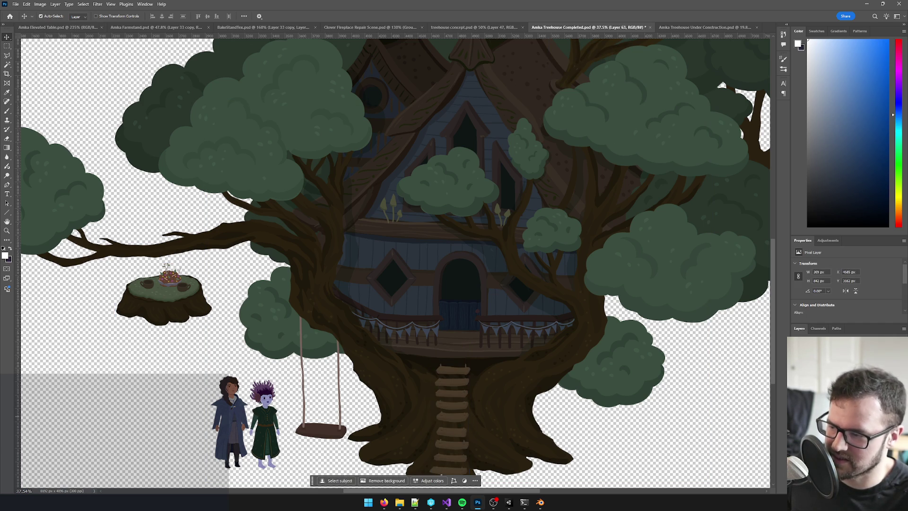
- Rename the full-length ladder layer to 'ladder' and toggle its visibility to confirm it
{"action": "left_click", "coordinate": [450, 411], "text": "ctrl"}
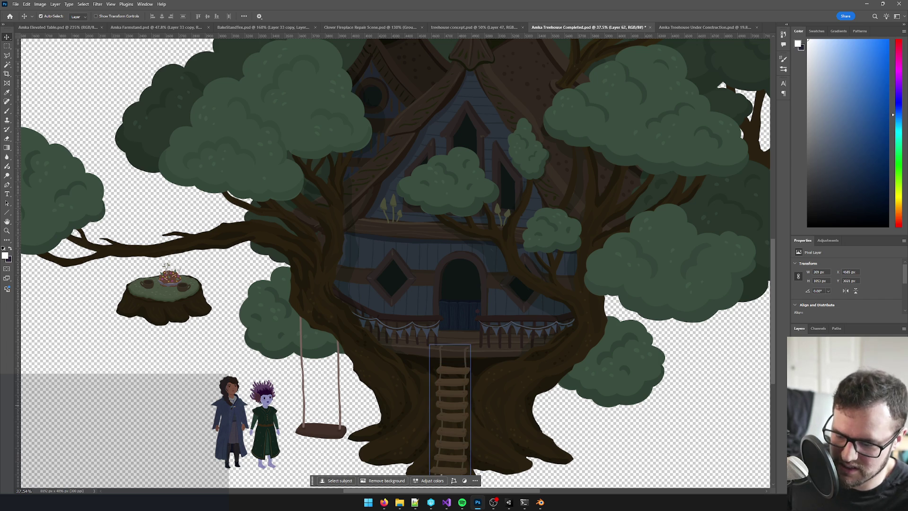
{"action": "key", "text": "Return"}
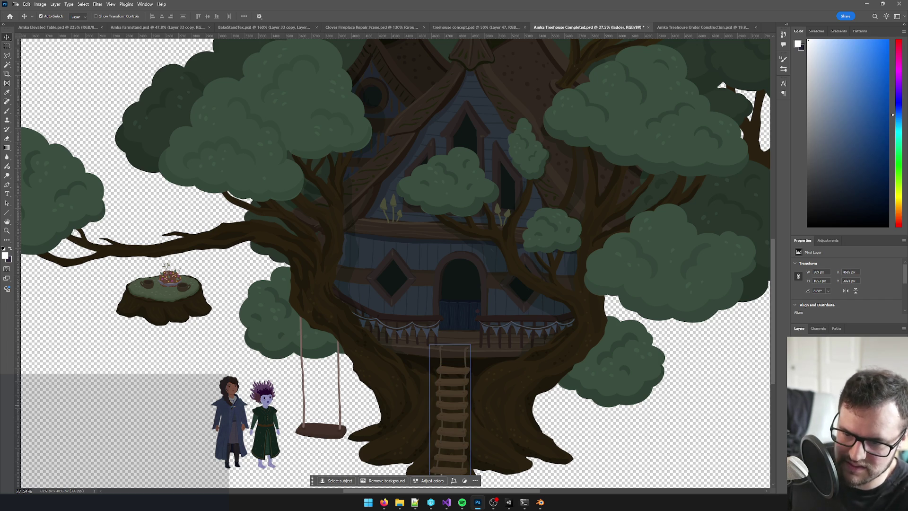
{"action": "left_click", "coordinate": [798, 359]}
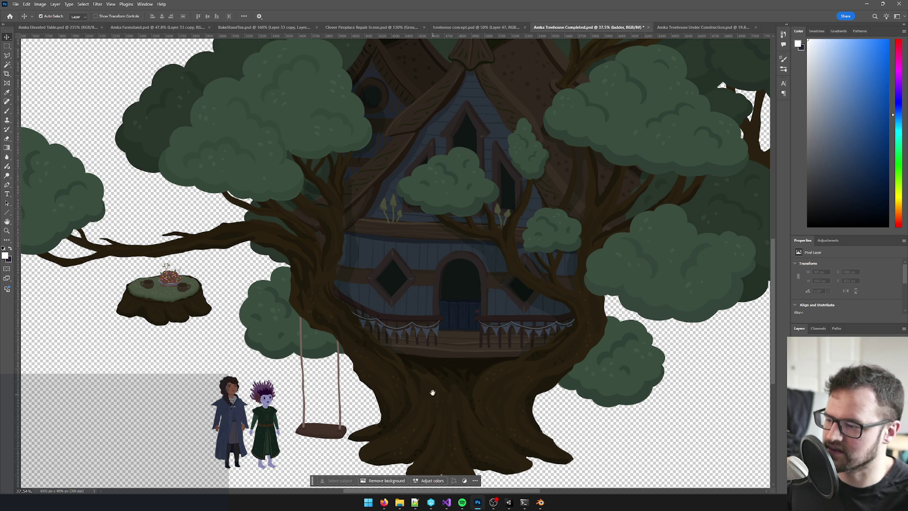
{"action": "scroll", "coordinate": [434, 398], "scroll_direction": "down", "scroll_amount": 3}
{"action": "left_click", "coordinate": [799, 360]}
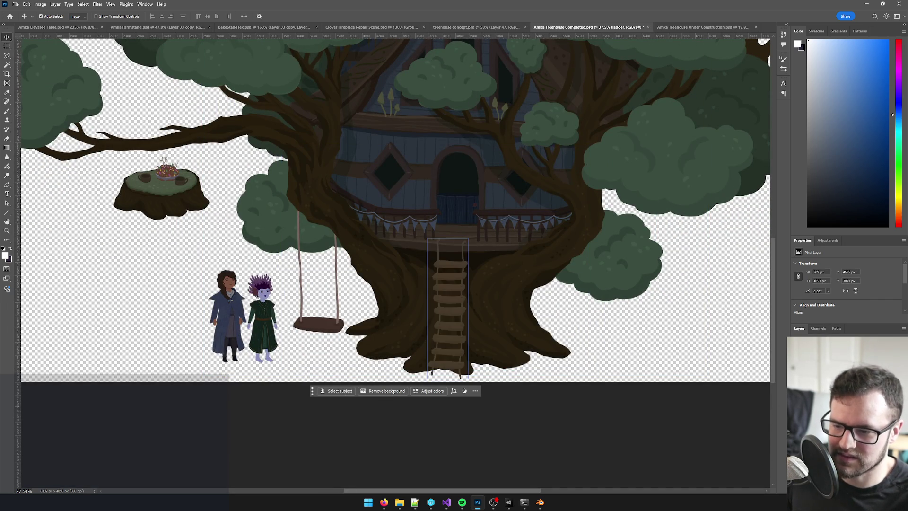
- Copy the ladder into the Under Construction document and zoom in on the house area
{"action": "left_click", "coordinate": [696, 27]}
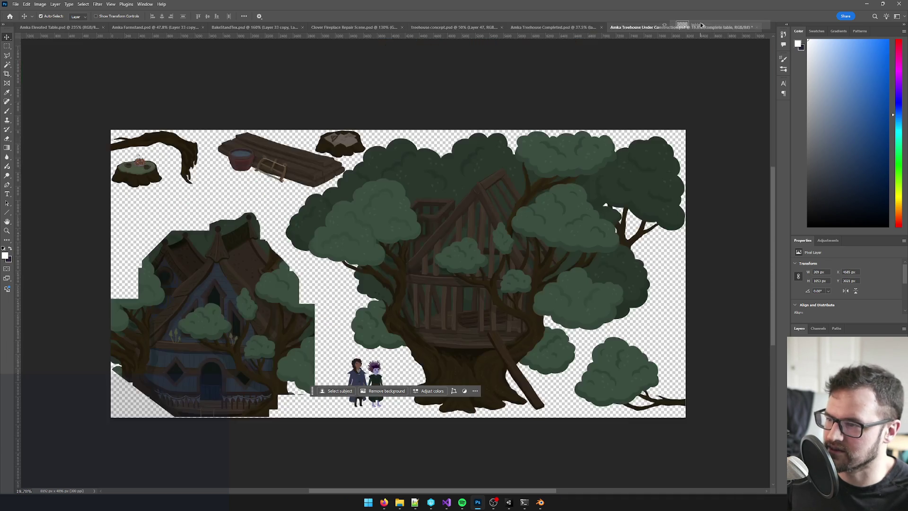
{"action": "left_click_drag", "start_coordinate": [349, 288], "coordinate": [349, 288]}
{"action": "scroll", "coordinate": [349, 289], "scroll_direction": "up", "scroll_amount": 5}
{"action": "scroll", "coordinate": [336, 310], "scroll_direction": "down", "scroll_amount": 6}
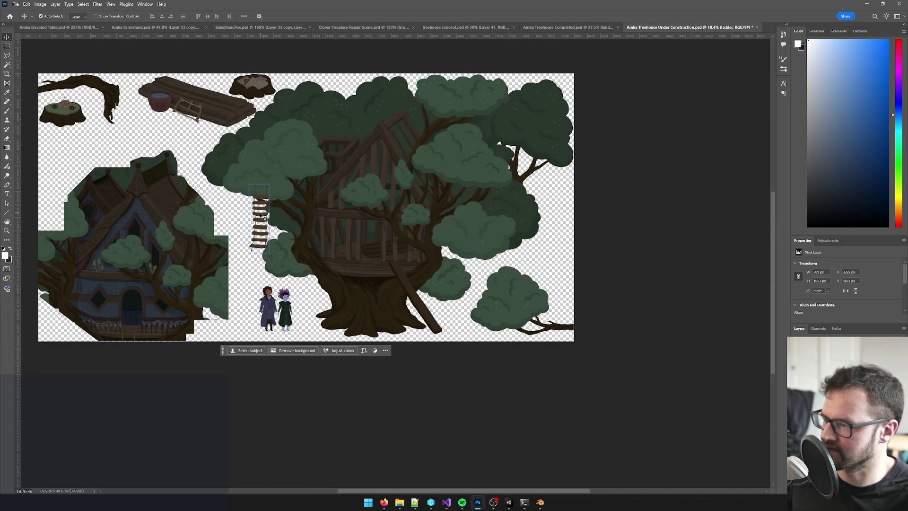
{"action": "left_click_drag", "start_coordinate": [259, 219], "coordinate": [56, 176]}
{"action": "scroll", "coordinate": [86, 194], "scroll_direction": "up", "scroll_amount": 4}
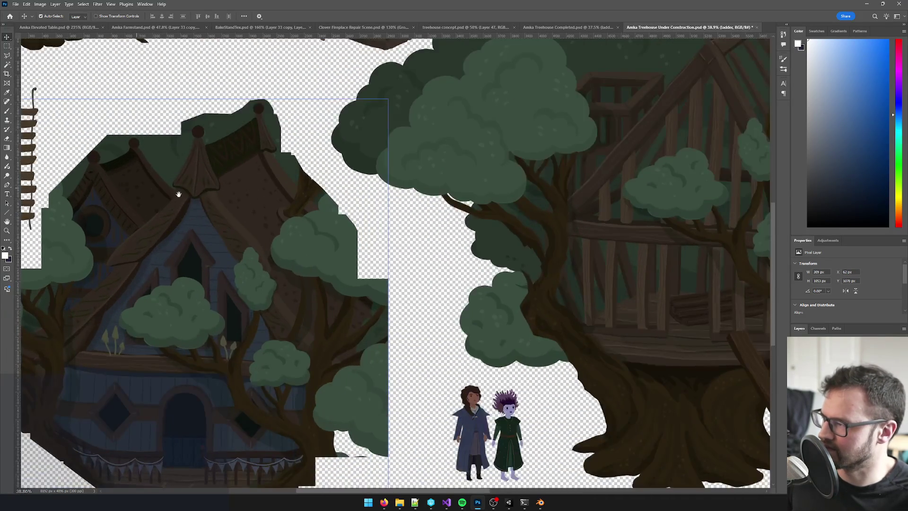
{"action": "left_click_drag", "start_coordinate": [154, 189], "coordinate": [359, 216]}
- Undo the two accidental moves and place the ladder at the far left, beside the cabin
{"action": "left_click", "coordinate": [254, 193]}
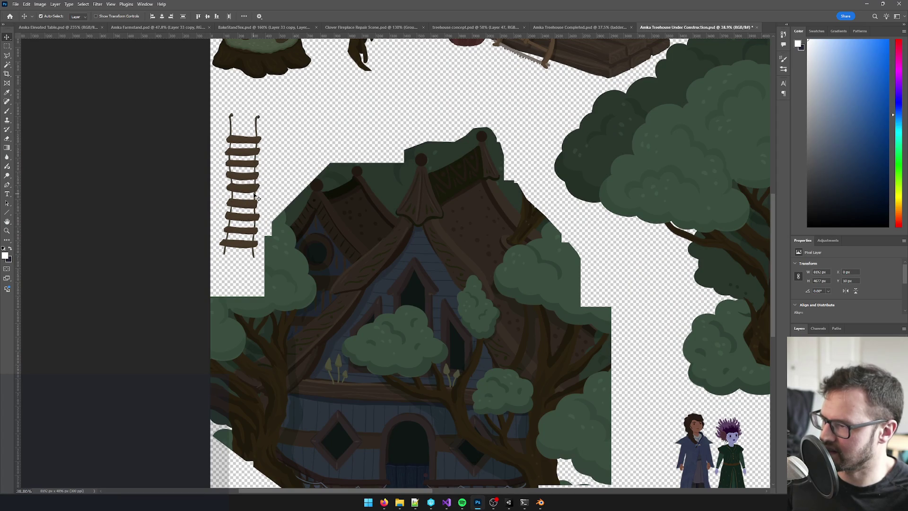
{"action": "left_click_drag", "start_coordinate": [244, 196], "coordinate": [237, 212]}
{"action": "key", "text": "ctrl+z"}
{"action": "key", "text": "ctrl+z"}
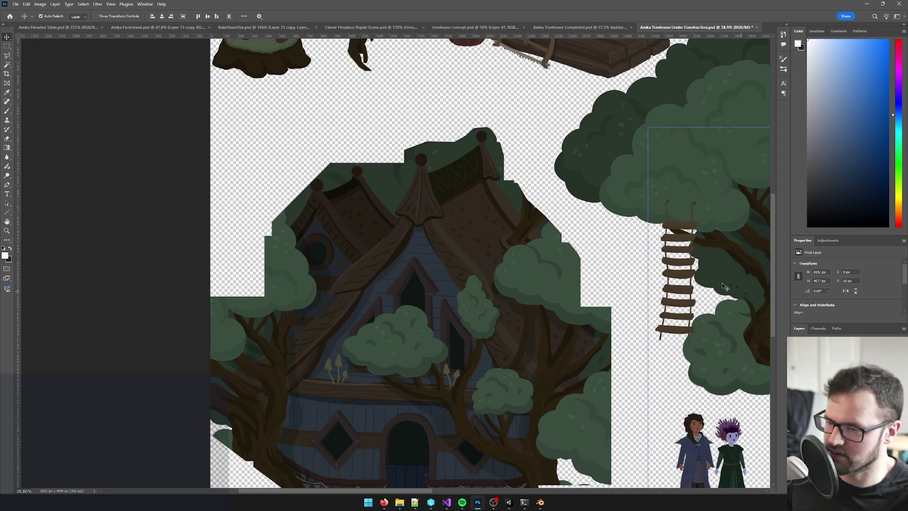
{"action": "left_click_drag", "start_coordinate": [687, 266], "coordinate": [592, 237]}
{"action": "key", "text": "ctrl+z"}
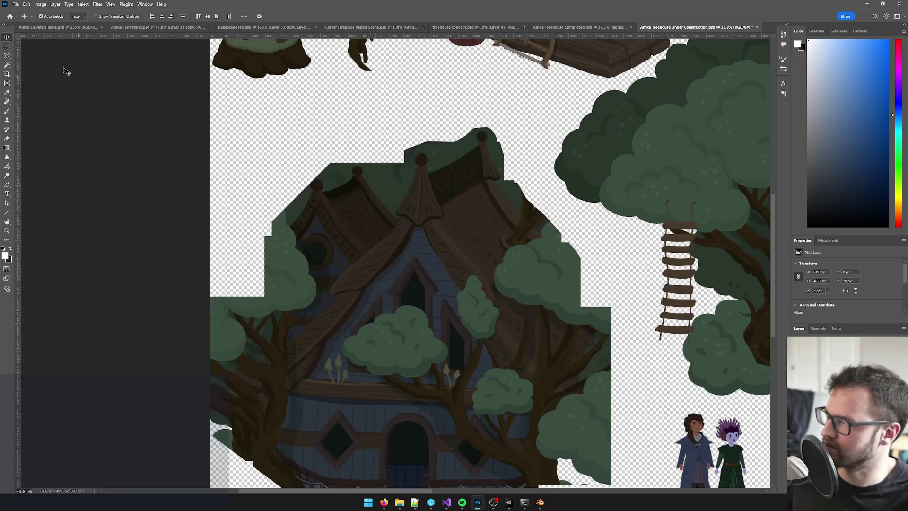
{"action": "left_click", "coordinate": [686, 265]}
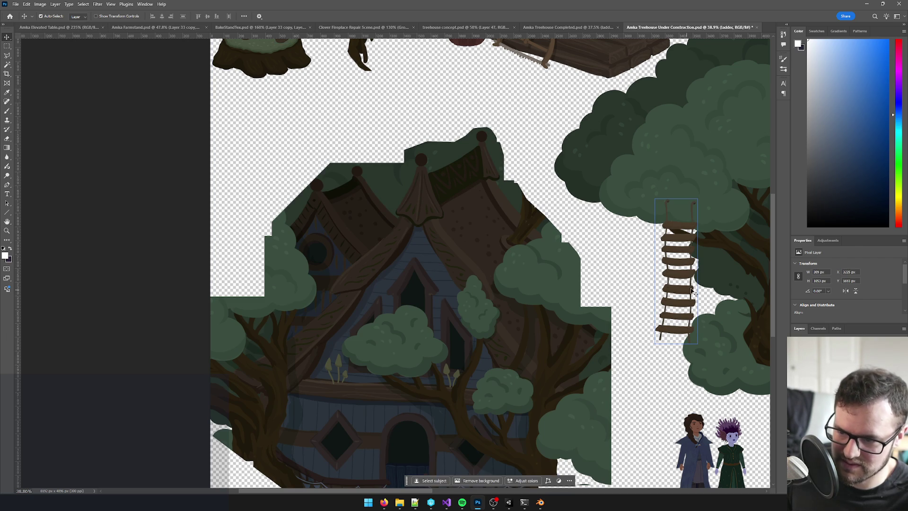
{"action": "mouse_move", "coordinate": [686, 296]}
{"action": "left_mouse_down"}
{"action": "mouse_move", "coordinate": [272, 188]}
{"action": "mouse_move", "coordinate": [246, 238]}
{"action": "left_mouse_up"}
{"action": "scroll", "coordinate": [428, 341], "scroll_direction": "down", "scroll_amount": 5}
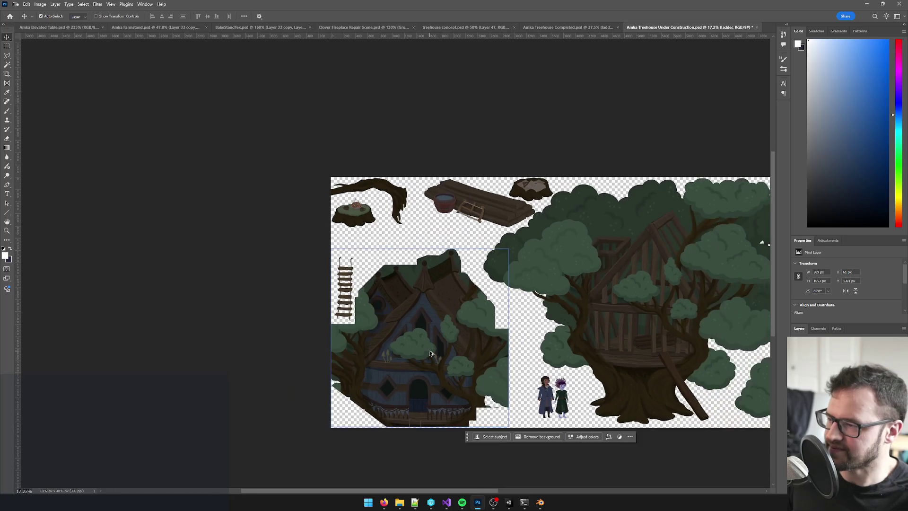
- Rename Layer 71 to 'swing' and copy it into Under Construction beside the two characters
{"action": "left_click", "coordinate": [568, 27]}
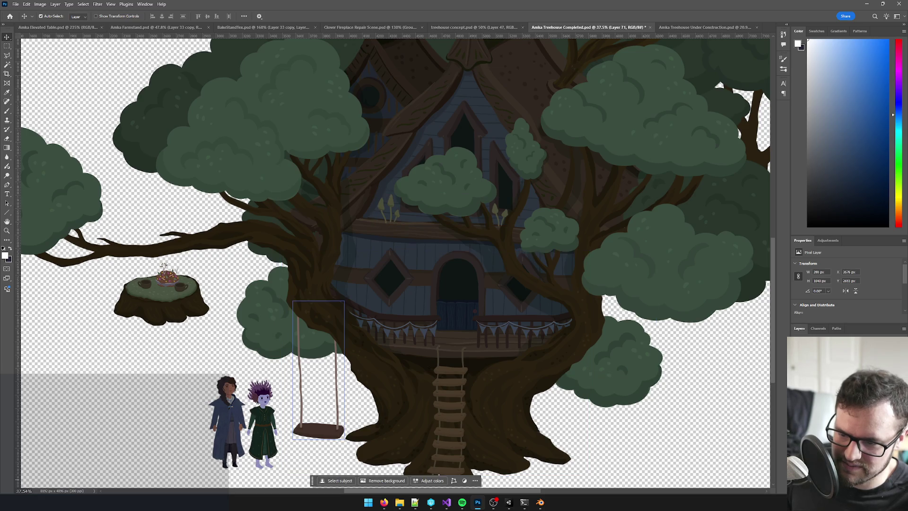
{"action": "key", "text": "Return"}
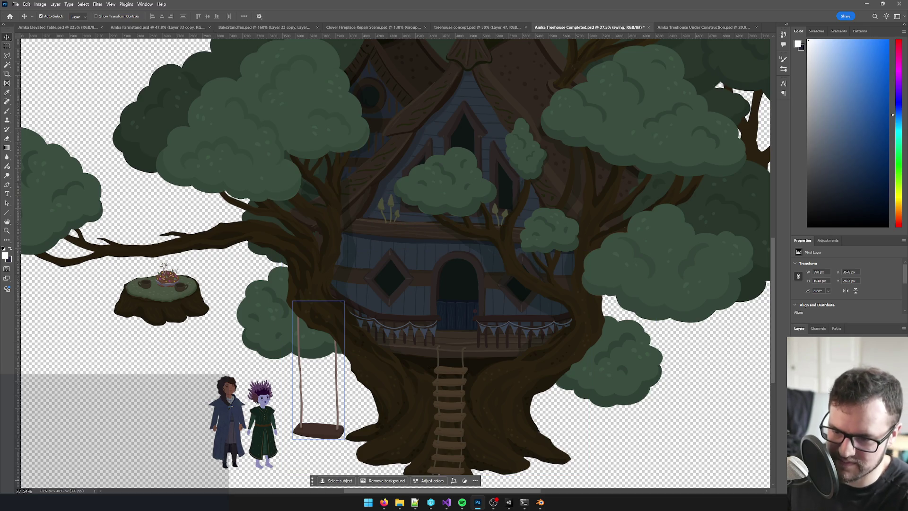
{"action": "mouse_move", "coordinate": [823, 360]}
{"action": "left_mouse_down"}
{"action": "mouse_move", "coordinate": [717, 28]}
{"action": "mouse_move", "coordinate": [224, 246]}
{"action": "mouse_move", "coordinate": [246, 217]}
{"action": "mouse_move", "coordinate": [307, 206]}
{"action": "mouse_move", "coordinate": [416, 357]}
{"action": "mouse_move", "coordinate": [395, 399]}
{"action": "left_mouse_up"}
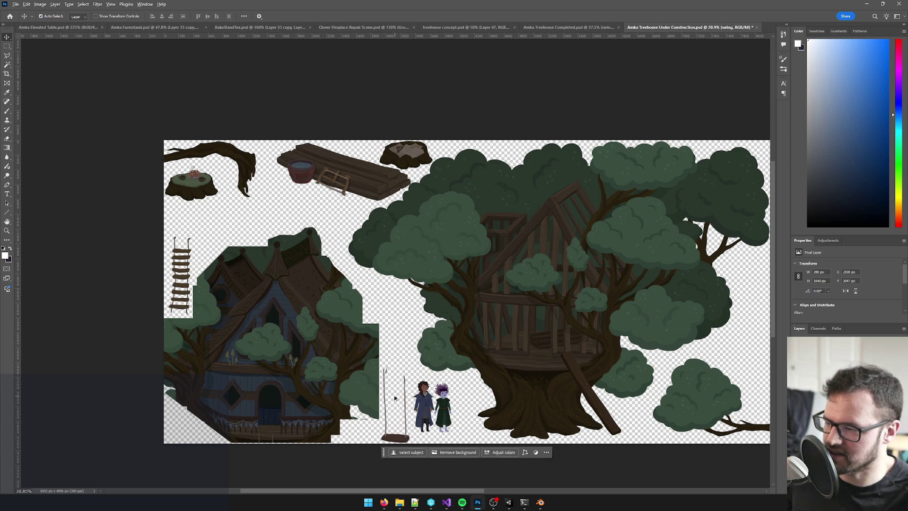
{"action": "scroll", "coordinate": [395, 399], "scroll_direction": "up", "scroll_amount": 5}
- Erase the stray strands above the left rope and the thin green strand beside the swing
{"action": "key", "text": "e"}
{"action": "left_click_drag", "start_coordinate": [370, 320], "coordinate": [382, 277]}
{"action": "left_click_drag", "start_coordinate": [340, 416], "coordinate": [364, 260]}
{"action": "key", "text": "v"}
{"action": "left_click", "coordinate": [491, 350]}
{"action": "key", "text": "e"}
{"action": "left_click_drag", "start_coordinate": [336, 313], "coordinate": [325, 311]}
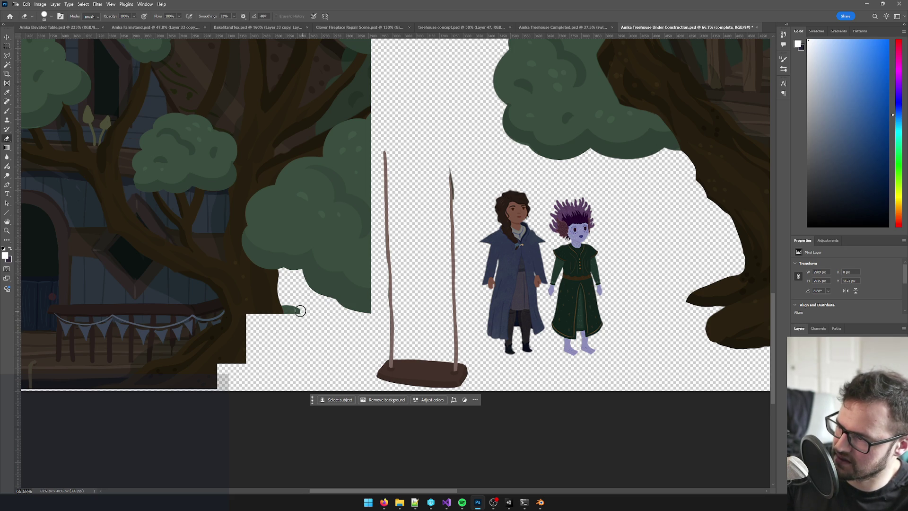
- Erase the leftover trunk edge near the swing and pan across the whole scene
{"action": "mouse_move", "coordinate": [292, 308]}
{"action": "left_mouse_down"}
{"action": "mouse_move", "coordinate": [258, 312]}
{"action": "mouse_move", "coordinate": [233, 356]}
{"action": "mouse_move", "coordinate": [196, 390]}
{"action": "left_mouse_up"}
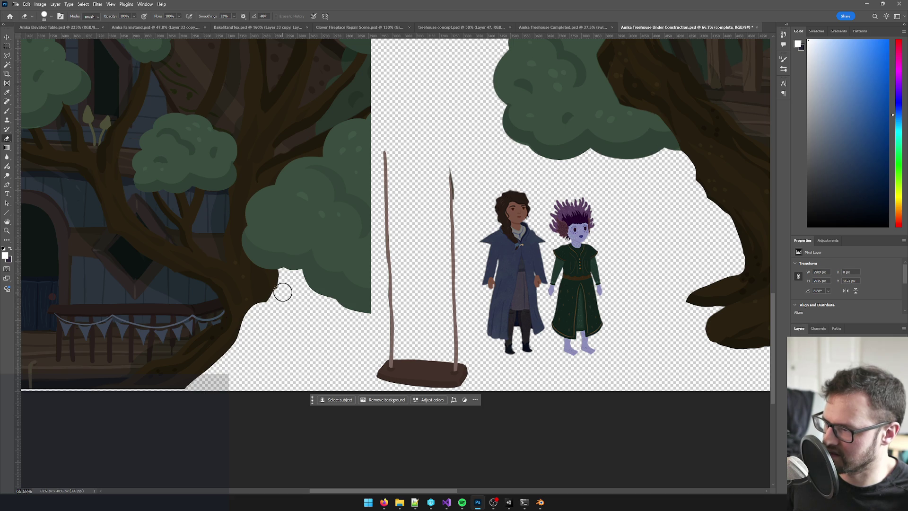
{"action": "scroll", "coordinate": [279, 308], "scroll_direction": "down", "scroll_amount": 5}
{"action": "left_click_drag", "start_coordinate": [285, 249], "coordinate": [375, 269]}
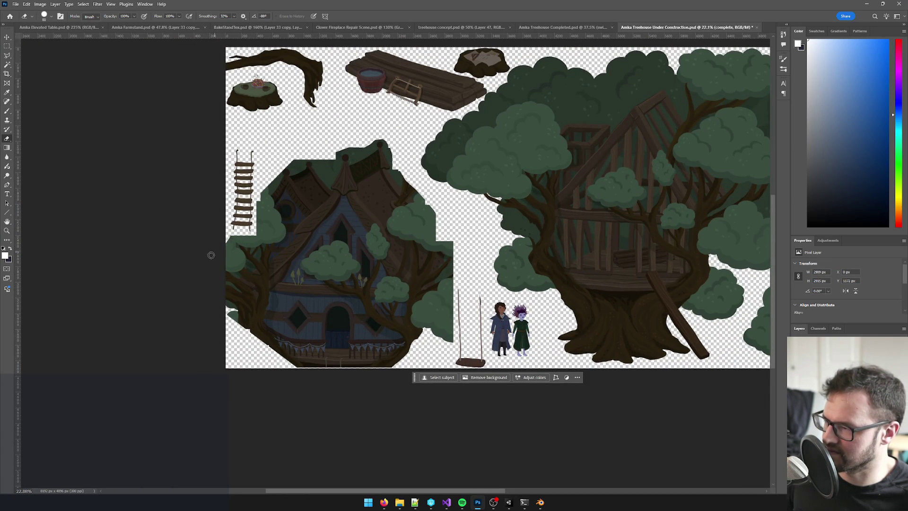
{"action": "scroll", "coordinate": [393, 136], "scroll_direction": "down", "scroll_amount": 1}
{"action": "scroll", "coordinate": [369, 213], "scroll_direction": "right", "scroll_amount": 2}
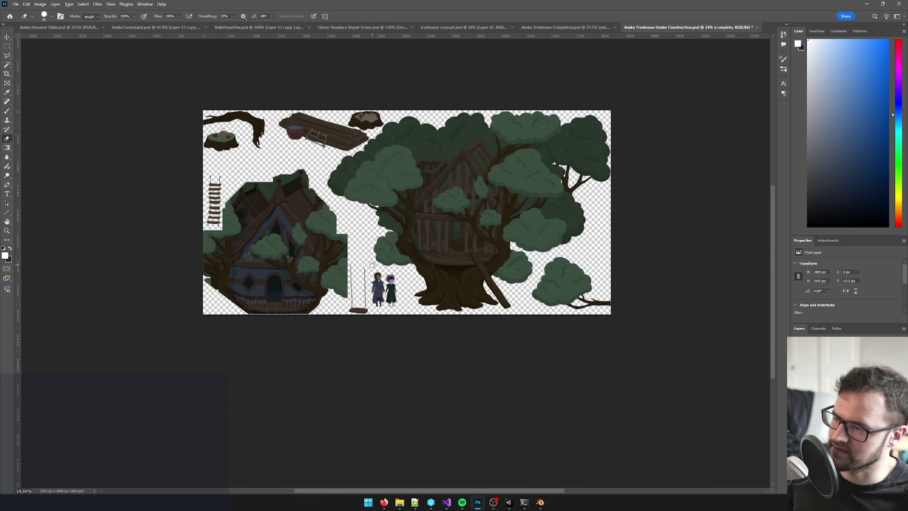
{"action": "scroll", "coordinate": [339, 298], "scroll_direction": "up", "scroll_amount": 3}
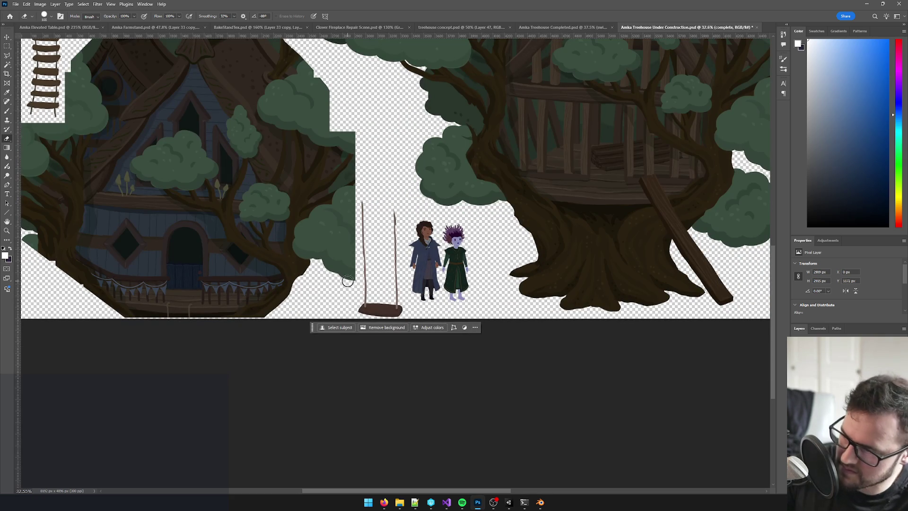
- Enlarge the eraser to 500 px and zoom out to see the whole sprite sheet
{"action": "key", "text": "bracketright"}
{"action": "key", "text": "bracketright"}
{"action": "key", "text": "bracketright"}
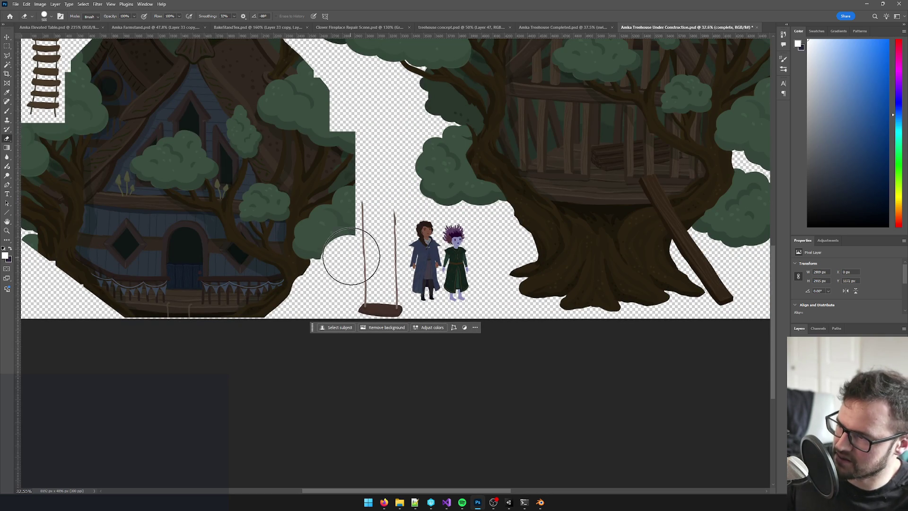
{"action": "scroll", "coordinate": [426, 259], "scroll_direction": "down", "scroll_amount": 2}
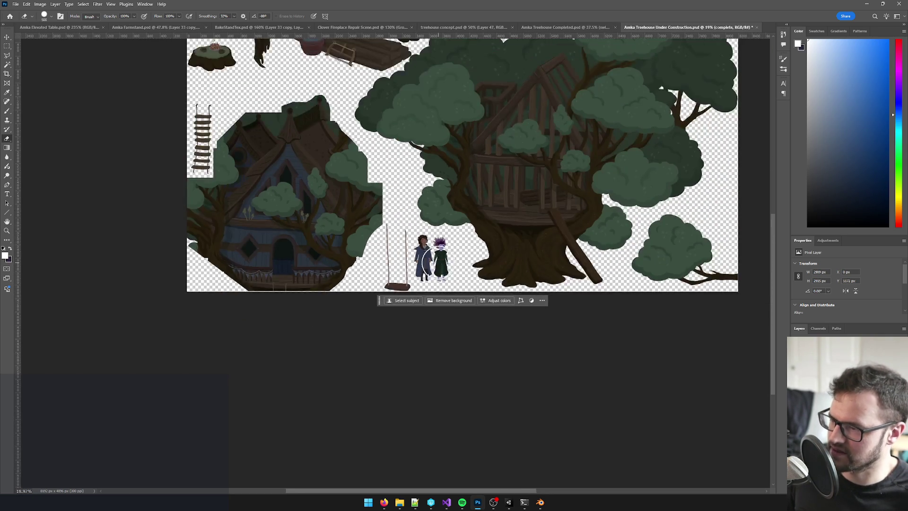
{"action": "scroll", "coordinate": [434, 262], "scroll_direction": "up", "scroll_amount": 1}
{"action": "scroll", "coordinate": [433, 264], "scroll_direction": "down", "scroll_amount": 3}
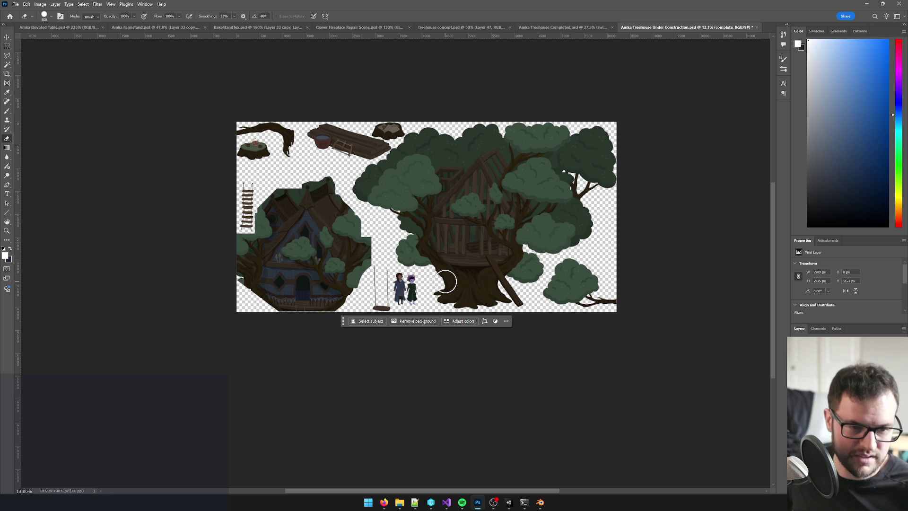
{"action": "key", "text": "ctrl+minus"}
{"action": "scroll", "coordinate": [429, 317], "scroll_direction": "up", "scroll_amount": 1}
{"action": "scroll", "coordinate": [426, 289], "scroll_direction": "up", "scroll_amount": 1}
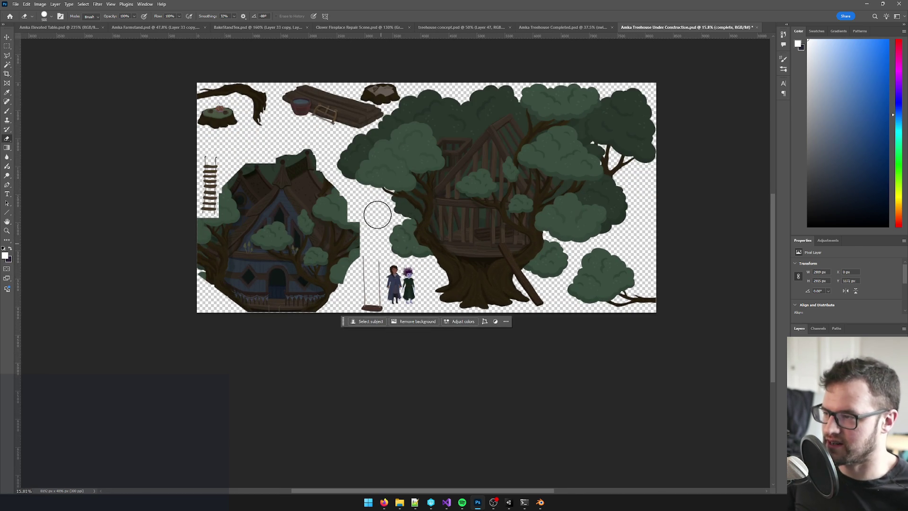
{"action": "scroll", "coordinate": [383, 136], "scroll_direction": "up", "scroll_amount": 1}
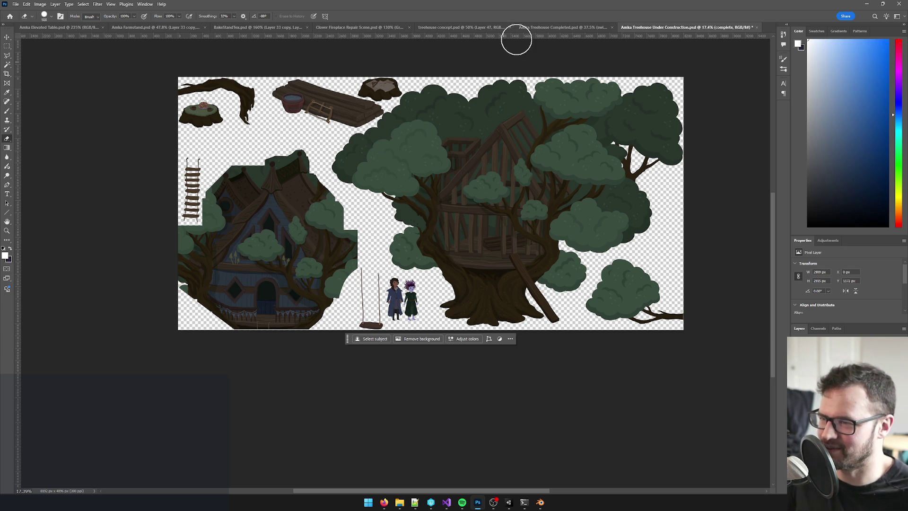
{"action": "left_click", "coordinate": [539, 27]}
- Zoom and pan around the completed treehouse, from the roof to the whole house
{"action": "scroll", "coordinate": [425, 165], "scroll_direction": "down", "scroll_amount": 6}
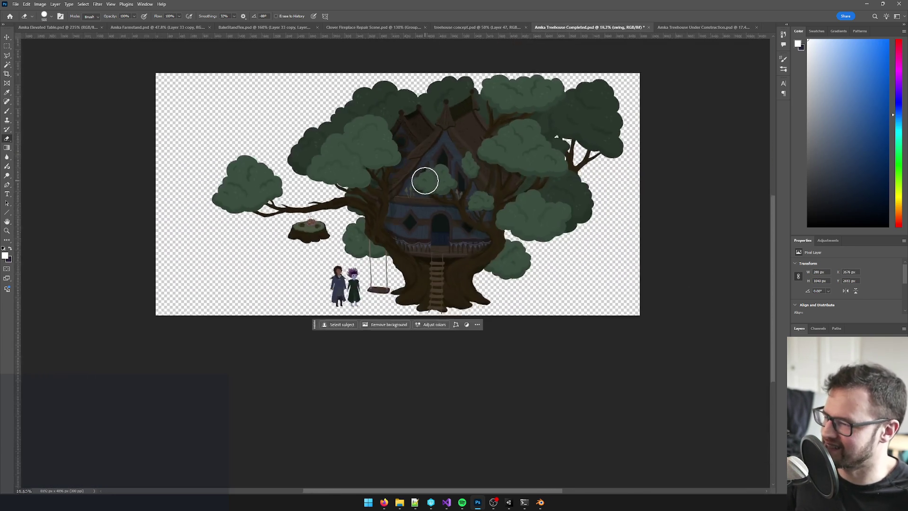
{"action": "scroll", "coordinate": [418, 212], "scroll_direction": "up", "scroll_amount": 5}
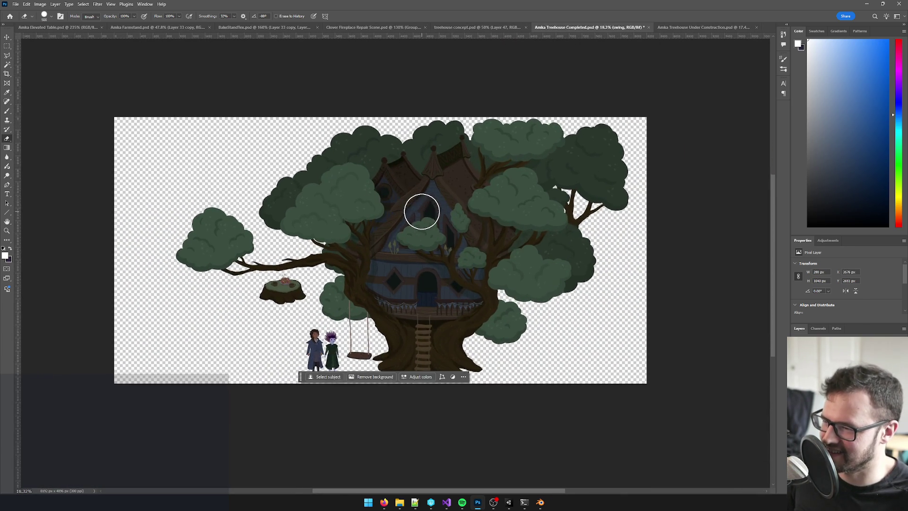
{"action": "scroll", "coordinate": [418, 211], "scroll_direction": "down", "scroll_amount": 1}
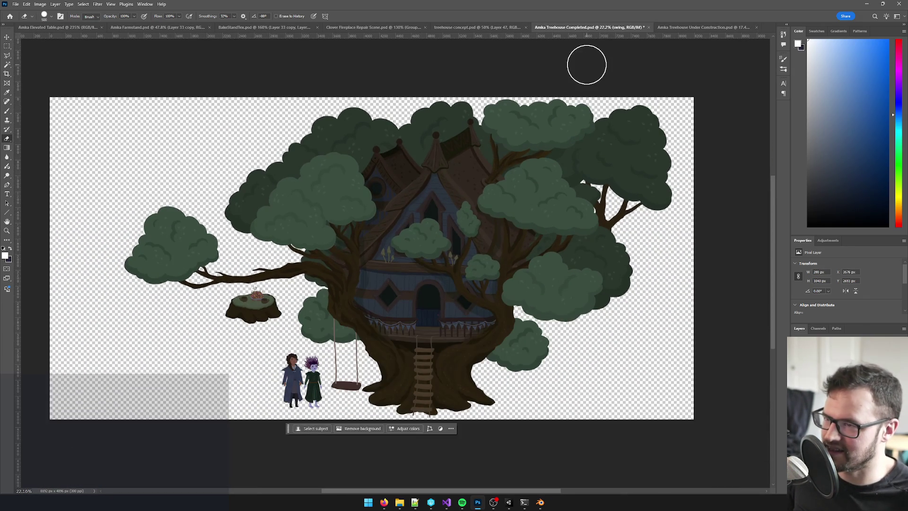
{"action": "scroll", "coordinate": [450, 179], "scroll_direction": "up", "scroll_amount": 1}
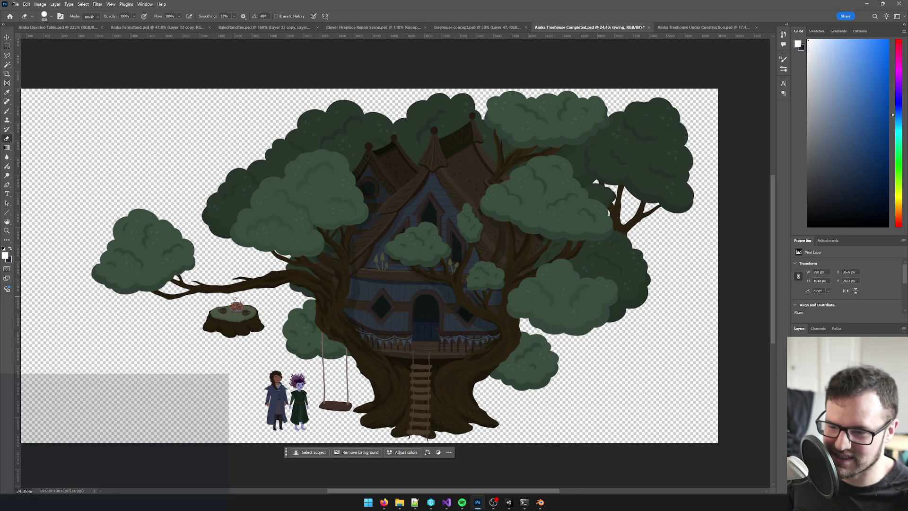
{"action": "scroll", "coordinate": [411, 98], "scroll_direction": "up", "scroll_amount": 4}
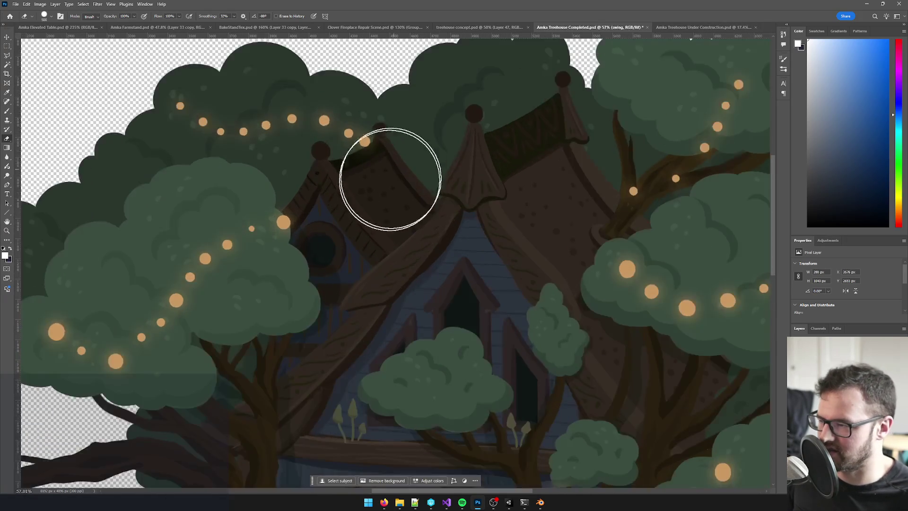
{"action": "left_click_drag", "start_coordinate": [389, 172], "coordinate": [551, 156]}
{"action": "scroll", "coordinate": [531, 190], "scroll_direction": "down", "scroll_amount": 2}
{"action": "scroll", "coordinate": [523, 191], "scroll_direction": "down", "scroll_amount": 3}
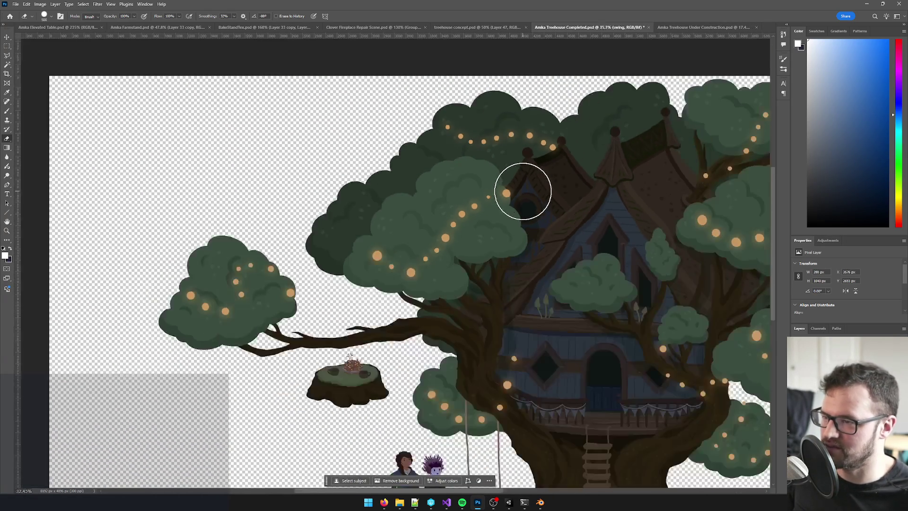
{"action": "left_click_drag", "start_coordinate": [596, 211], "coordinate": [491, 211]}
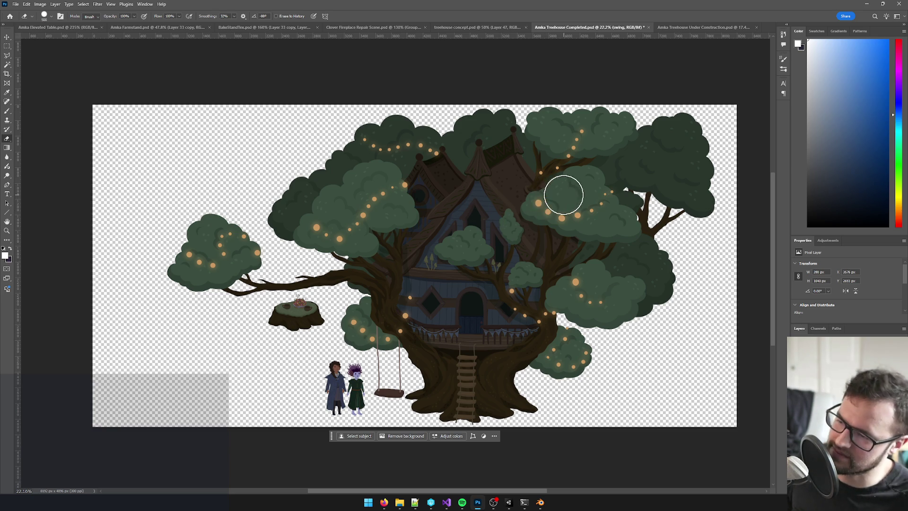
- Return to the Treehouse Under Construction document and save it
{"action": "scroll", "coordinate": [560, 194], "scroll_direction": "down", "scroll_amount": 1}
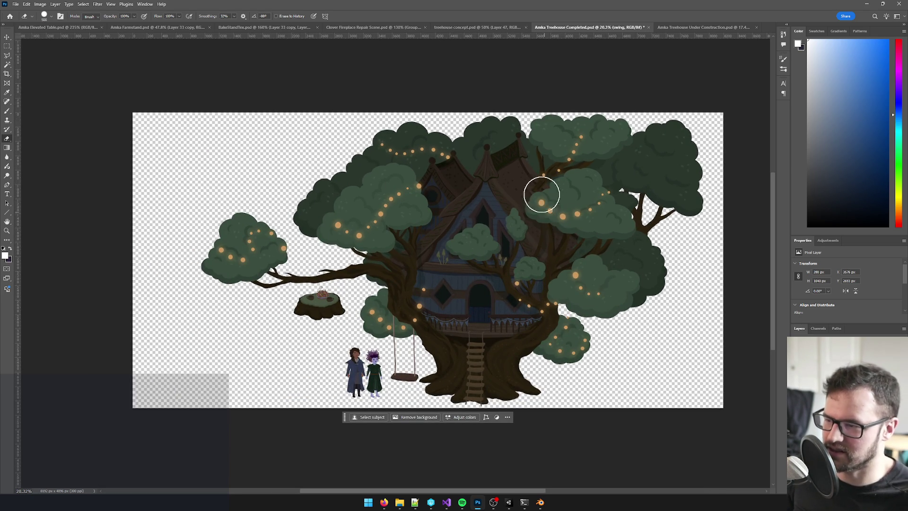
{"action": "left_click", "coordinate": [691, 28]}
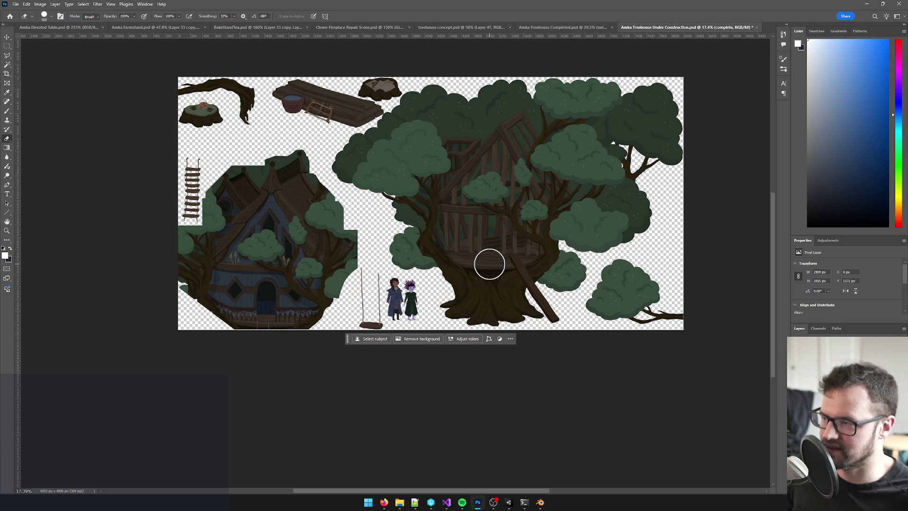
{"action": "key", "text": "ctrl+s"}
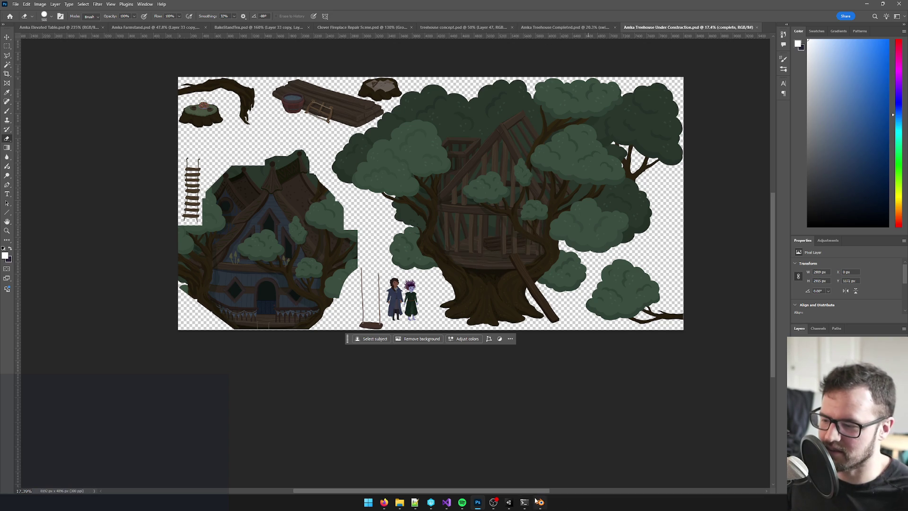
- In Unity, revert the treehouse PSD and its .meta file via the Inspector, then return to Photoshop
{"action": "mouse_move", "coordinate": [511, 505]}
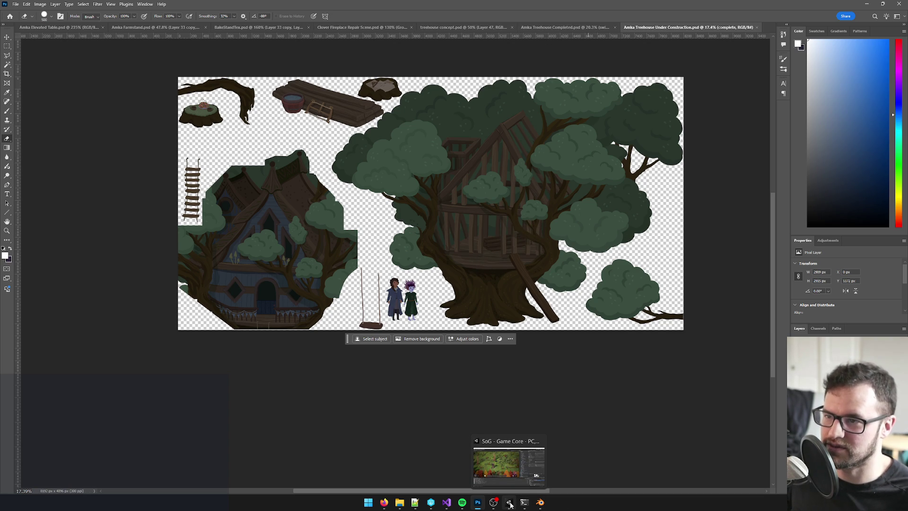
{"action": "left_click", "coordinate": [511, 506]}
{"action": "mouse_move", "coordinate": [524, 503]}
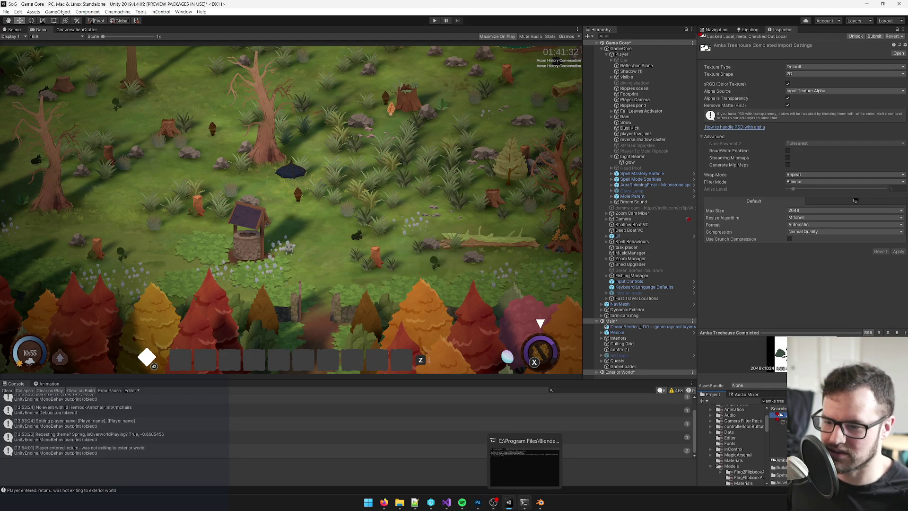
{"action": "right_click", "coordinate": [779, 415]}
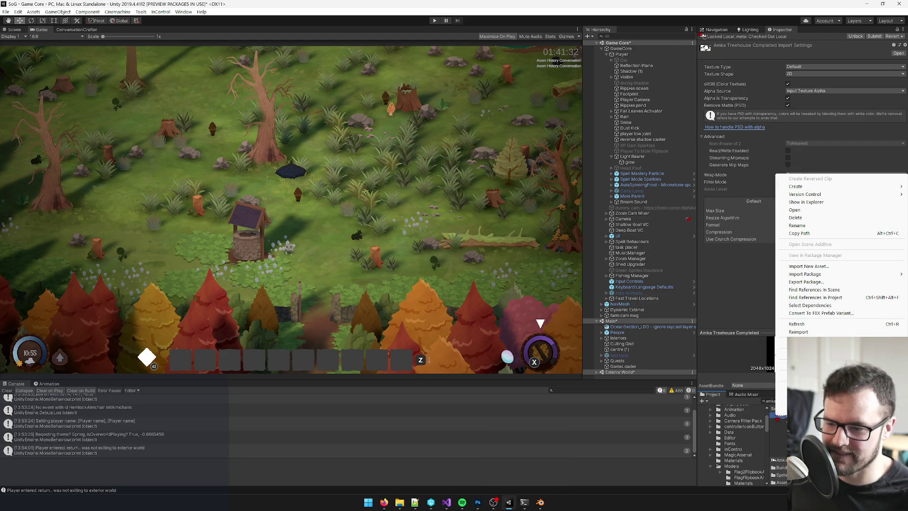
{"action": "key", "text": "Escape"}
{"action": "right_click", "coordinate": [778, 415]}
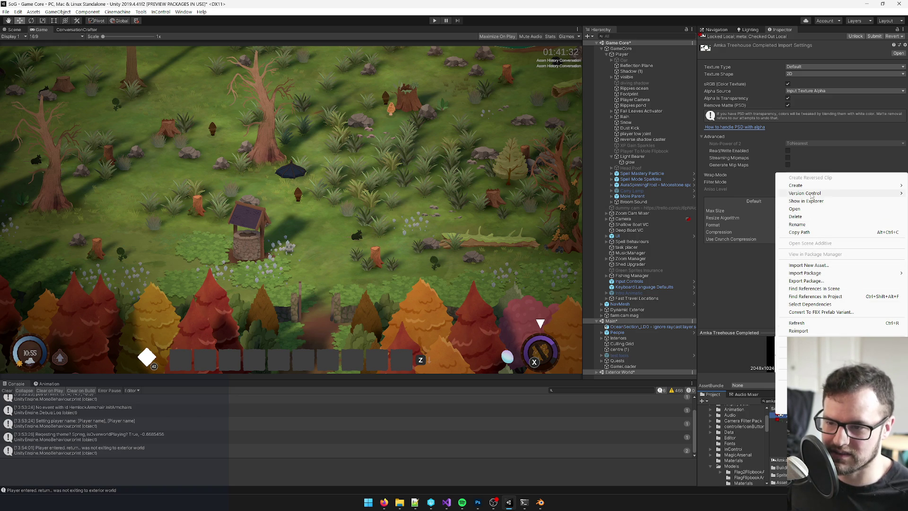
{"action": "key", "text": "Escape"}
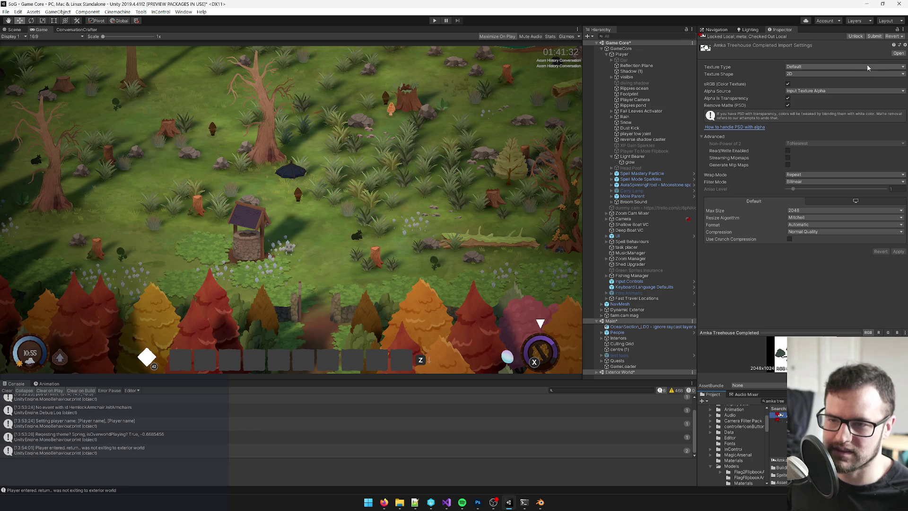
{"action": "left_click", "coordinate": [892, 36]}
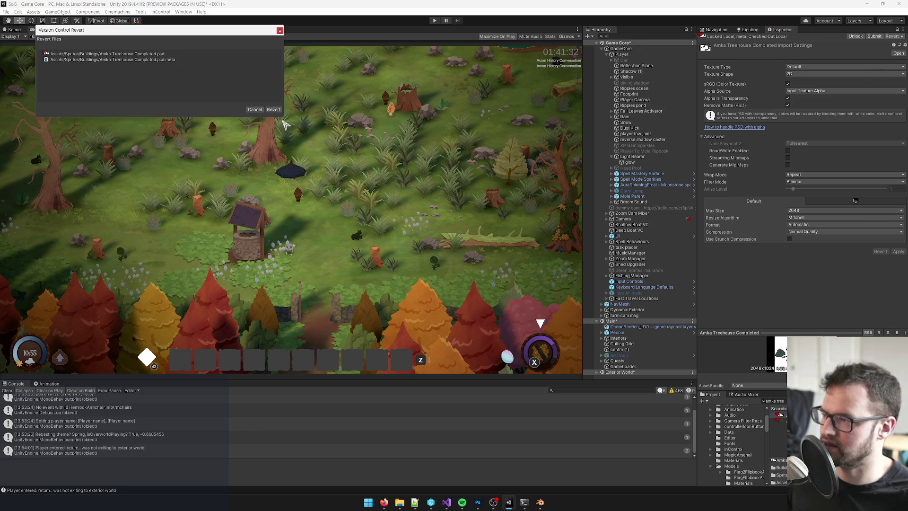
{"action": "left_click", "coordinate": [273, 109]}
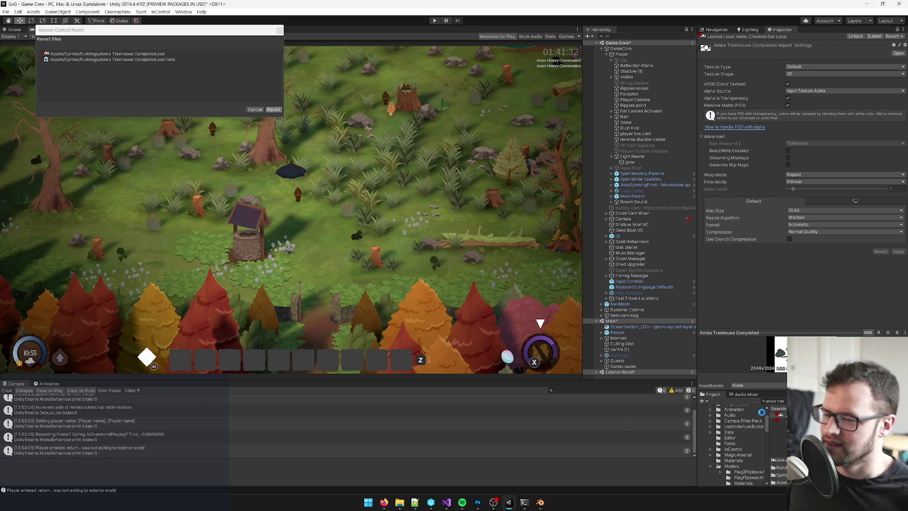
{"action": "key", "text": "alt+Tab"}
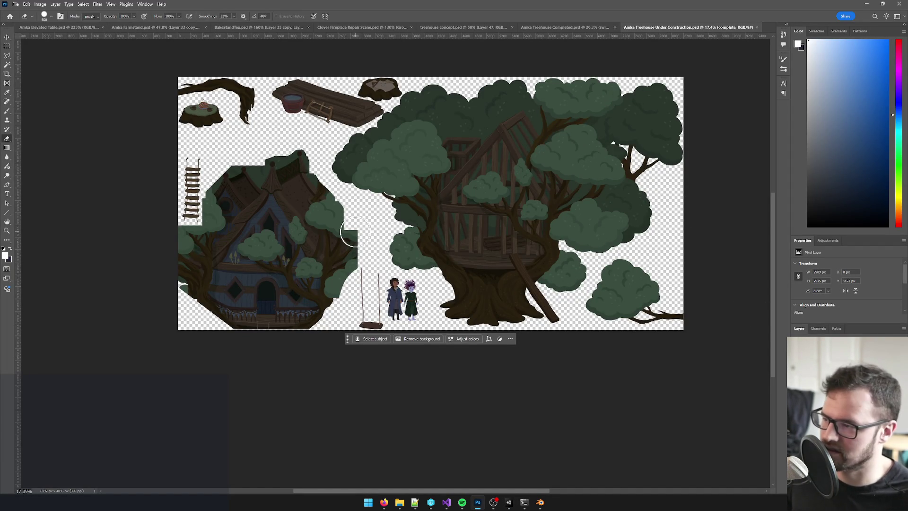
- Zoom and pan across the Under Construction sprite sheet, then bring Blender to the front
{"action": "scroll", "coordinate": [358, 221], "scroll_direction": "down", "scroll_amount": 2}
{"action": "scroll", "coordinate": [358, 221], "scroll_direction": "up", "scroll_amount": 1}
{"action": "left_click_drag", "start_coordinate": [396, 182], "coordinate": [377, 214]}
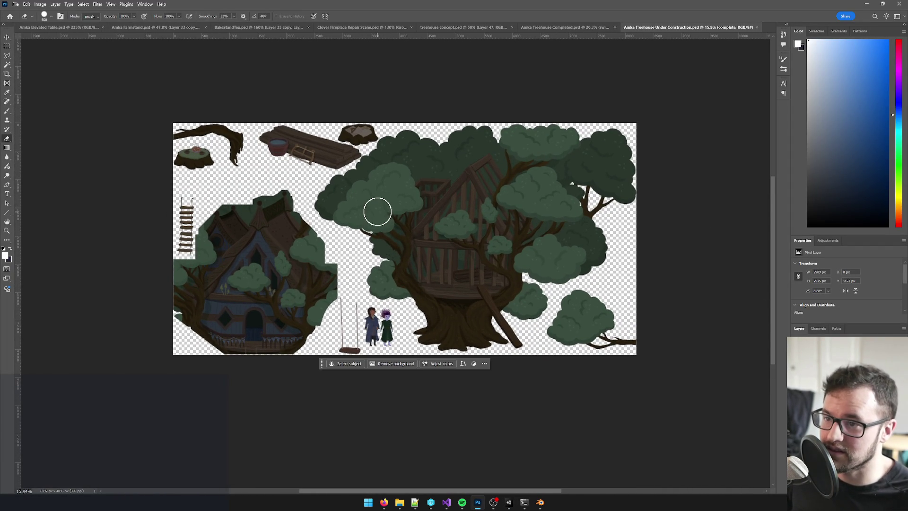
{"action": "scroll", "coordinate": [350, 194], "scroll_direction": "up", "scroll_amount": 1}
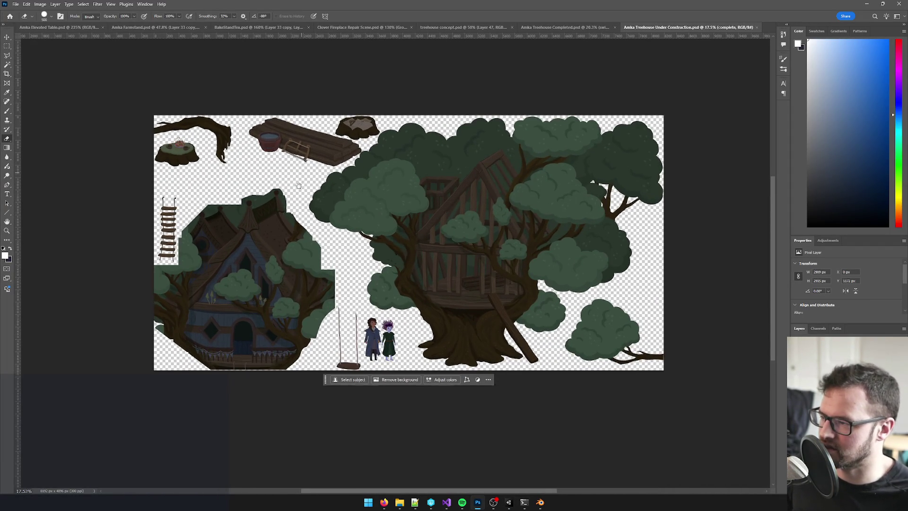
{"action": "scroll", "coordinate": [348, 192], "scroll_direction": "up", "scroll_amount": 1}
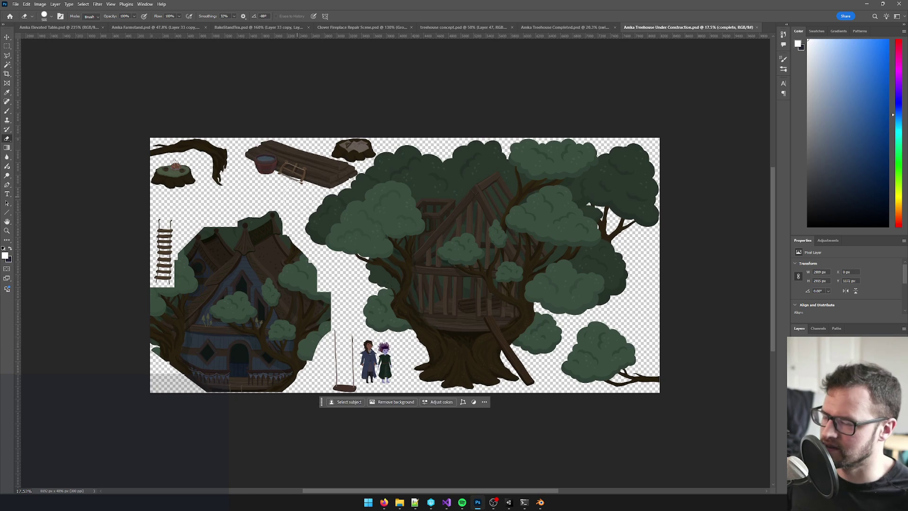
{"action": "left_click", "coordinate": [541, 502]}
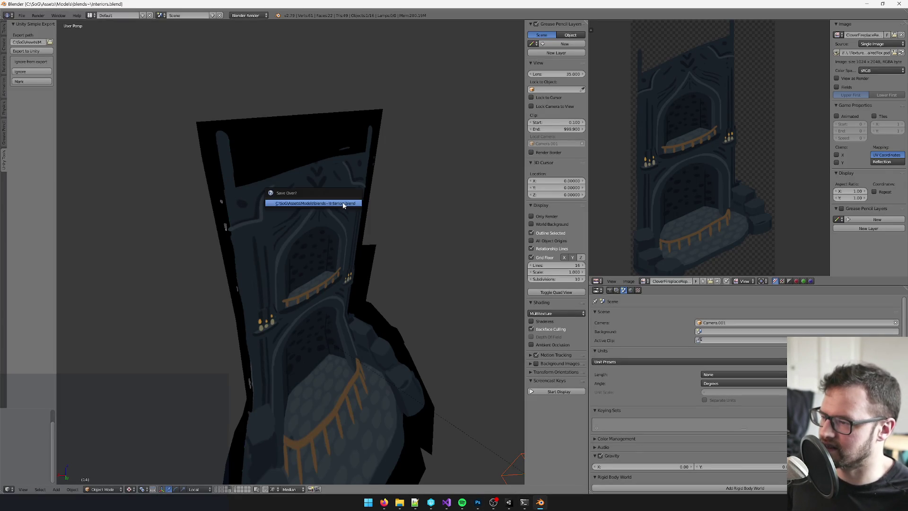
- Start a fresh default scene and save it as AmikaTreehouse.blend
{"action": "left_click", "coordinate": [23, 16]}
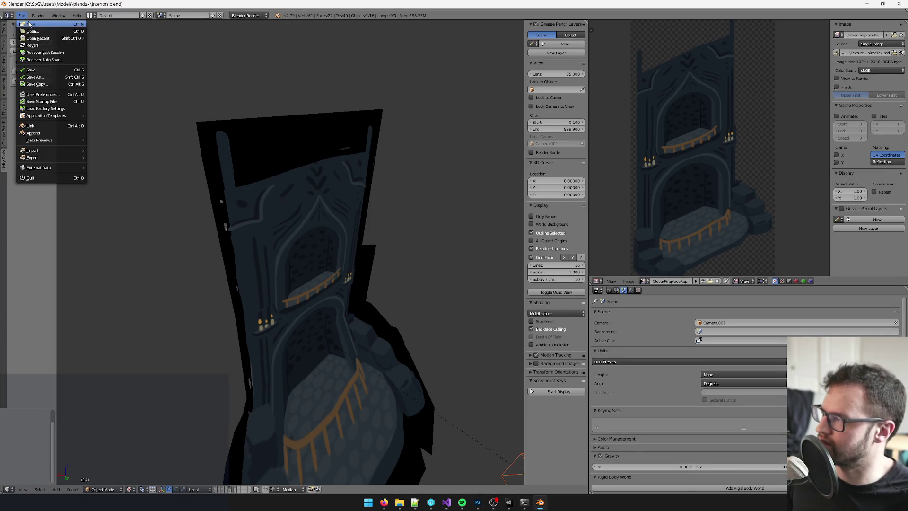
{"action": "left_click", "coordinate": [31, 23]}
{"action": "left_click", "coordinate": [28, 28]}
{"action": "left_click", "coordinate": [22, 19]}
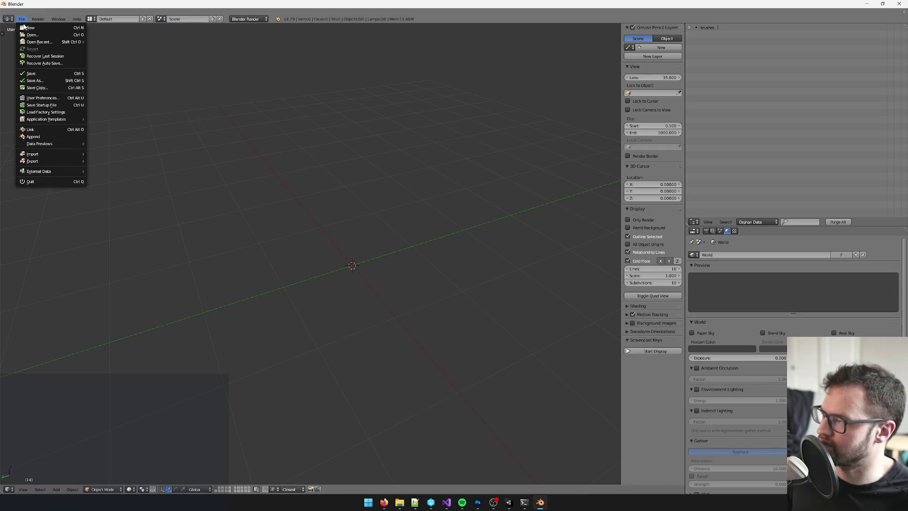
{"action": "left_click", "coordinate": [41, 81]}
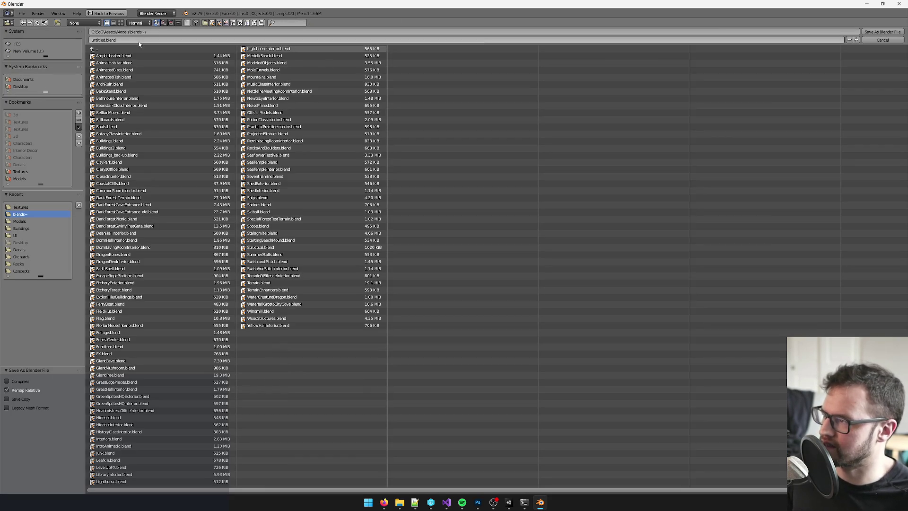
{"action": "left_click", "coordinate": [107, 40]}
{"action": "key", "text": "shift+Home"}
{"action": "type", "text": "Am"}
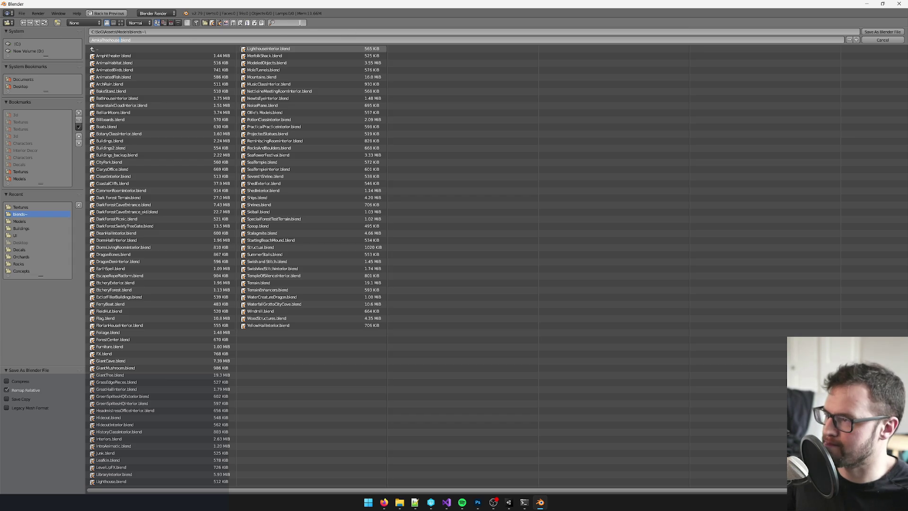
{"action": "left_click", "coordinate": [878, 31]}
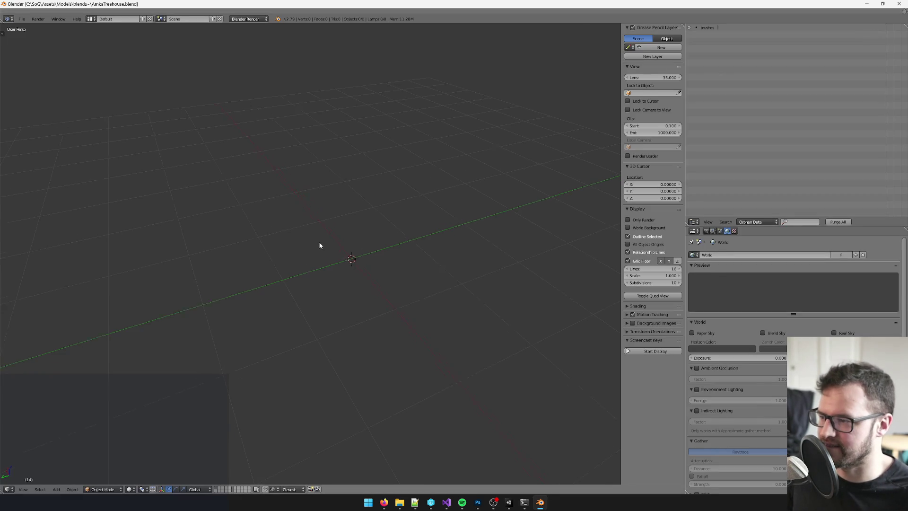
- Open BakeStand.blend from the file browser, filtering the list with 'ba'
{"action": "key", "text": "shift+a"}
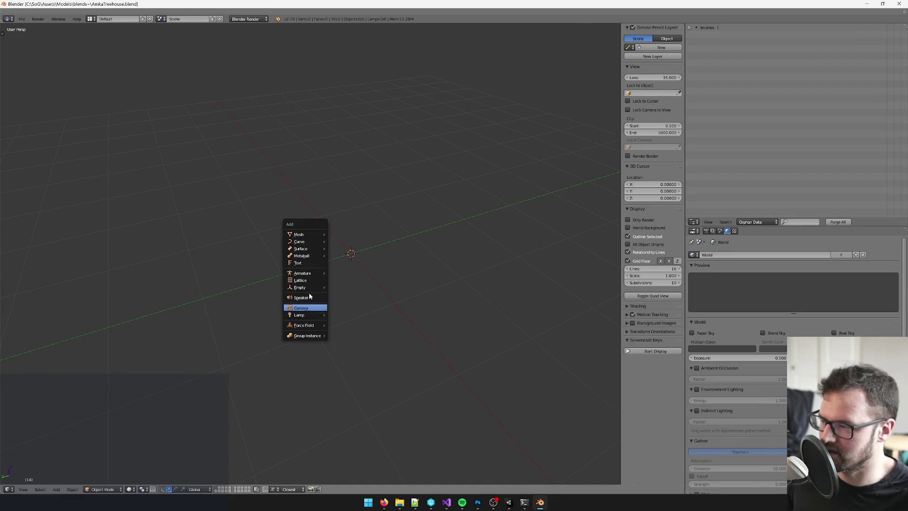
{"action": "mouse_move", "coordinate": [306, 238]}
{"action": "key", "text": "Escape"}
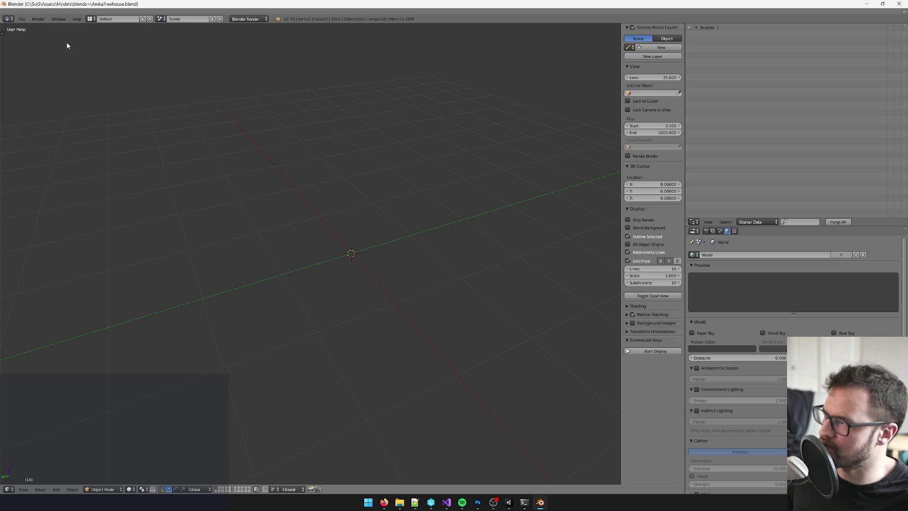
{"action": "left_click", "coordinate": [21, 18]}
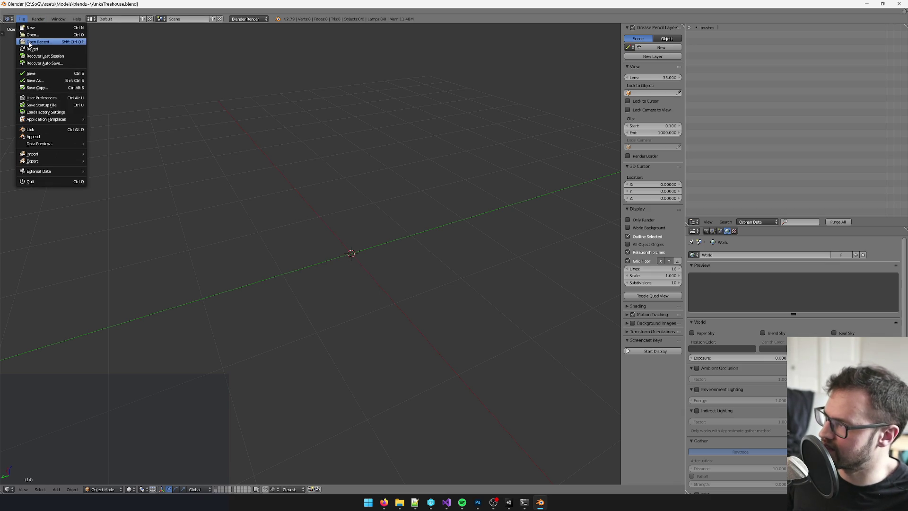
{"action": "mouse_move", "coordinate": [31, 42]}
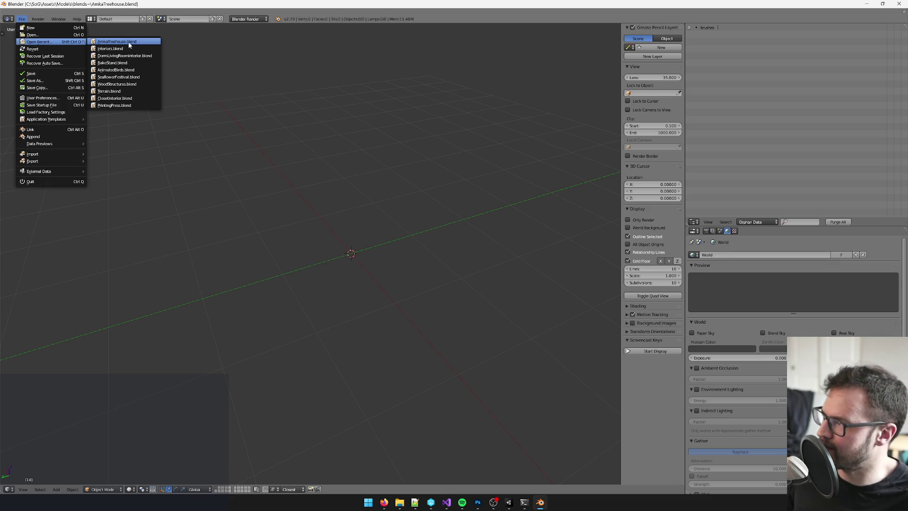
{"action": "left_click", "coordinate": [40, 34]}
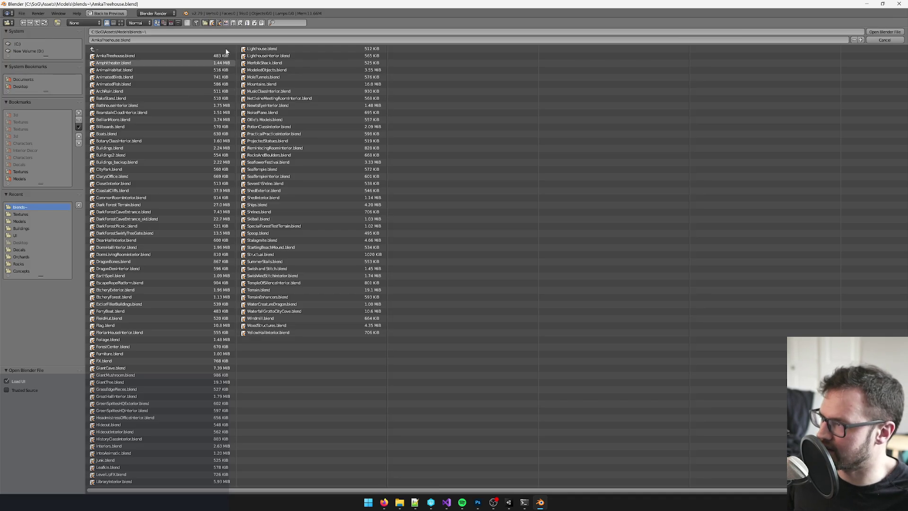
{"action": "left_click", "coordinate": [285, 22]}
{"action": "type", "text": "ba"}
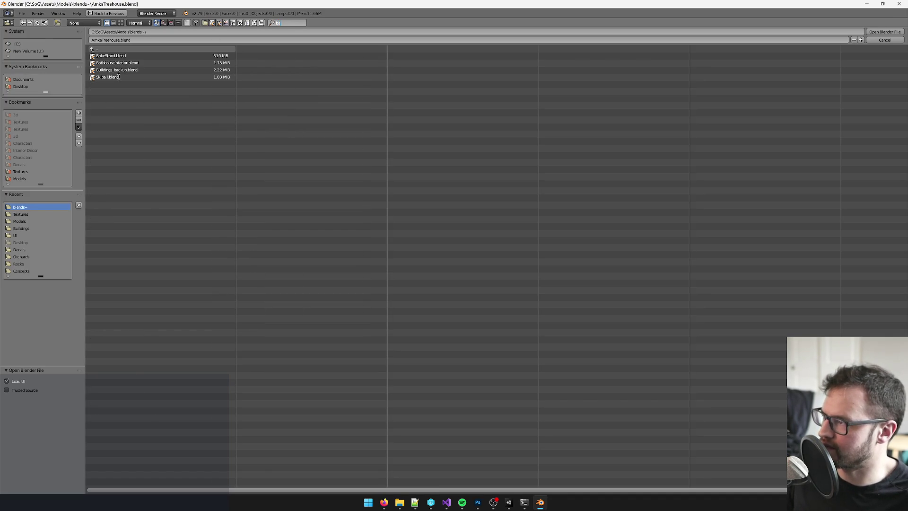
{"action": "double_click", "coordinate": [124, 56]}
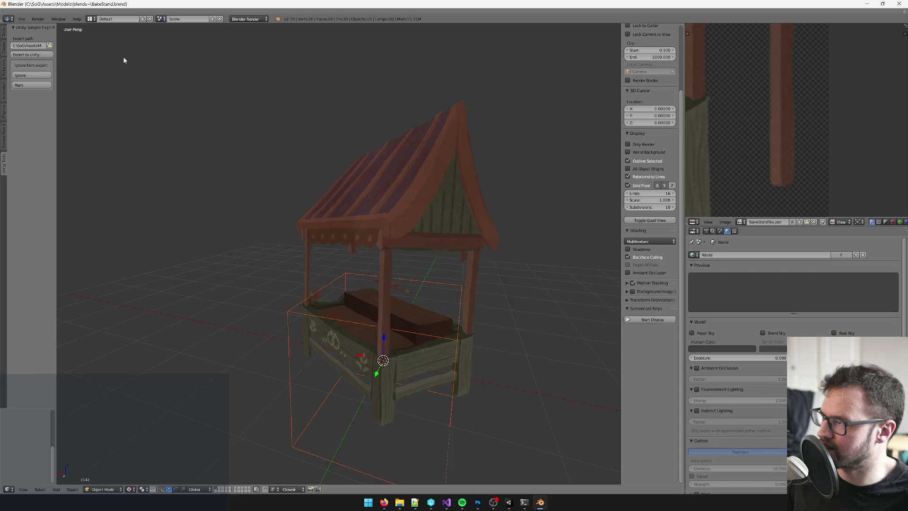
- Save the bake-stand scene as AmikaTreehouse.blend, overwriting the existing file
{"action": "left_click", "coordinate": [22, 19]}
{"action": "left_click", "coordinate": [31, 80]}
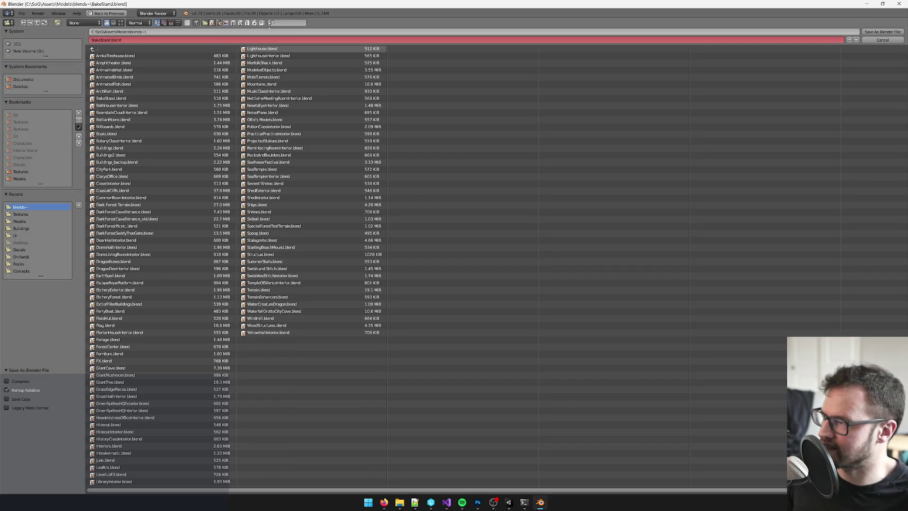
{"action": "left_click", "coordinate": [134, 39]}
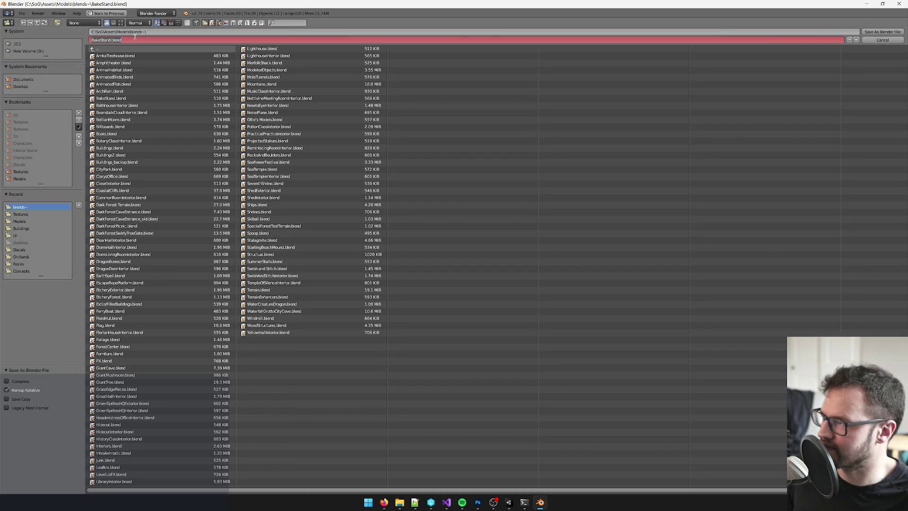
{"action": "key", "text": "BackSpace"}
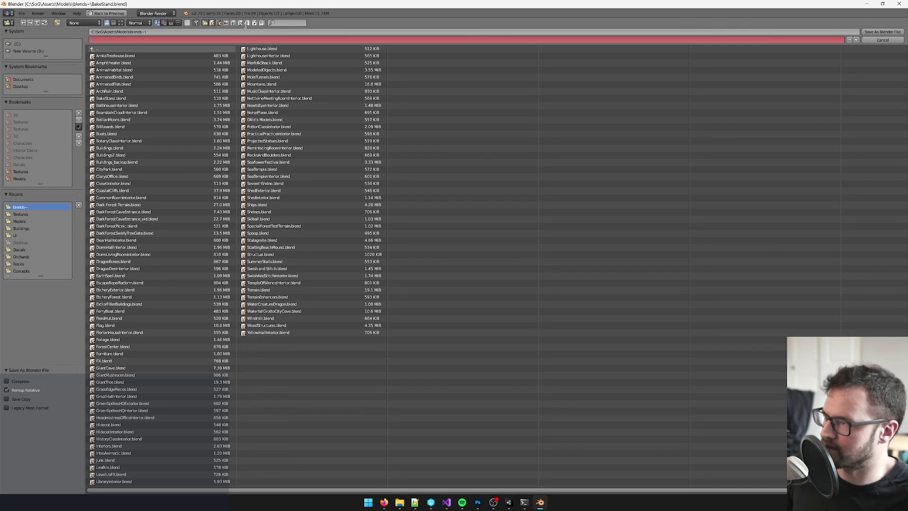
{"action": "type", "text": "amka"}
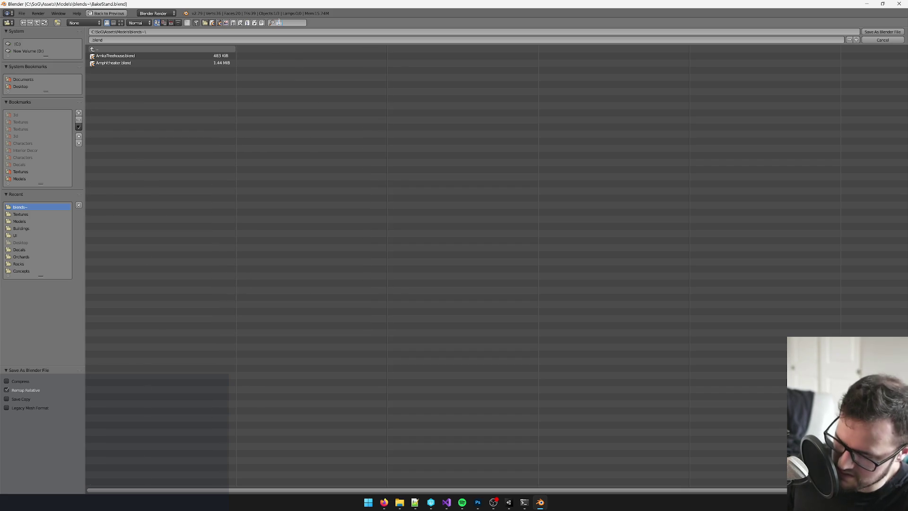
{"action": "double_click", "coordinate": [122, 55]}
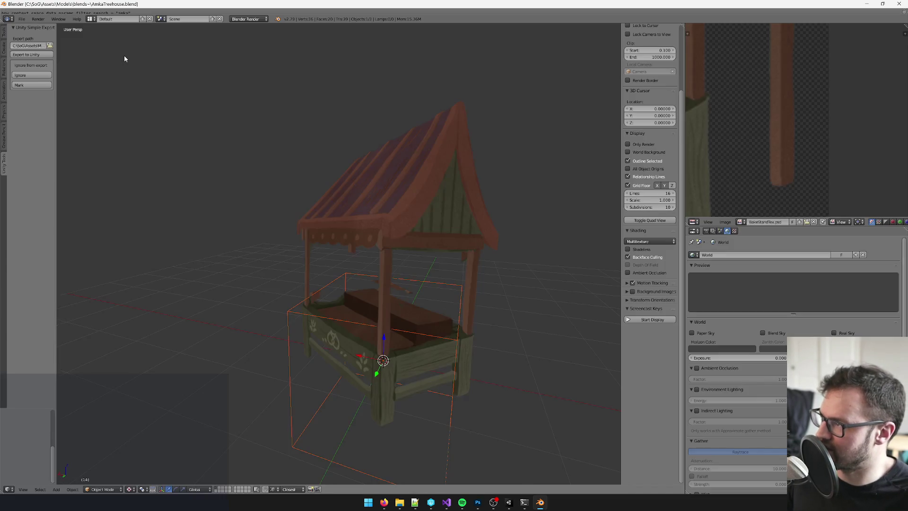
- Delete the market stall model from the scene
{"action": "scroll", "coordinate": [402, 227], "scroll_direction": "down", "scroll_amount": 3}
{"action": "scroll", "coordinate": [336, 201], "scroll_direction": "up", "scroll_amount": 2}
{"action": "scroll", "coordinate": [336, 201], "scroll_direction": "down", "scroll_amount": 3}
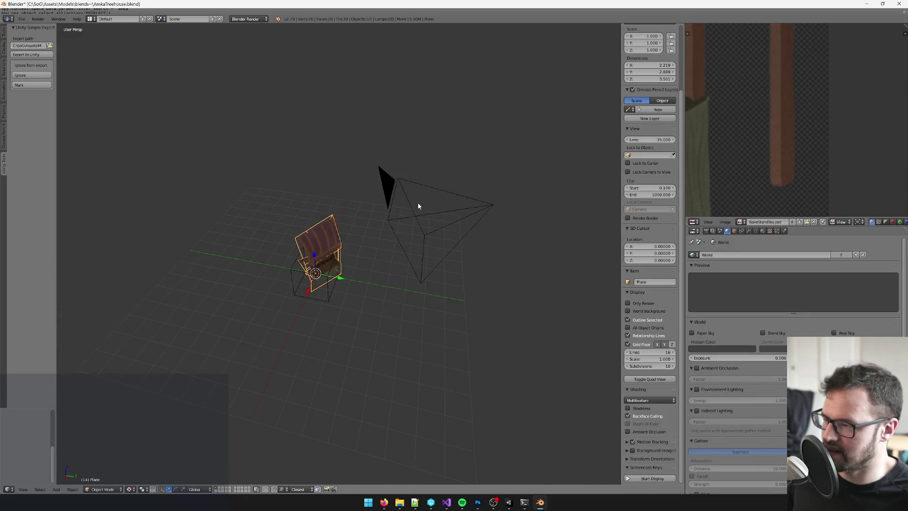
{"action": "right_click", "coordinate": [418, 211]}
{"action": "scroll", "coordinate": [327, 218], "scroll_direction": "up", "scroll_amount": 3}
{"action": "right_click", "coordinate": [327, 220]}
{"action": "key", "text": "x"}
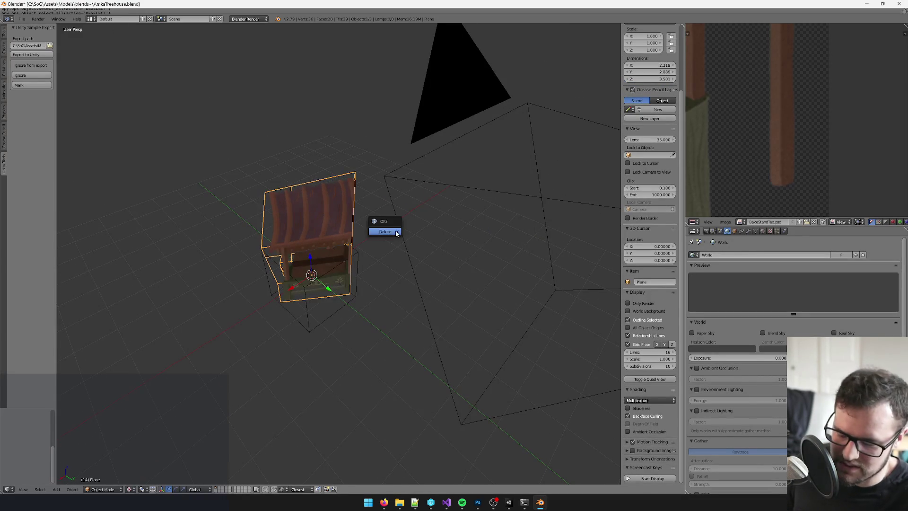
{"action": "left_click", "coordinate": [396, 231]}
- Rename the LOD empty to AmikaTreehouseUnderConstruction_LOD in the Object properties
{"action": "scroll", "coordinate": [333, 233], "scroll_direction": "up", "scroll_amount": 3}
{"action": "right_click", "coordinate": [333, 235]}
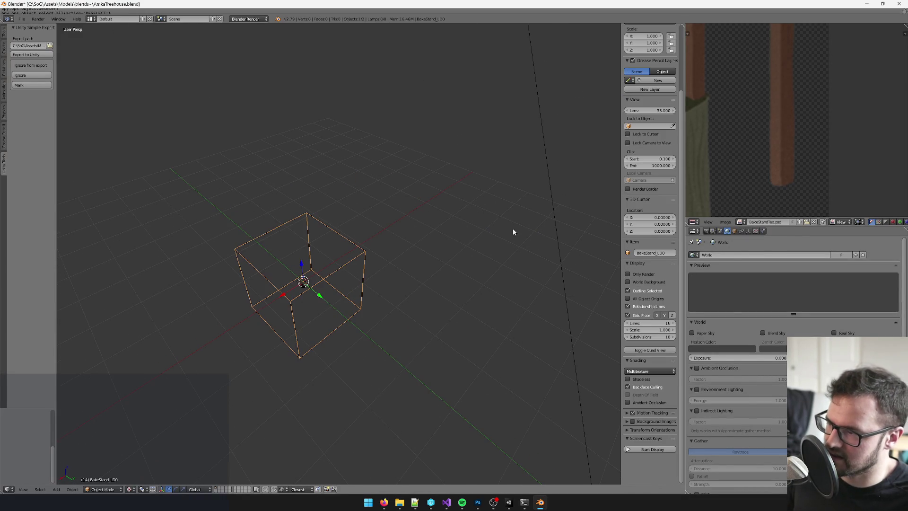
{"action": "left_click", "coordinate": [734, 230]}
{"action": "double_click", "coordinate": [719, 254]}
{"action": "type", "text": "AmkaTreehouseUnderCon_LOD"}
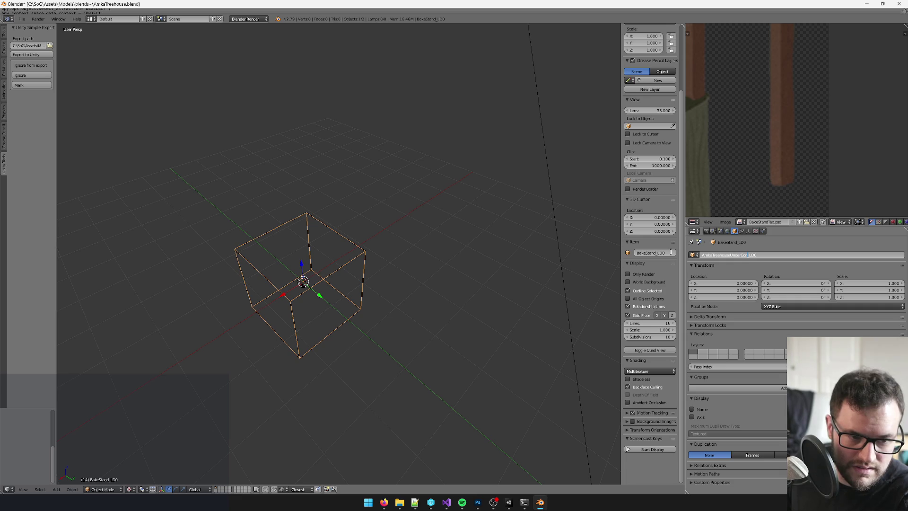
{"action": "key", "text": "Return"}
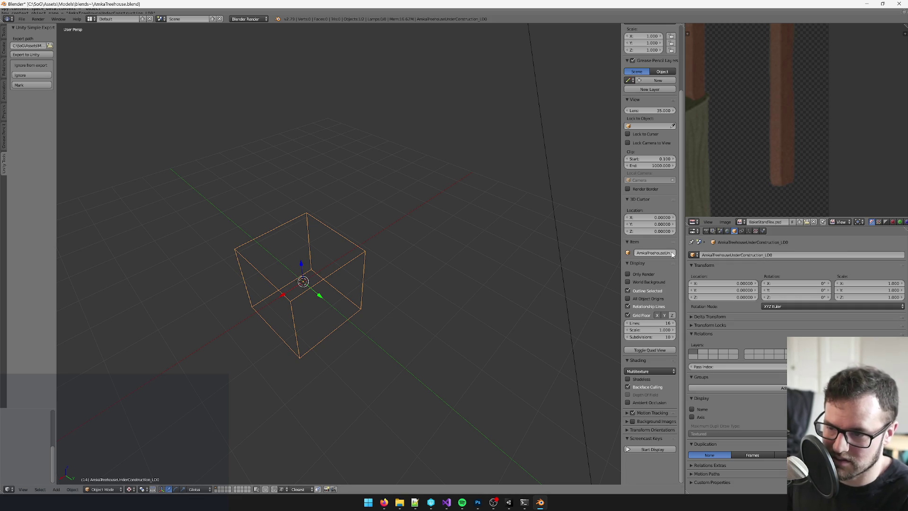
- Reselect the LOD cube after orbiting the view around the camera
{"action": "scroll", "coordinate": [291, 213], "scroll_direction": "down", "scroll_amount": 5}
{"action": "right_click", "coordinate": [382, 229]}
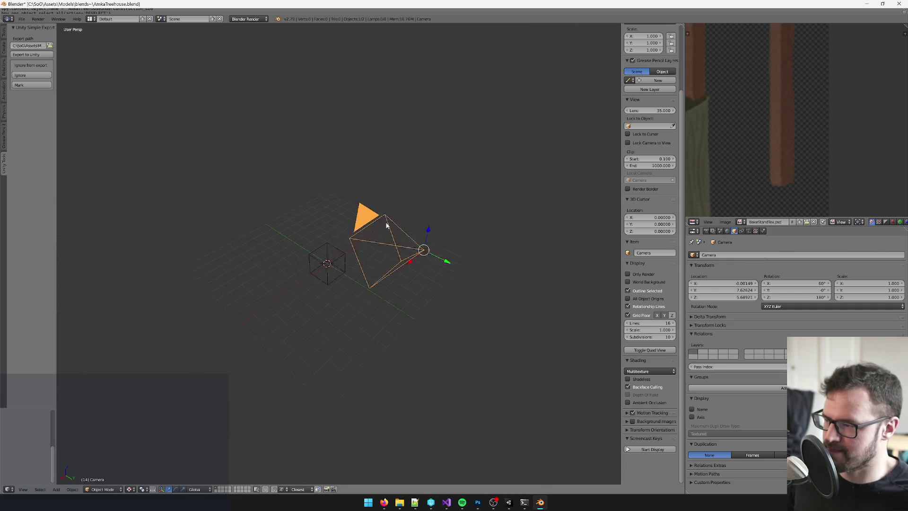
{"action": "mouse_move", "coordinate": [354, 240]}
{"action": "left_mouse_down"}
{"action": "mouse_move", "coordinate": [411, 239]}
{"action": "mouse_move", "coordinate": [345, 229]}
{"action": "mouse_move", "coordinate": [416, 270]}
{"action": "left_mouse_up"}
{"action": "scroll", "coordinate": [402, 237], "scroll_direction": "up", "scroll_amount": 5}
{"action": "scroll", "coordinate": [419, 242], "scroll_direction": "down", "scroll_amount": 5}
{"action": "right_click", "coordinate": [415, 269]}
{"action": "scroll", "coordinate": [413, 242], "scroll_direction": "up", "scroll_amount": 4}
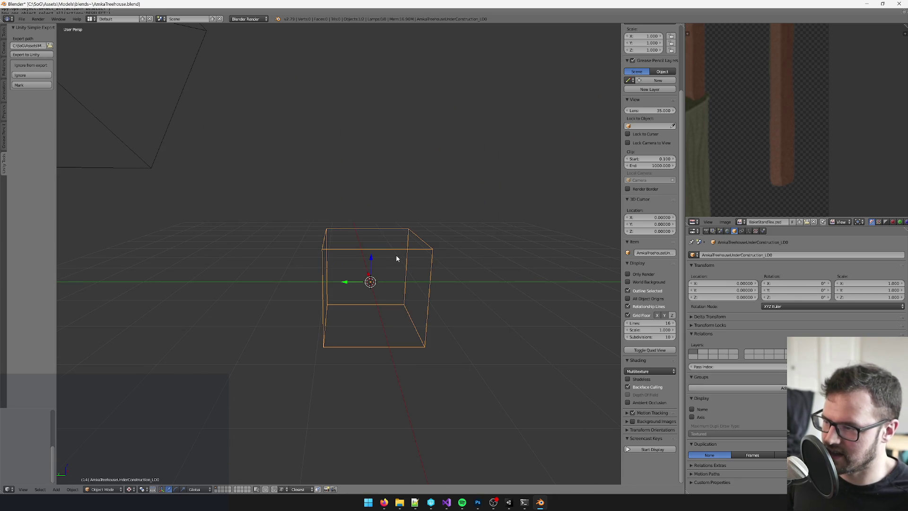
- Add a plane mesh and offset its geometry −1 along Y in Edit Mode
{"action": "key", "text": "shift+a"}
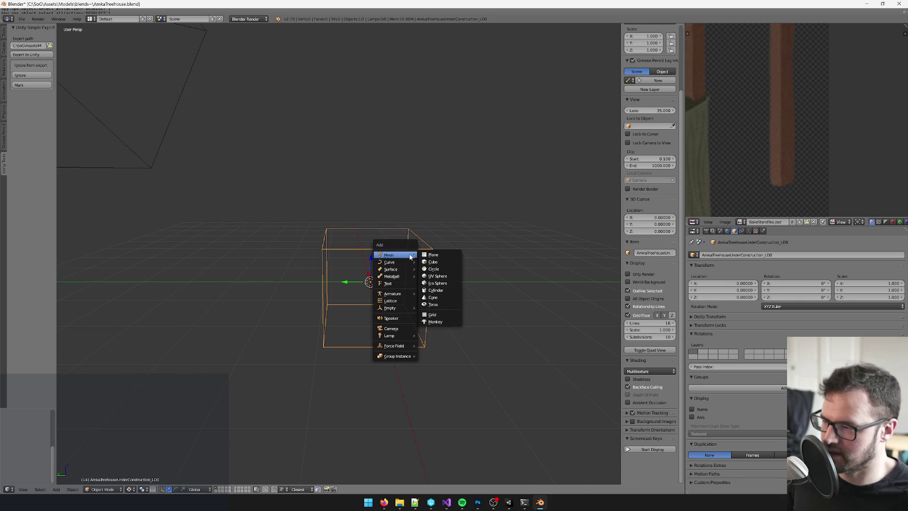
{"action": "left_click", "coordinate": [427, 260]}
{"action": "key", "text": "Tab"}
{"action": "scroll", "coordinate": [402, 284], "scroll_direction": "up", "scroll_amount": 2}
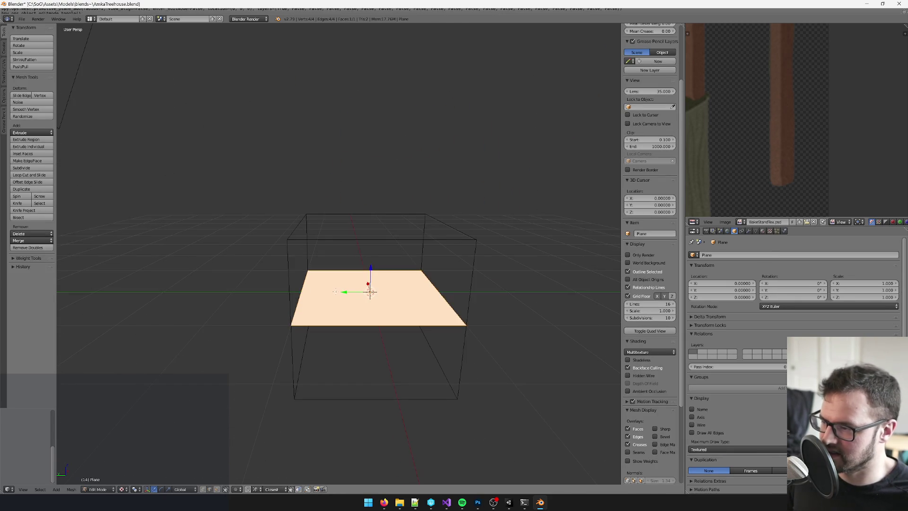
{"action": "key", "text": "g"}
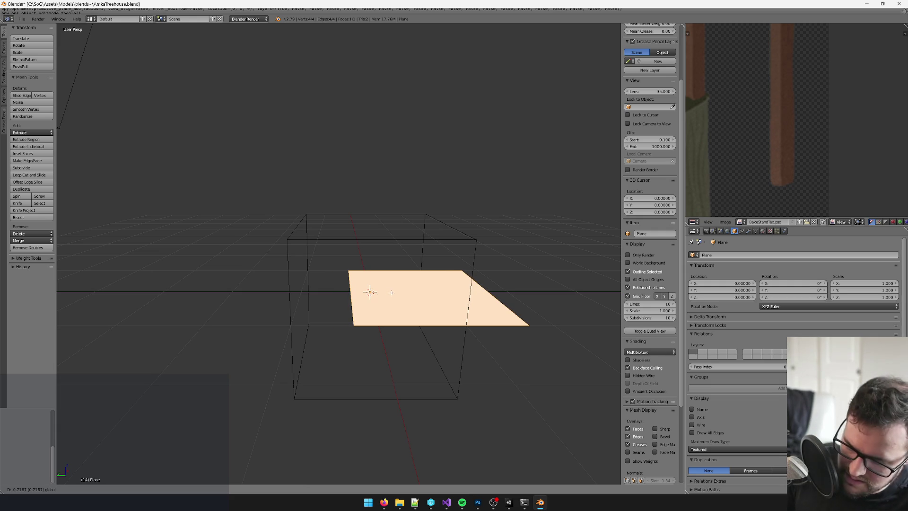
{"action": "type", "text": "-1"}
{"action": "key", "text": "Return"}
{"action": "key", "text": "Tab"}
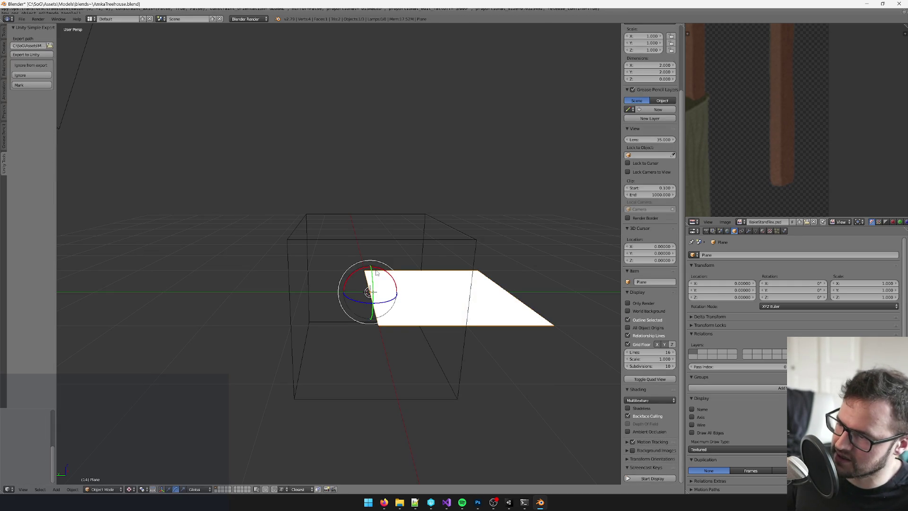
- Tilt the plane −60° about X, then return to Unity
{"action": "type", "text": "rx60"}
{"action": "key", "text": "Return"}
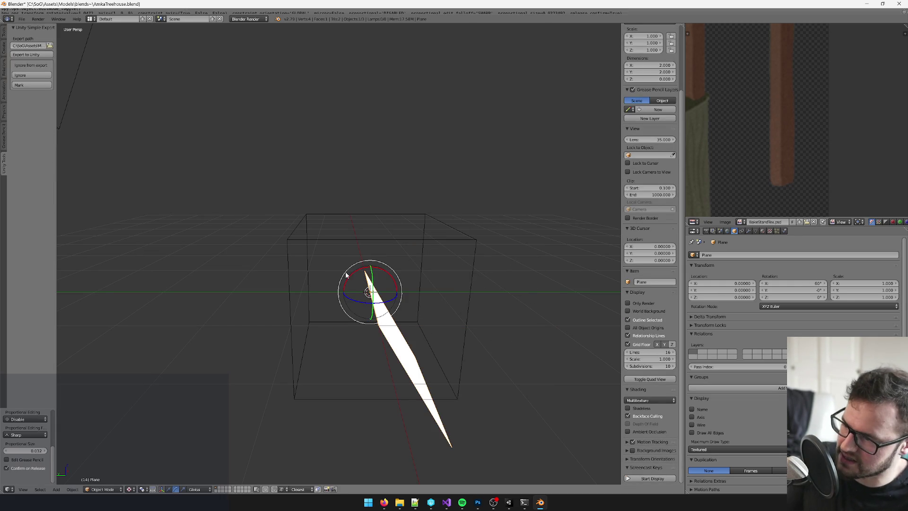
{"action": "key", "text": "r"}
{"action": "key", "text": "x"}
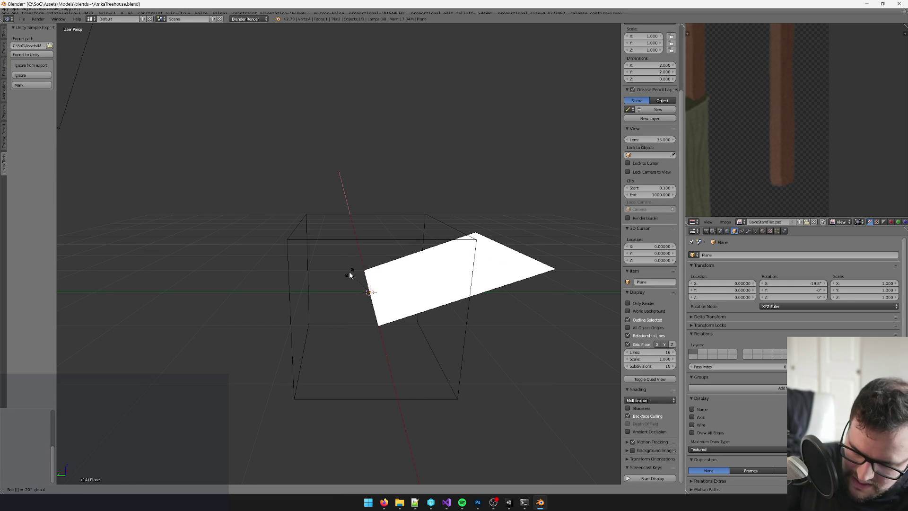
{"action": "type", "text": "-60"}
{"action": "key", "text": "Return"}
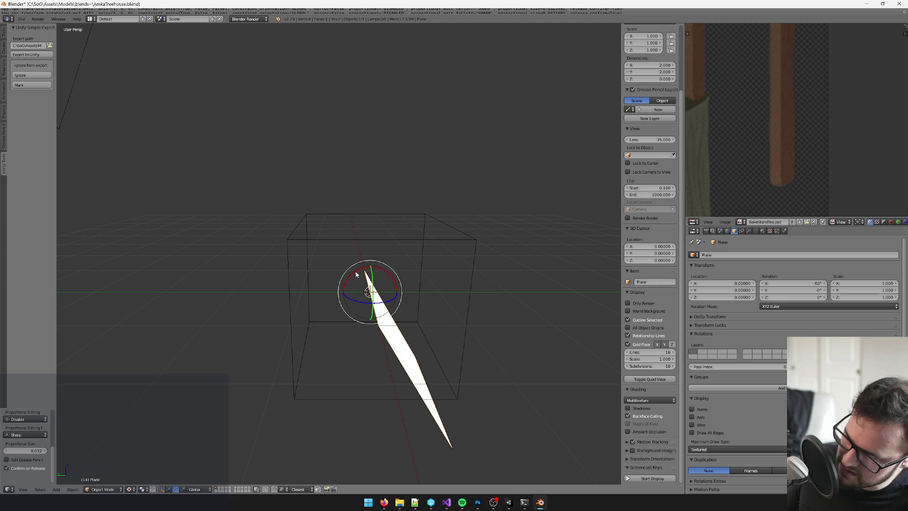
{"action": "type", "text": "rx-60"}
{"action": "key", "text": "Return"}
{"action": "mouse_move", "coordinate": [352, 274]}
{"action": "left_mouse_down"}
{"action": "mouse_move", "coordinate": [373, 265]}
{"action": "mouse_move", "coordinate": [413, 455]}
{"action": "left_mouse_up"}
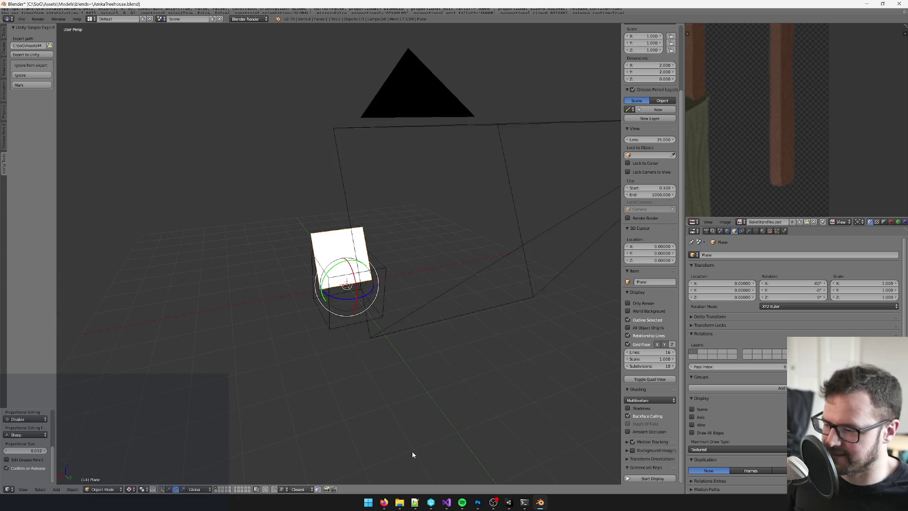
{"action": "left_click", "coordinate": [508, 502]}
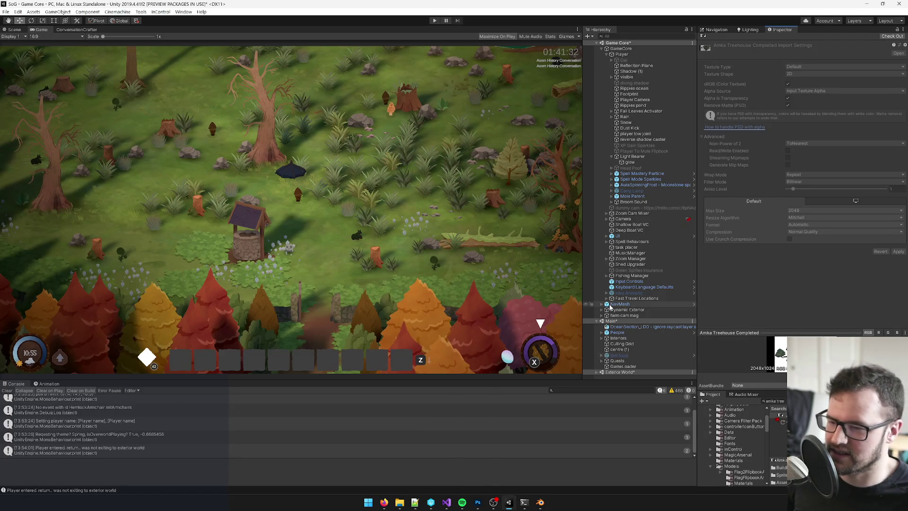
- Search the project assets for 'ba' and open the BakeStandTex material in the inspector
{"action": "left_click", "coordinate": [776, 401]}
{"action": "key", "text": "ctrl+a"}
{"action": "type", "text": "ba"}
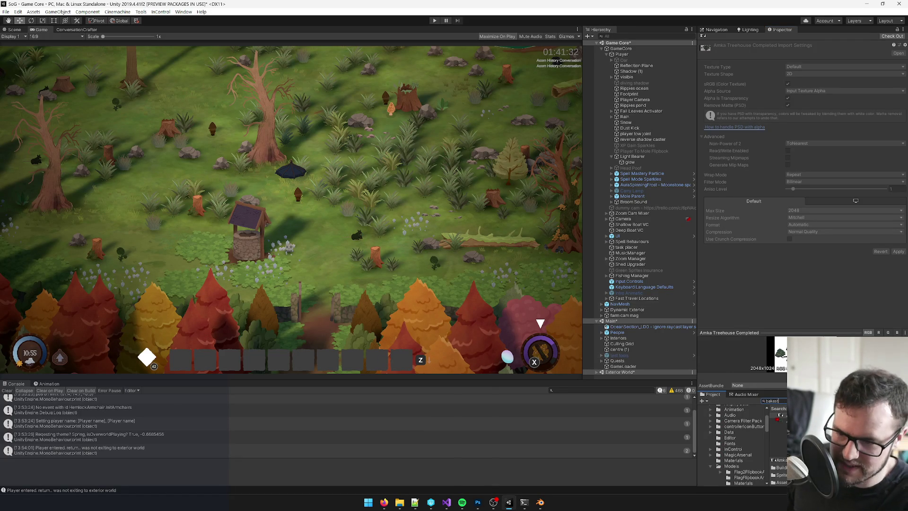
{"action": "left_click", "coordinate": [780, 426]}
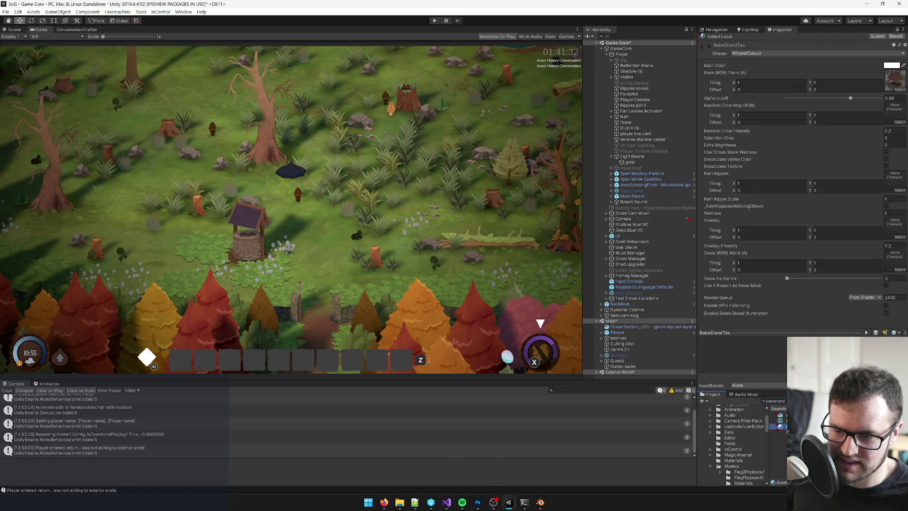
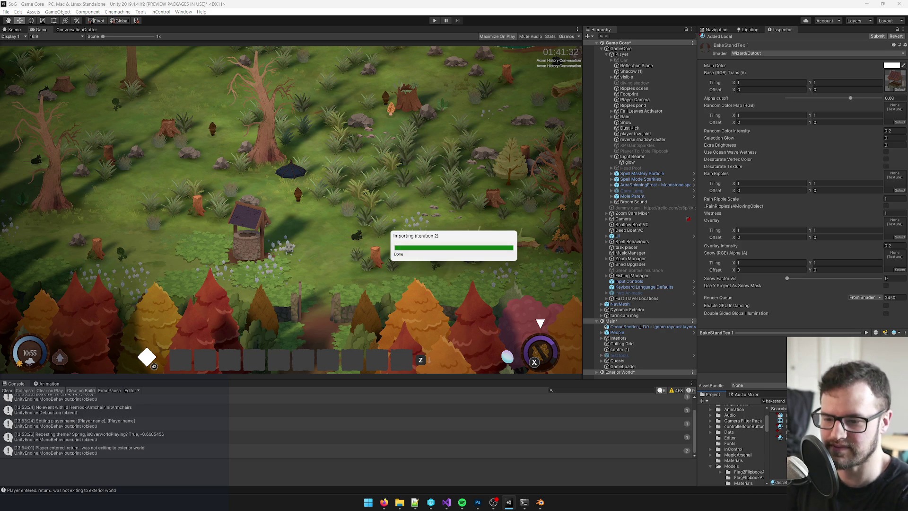
- Assign the Amka Treehouse Under Construction texture as the material's base texture, searching 'amka'
{"action": "left_click", "coordinate": [900, 89]}
{"action": "type", "text": "mkatree"}
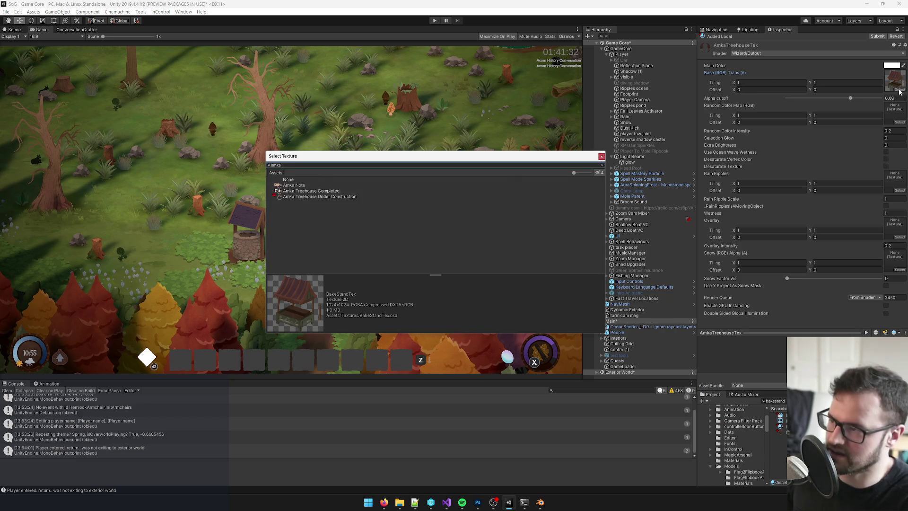
{"action": "key", "text": "BackSpace"}
{"action": "key", "text": "BackSpace"}
{"action": "key", "text": "BackSpace"}
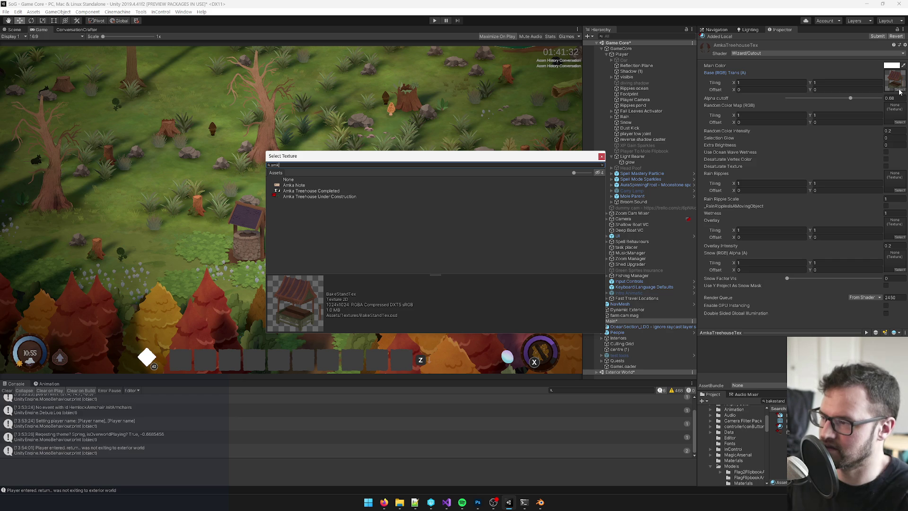
{"action": "left_click", "coordinate": [326, 197]}
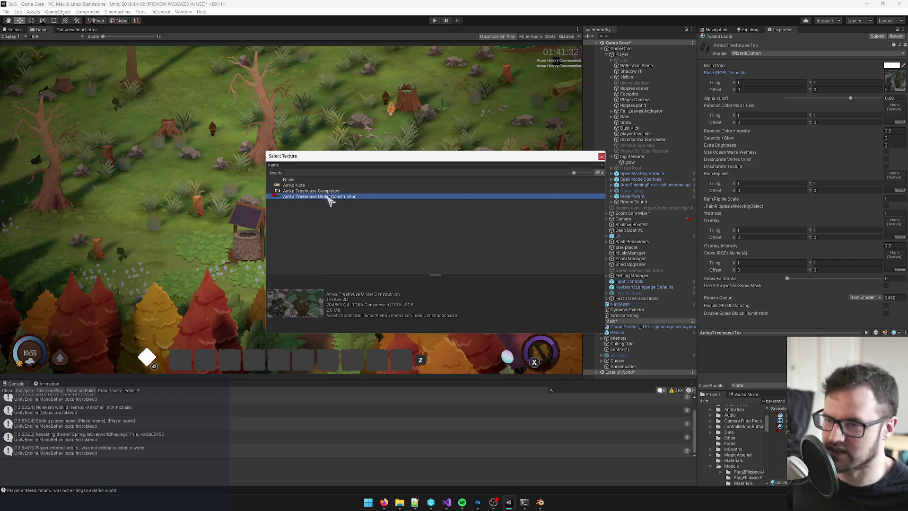
{"action": "double_click", "coordinate": [326, 198]}
- Set the treehouse texture's import Max Size to 8192
{"action": "left_click", "coordinate": [896, 80]}
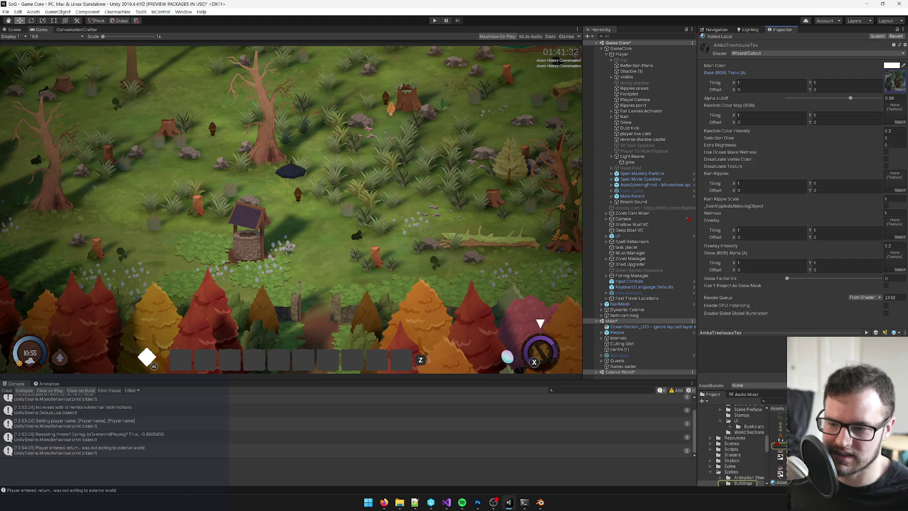
{"action": "left_click", "coordinate": [896, 80]}
{"action": "left_click", "coordinate": [804, 210]}
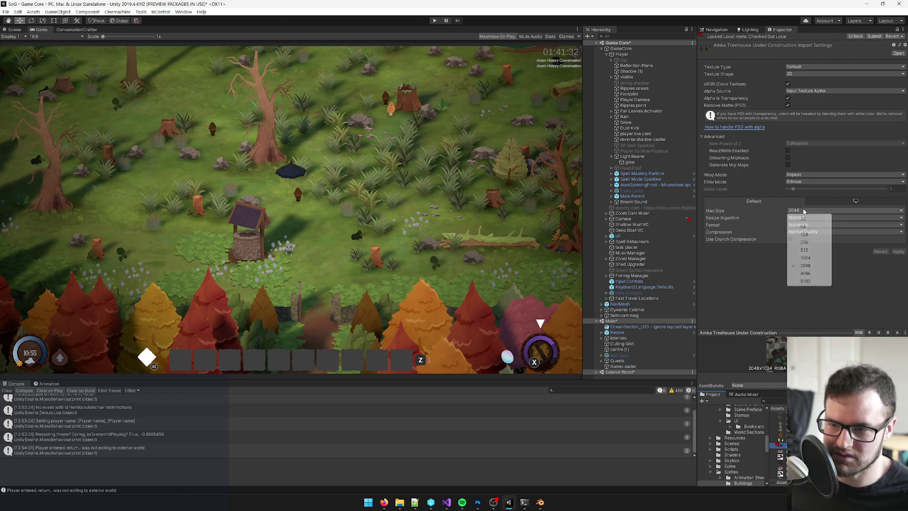
{"action": "left_click", "coordinate": [806, 281]}
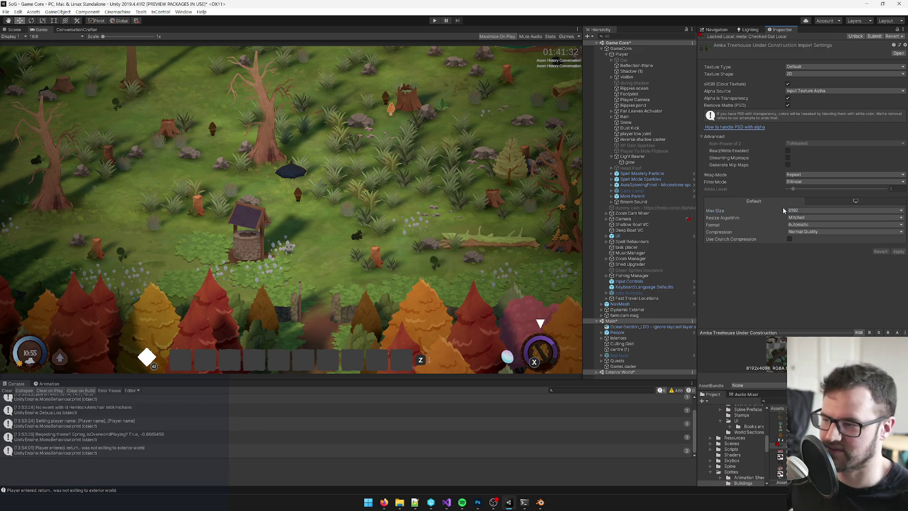
- Drag the Player down-left across the map in Scene view, then return to Game view
{"action": "left_click", "coordinate": [622, 54]}
{"action": "left_click", "coordinate": [14, 30]}
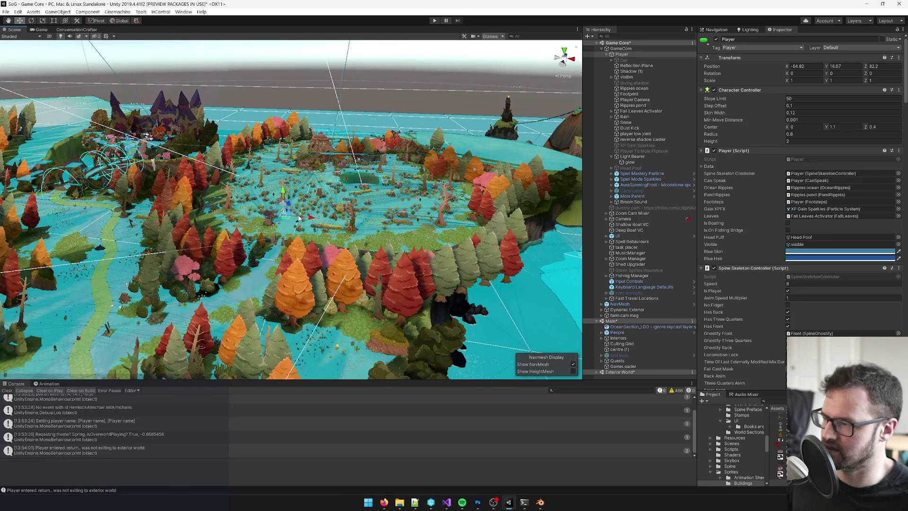
{"action": "scroll", "coordinate": [299, 218], "scroll_direction": "up", "scroll_amount": 3}
{"action": "mouse_move", "coordinate": [328, 196]}
{"action": "left_mouse_down"}
{"action": "mouse_move", "coordinate": [180, 299]}
{"action": "mouse_move", "coordinate": [163, 296]}
{"action": "left_mouse_up"}
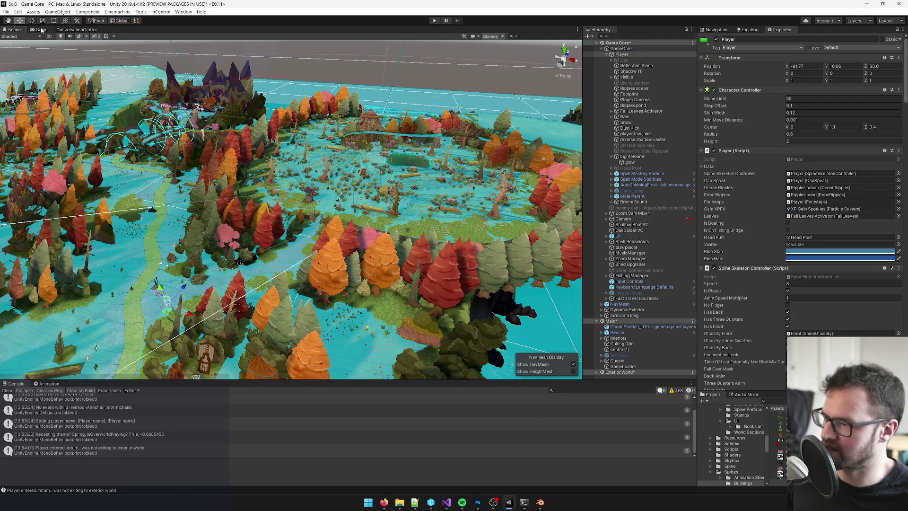
{"action": "left_click", "coordinate": [41, 30]}
- Compare the game view with the treehouse concept document in Photoshop
{"action": "mouse_move", "coordinate": [384, 502]}
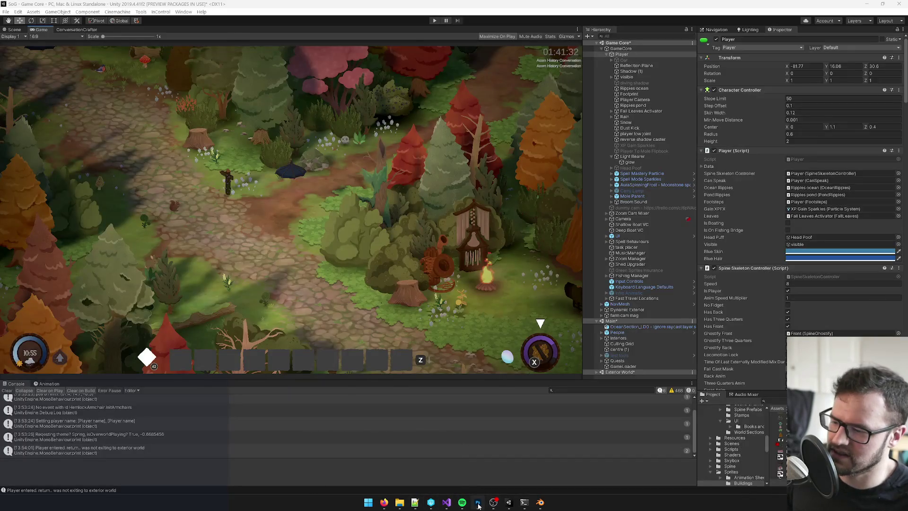
{"action": "left_click", "coordinate": [477, 502]}
{"action": "left_click", "coordinate": [432, 29]}
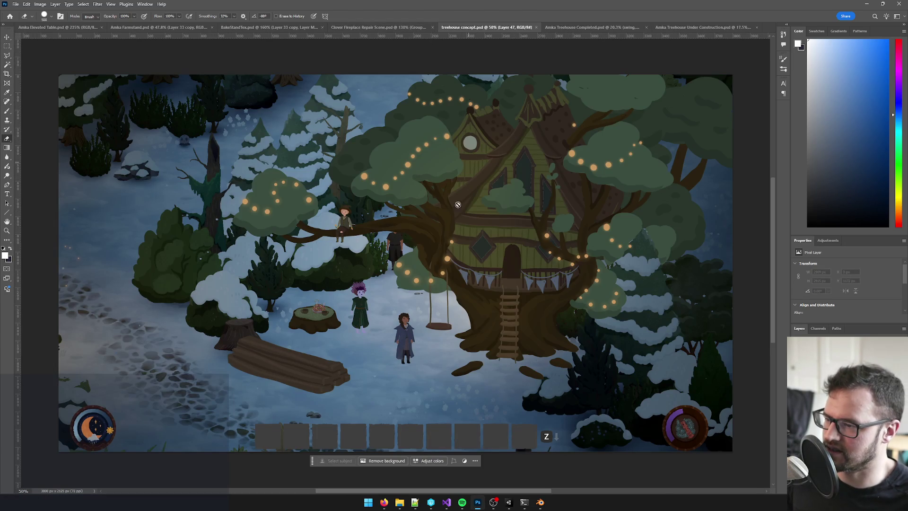
{"action": "scroll", "coordinate": [314, 258], "scroll_direction": "down", "scroll_amount": 5}
{"action": "scroll", "coordinate": [314, 258], "scroll_direction": "up", "scroll_amount": 2}
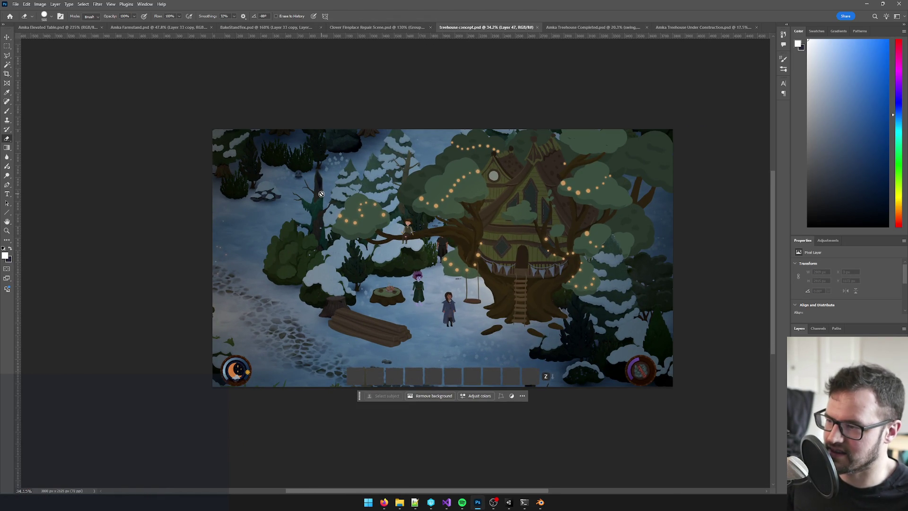
{"action": "key", "text": "alt+Tab"}
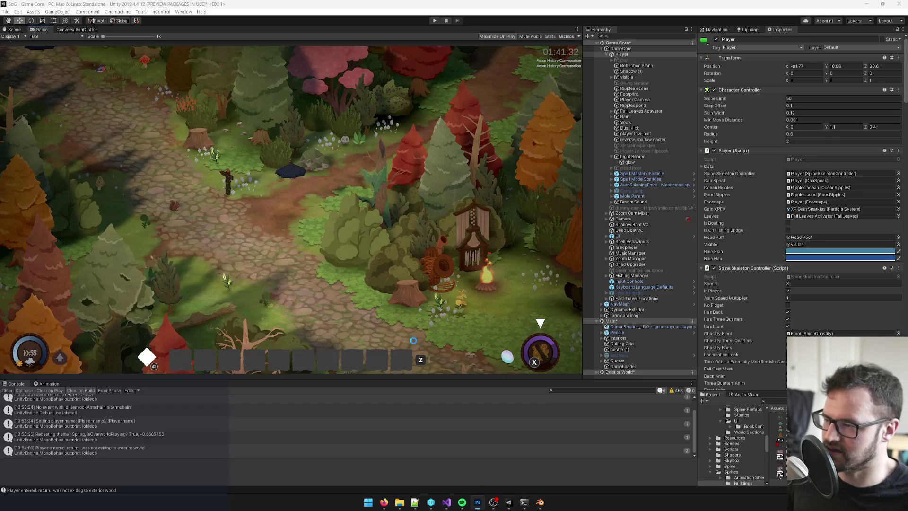
{"action": "key", "text": "alt+Tab"}
{"action": "key", "text": "alt+Tab"}
{"action": "key", "text": "alt+Tab"}
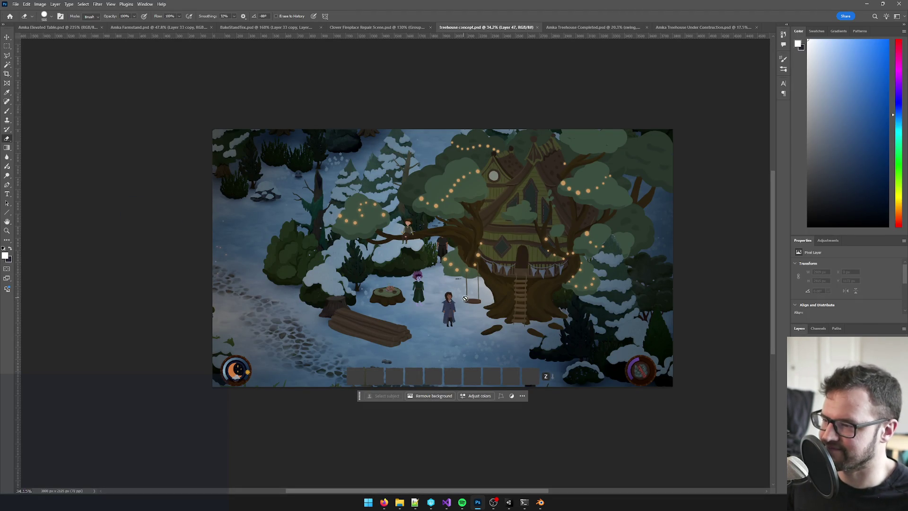
{"action": "key", "text": "alt+Tab"}
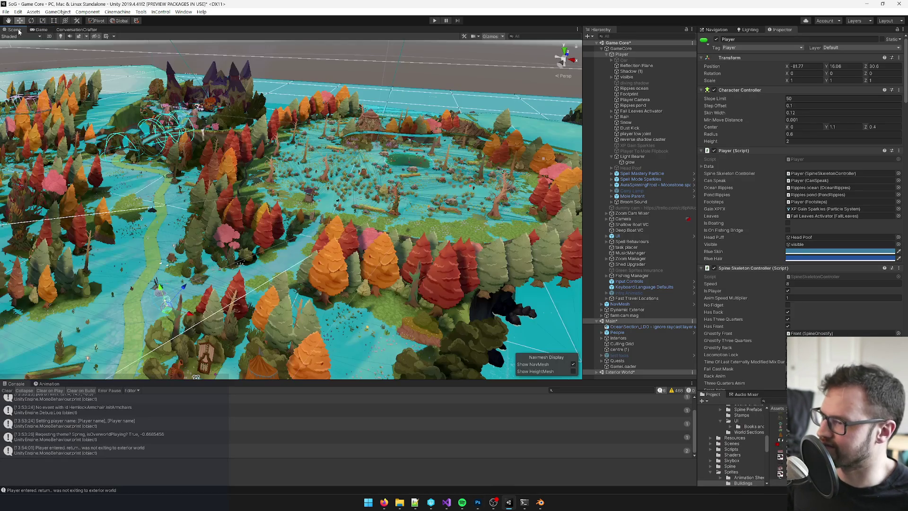
- Fly the scene view close around the player and recheck the game view against the concept
{"action": "mouse_move", "coordinate": [246, 152]}
{"action": "left_mouse_down"}
{"action": "mouse_move", "coordinate": [242, 208]}
{"action": "mouse_move", "coordinate": [249, 260]}
{"action": "mouse_move", "coordinate": [263, 276]}
{"action": "mouse_move", "coordinate": [331, 259]}
{"action": "mouse_move", "coordinate": [359, 230]}
{"action": "mouse_move", "coordinate": [367, 221]}
{"action": "mouse_move", "coordinate": [337, 215]}
{"action": "mouse_move", "coordinate": [327, 196]}
{"action": "mouse_move", "coordinate": [338, 190]}
{"action": "left_mouse_up"}
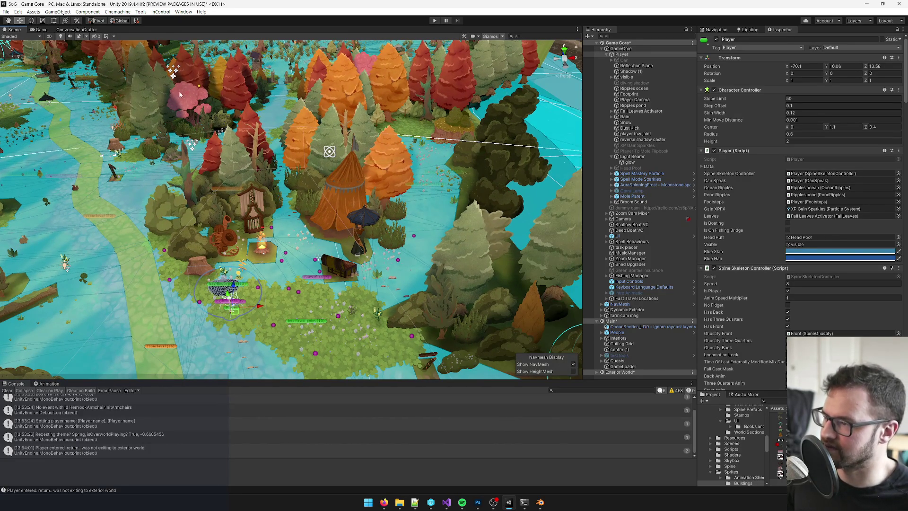
{"action": "left_click", "coordinate": [46, 29]}
{"action": "key", "text": "alt+Tab"}
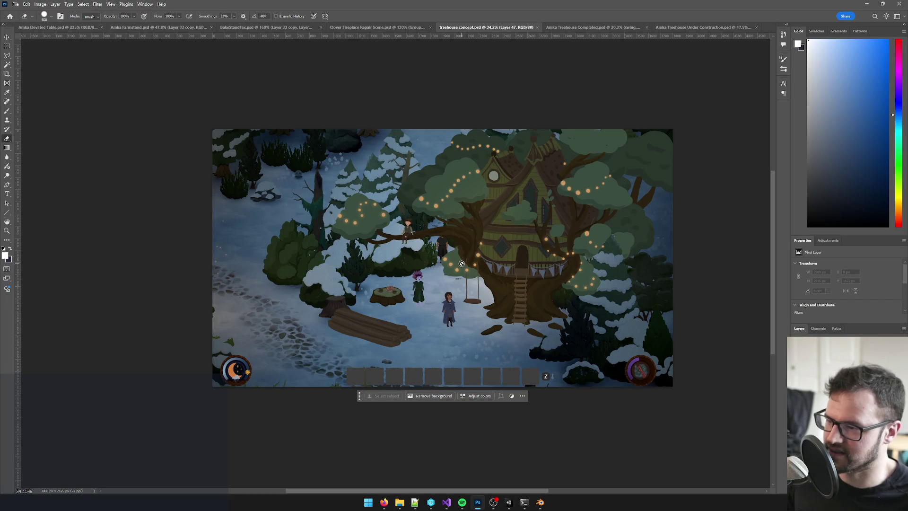
{"action": "key", "text": "alt+Tab"}
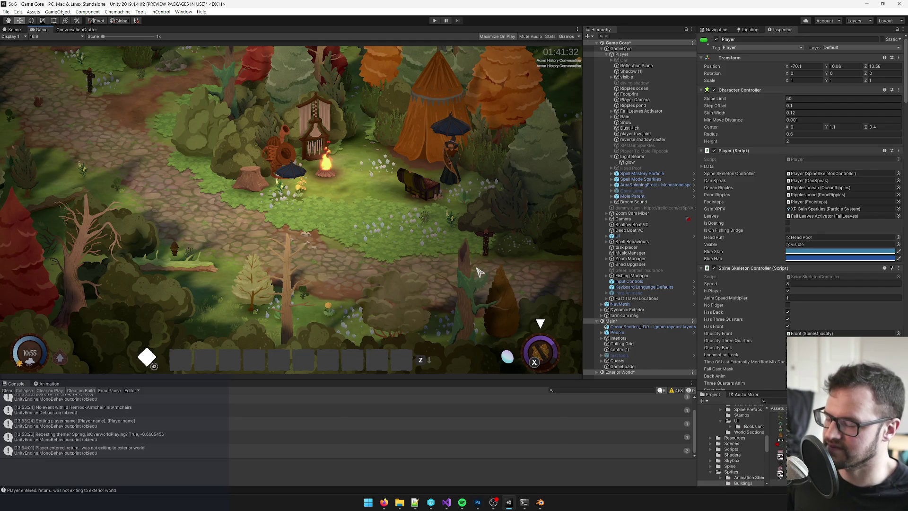
{"action": "left_click", "coordinate": [539, 503]}
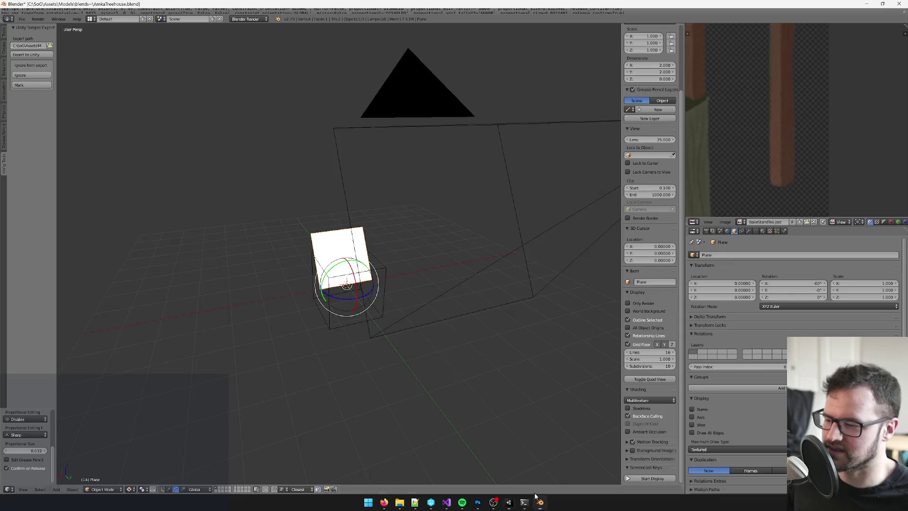
- In camera view, scale the plane up to 1.726
{"action": "key", "text": "shift+KP_7"}
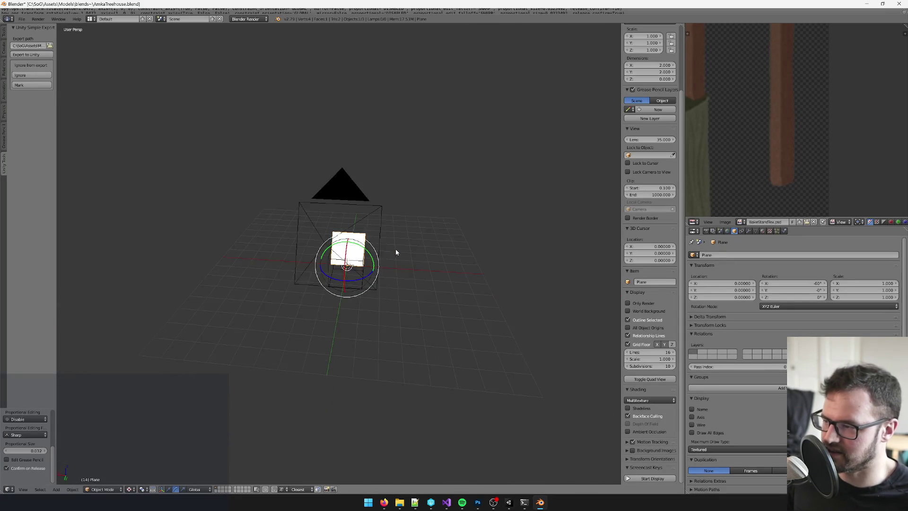
{"action": "right_click", "coordinate": [366, 205]}
{"action": "key", "text": "KP_0"}
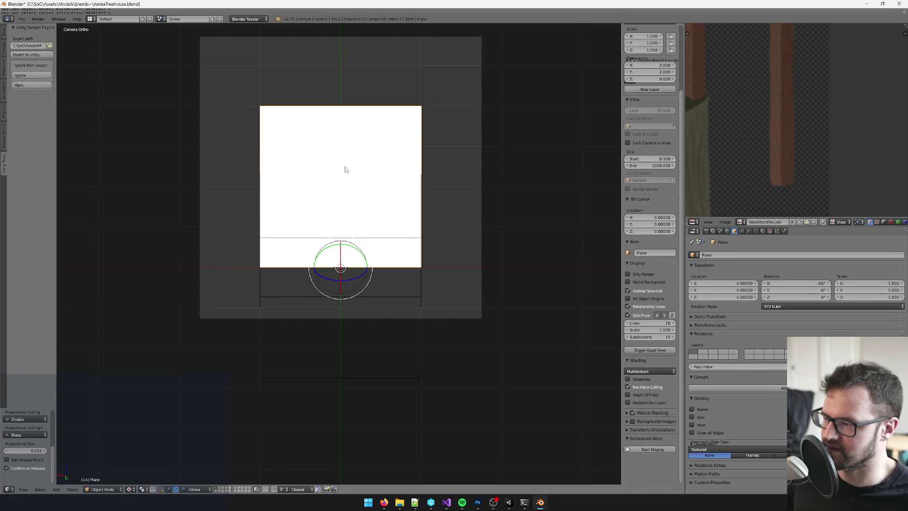
{"action": "key", "text": "s"}
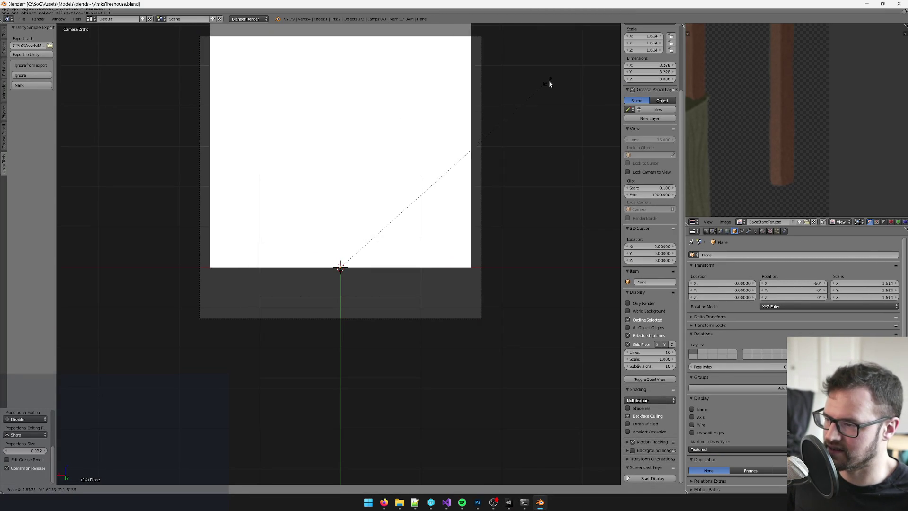
{"action": "left_click", "coordinate": [567, 73]}
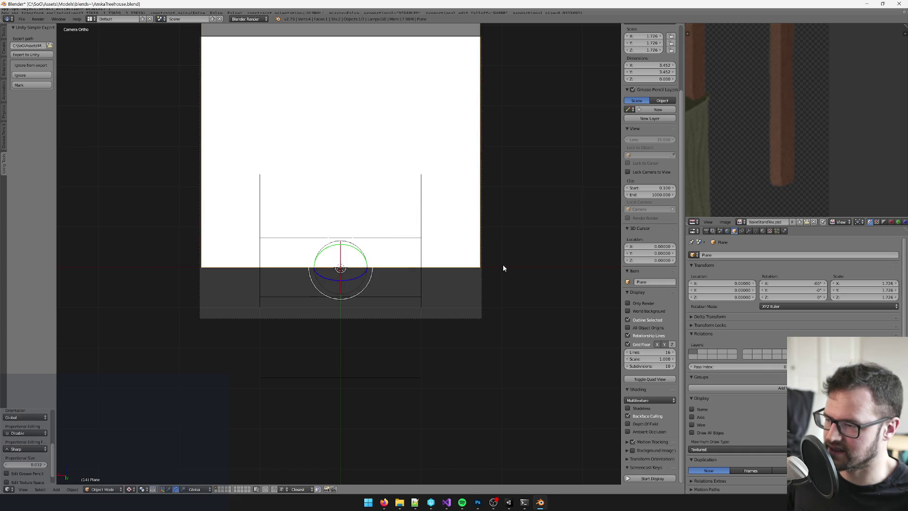
- Raise the camera slightly on Z, then put the plane into Edit Mode
{"action": "right_click", "coordinate": [481, 278]}
{"action": "key", "text": "KP_0"}
{"action": "left_click_drag", "start_coordinate": [475, 150], "coordinate": [481, 135]}
{"action": "key", "text": "KP_0"}
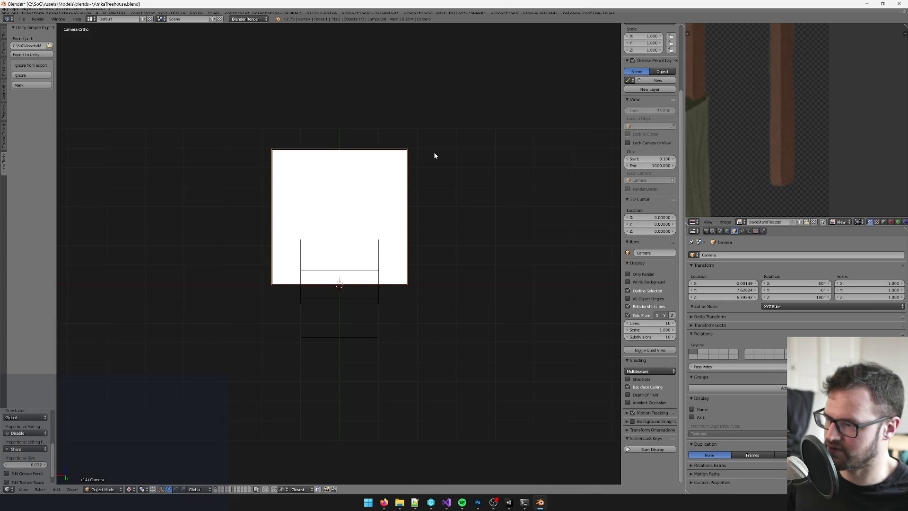
{"action": "right_click", "coordinate": [361, 193]}
{"action": "key", "text": "Tab"}
{"action": "key", "text": "Tab"}
- In Unity, search 'kat' and open the AmkaTreehouseTex material
{"action": "key", "text": "alt+Tab"}
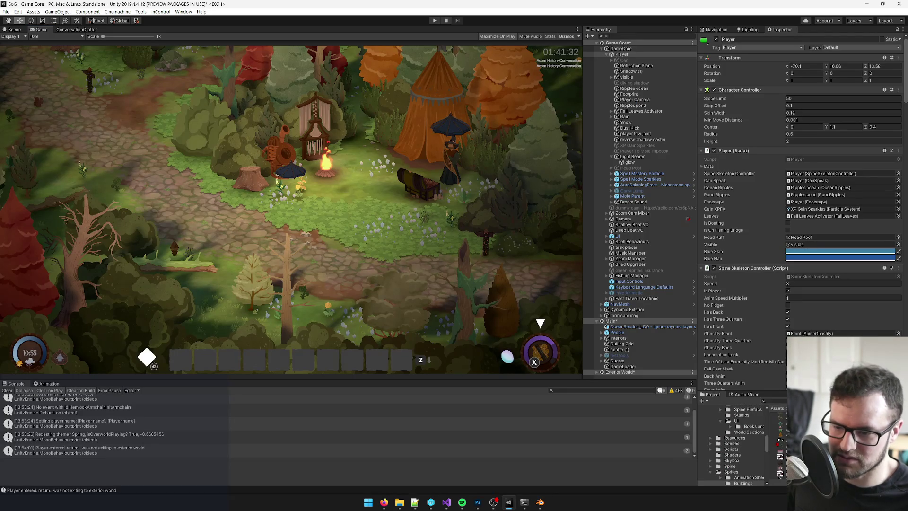
{"action": "type", "text": "ka"}
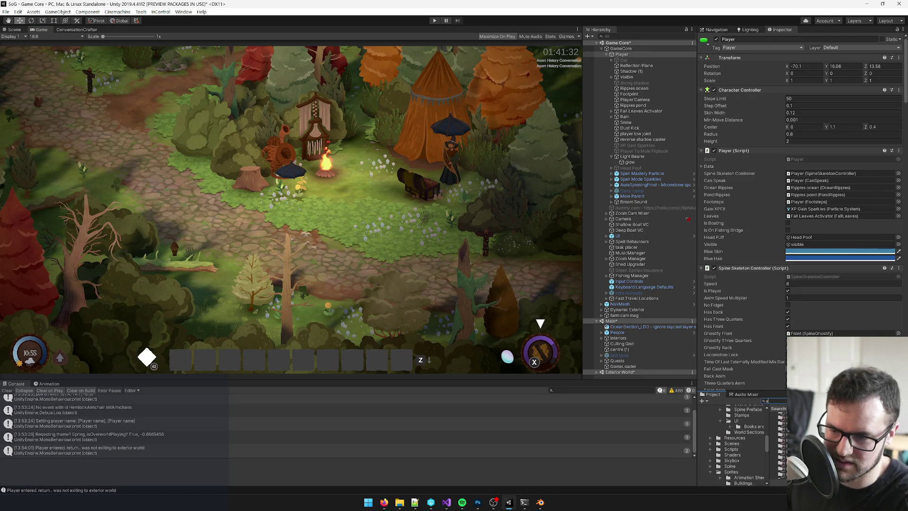
{"action": "type", "text": "treehc"}
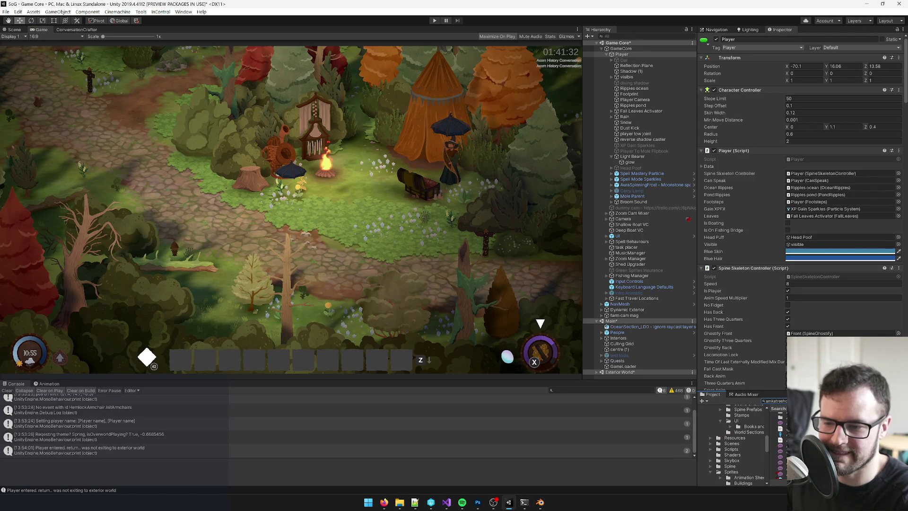
{"action": "left_click", "coordinate": [780, 415]}
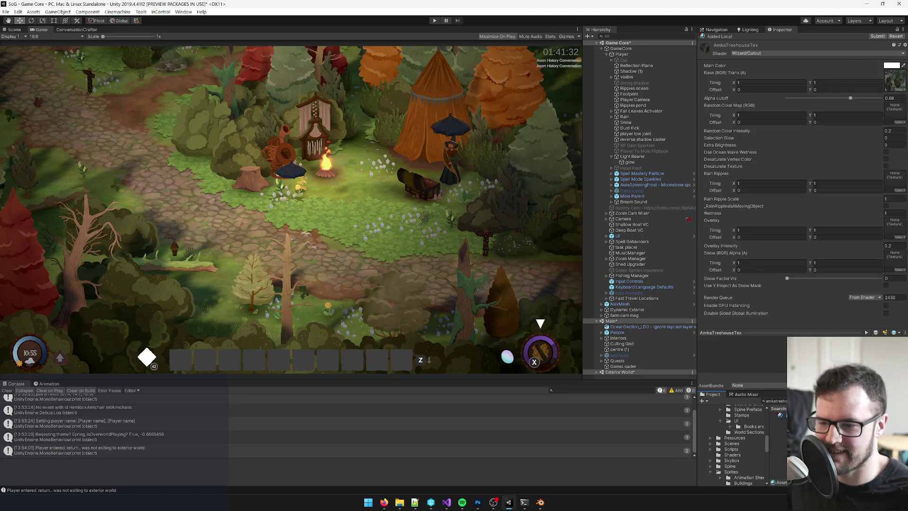
{"action": "key", "text": "alt+Tab"}
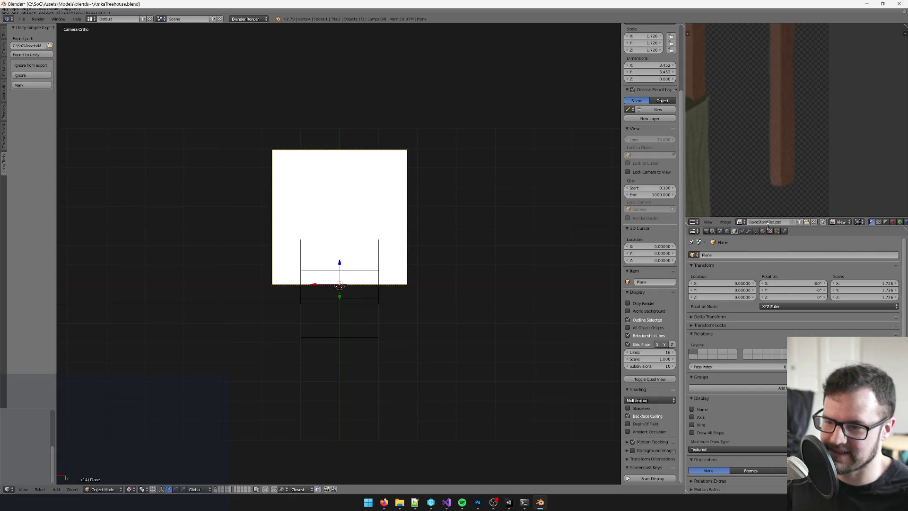
- Add a new material to the plane named AmkaTreehouseTex
{"action": "left_click", "coordinate": [754, 291]}
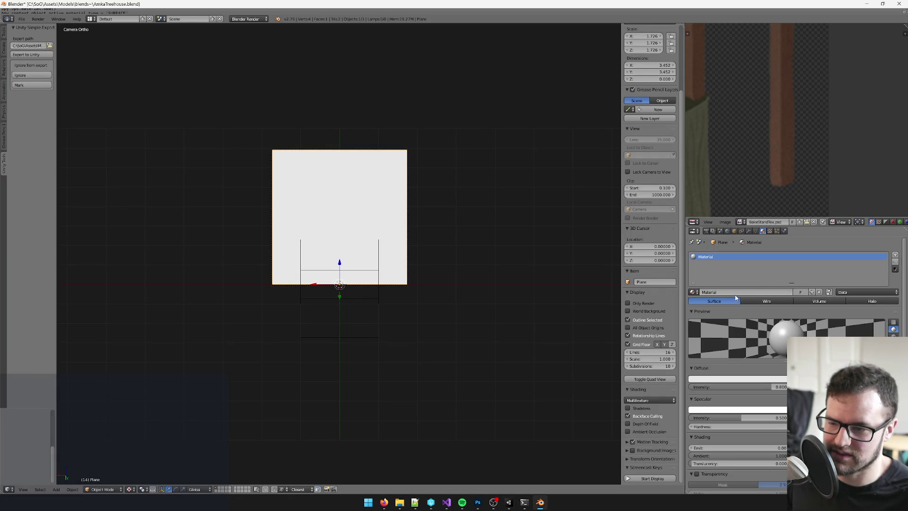
{"action": "type", "text": "AmkaTreehouseTex"}
{"action": "key", "text": "Return"}
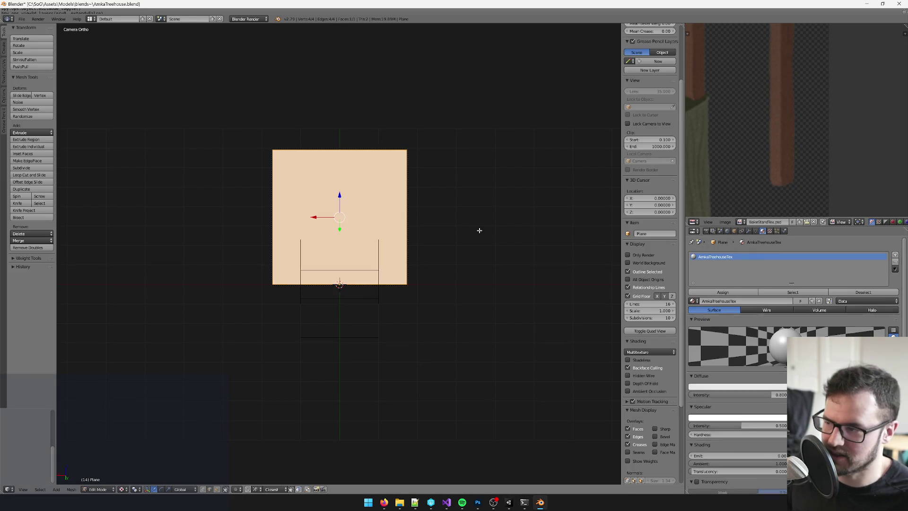
- Browse for an image, navigating through the Assets folder into Sprites
{"action": "left_click", "coordinate": [725, 222]}
{"action": "left_click", "coordinate": [738, 208]}
{"action": "left_click", "coordinate": [280, 23]}
{"action": "type", "text": "amka"}
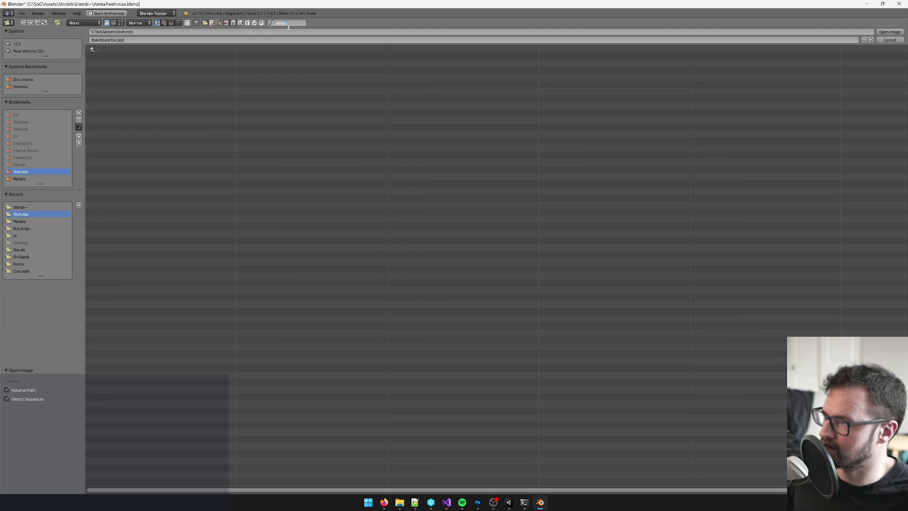
{"action": "key", "text": "BackSpace"}
{"action": "key", "text": "BackSpace"}
{"action": "key", "text": "BackSpace"}
{"action": "key", "text": "Return"}
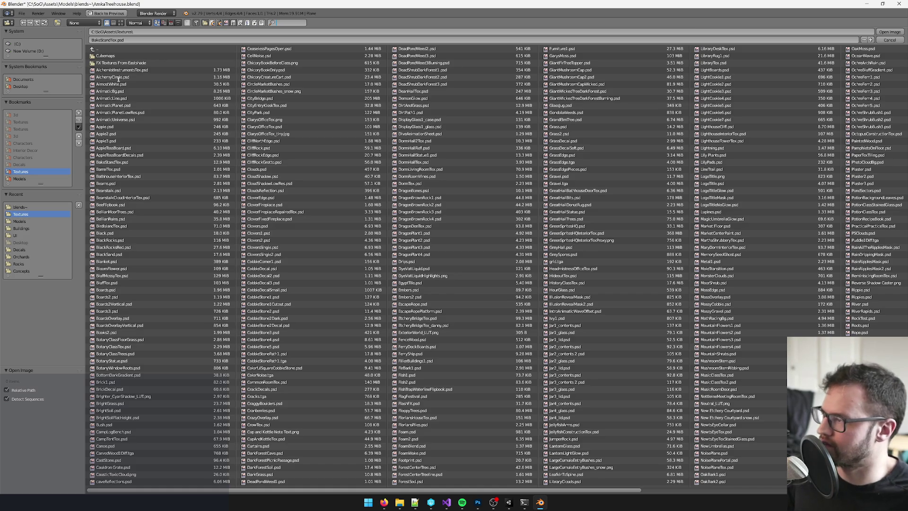
{"action": "left_click", "coordinate": [105, 49]}
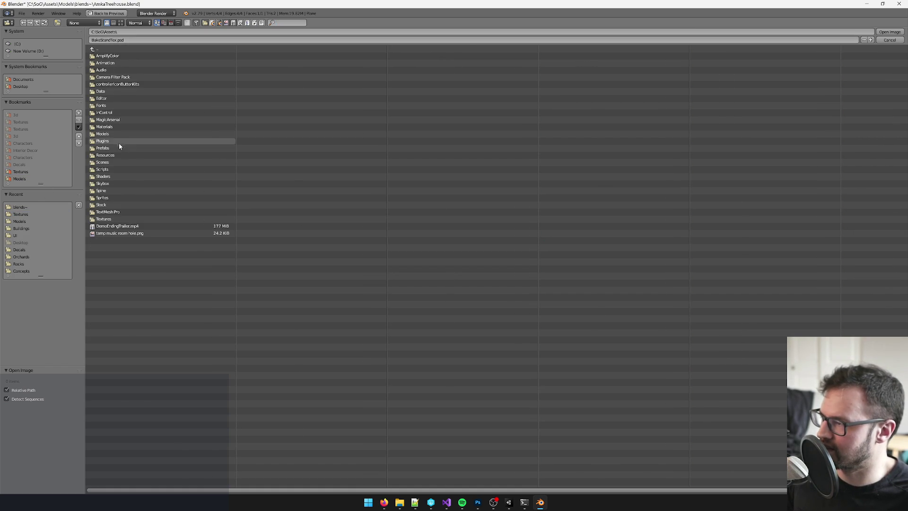
{"action": "left_click", "coordinate": [108, 105]}
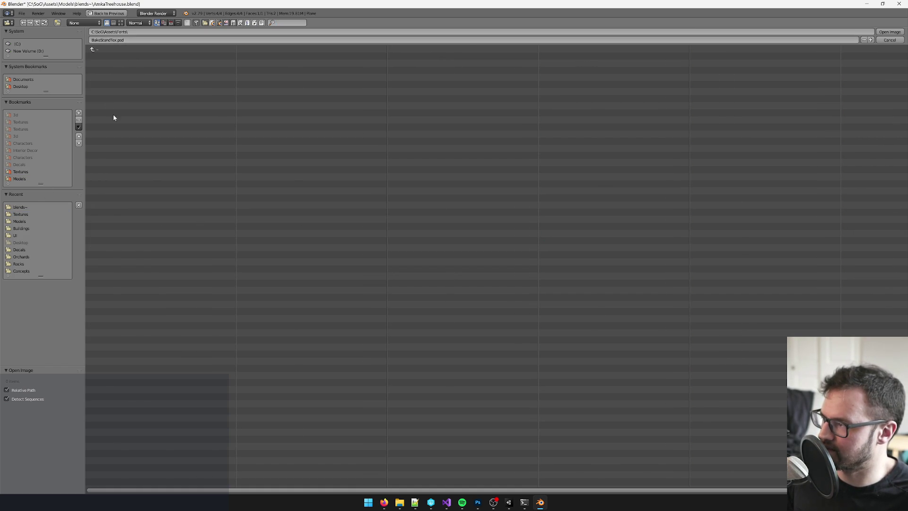
{"action": "left_click", "coordinate": [95, 48]}
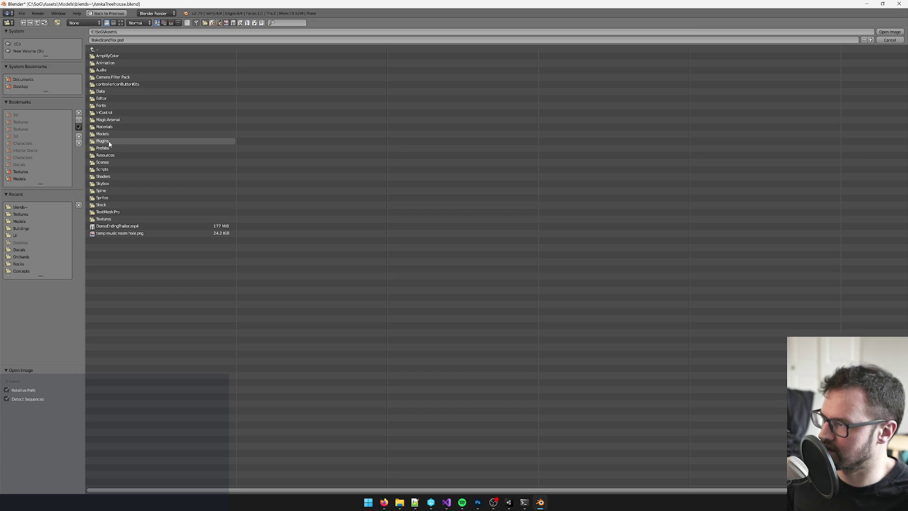
{"action": "left_click", "coordinate": [105, 197]}
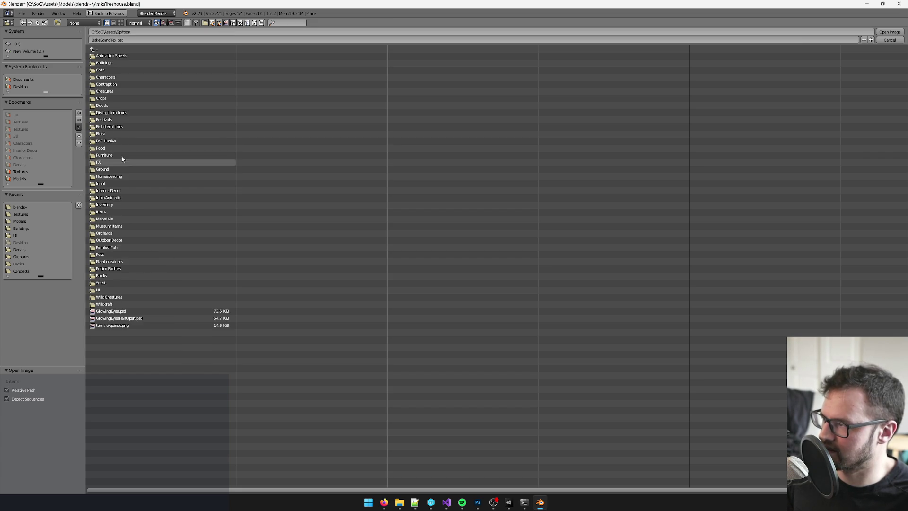
- Open Amka Treehouse Under Construction.psd from the Buildings folder, filtered by 'amka'
{"action": "left_click", "coordinate": [509, 503]}
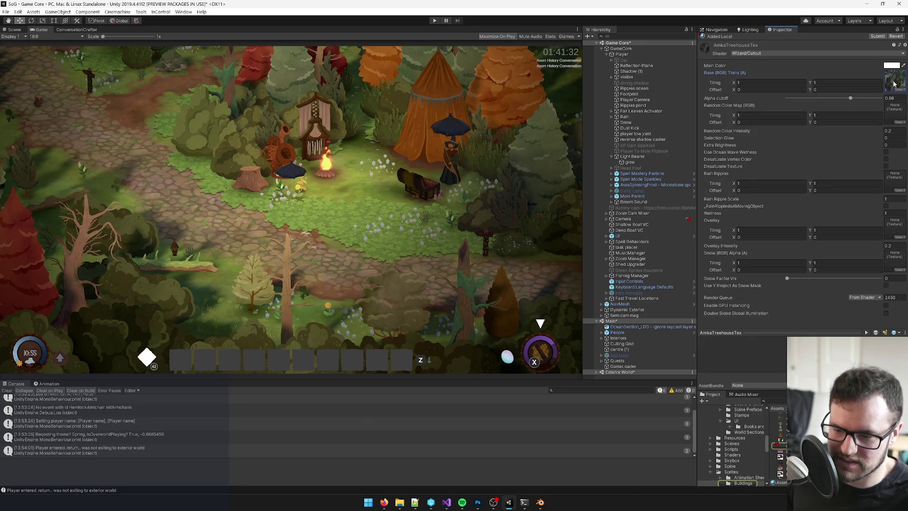
{"action": "key", "text": "alt+Tab"}
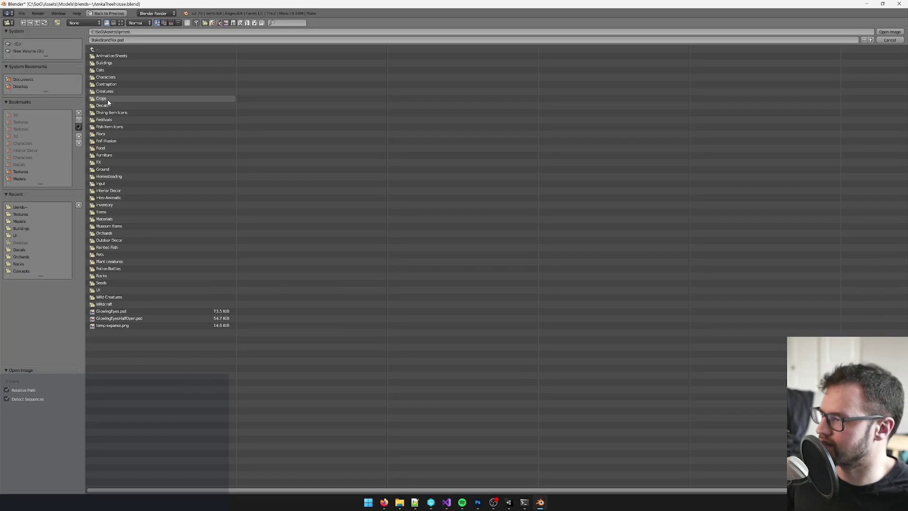
{"action": "left_click", "coordinate": [106, 63]}
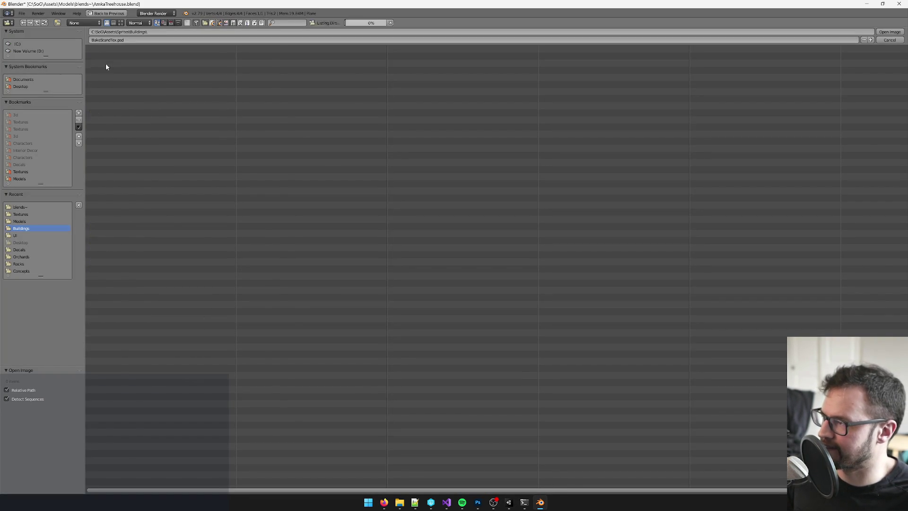
{"action": "left_click", "coordinate": [300, 22]}
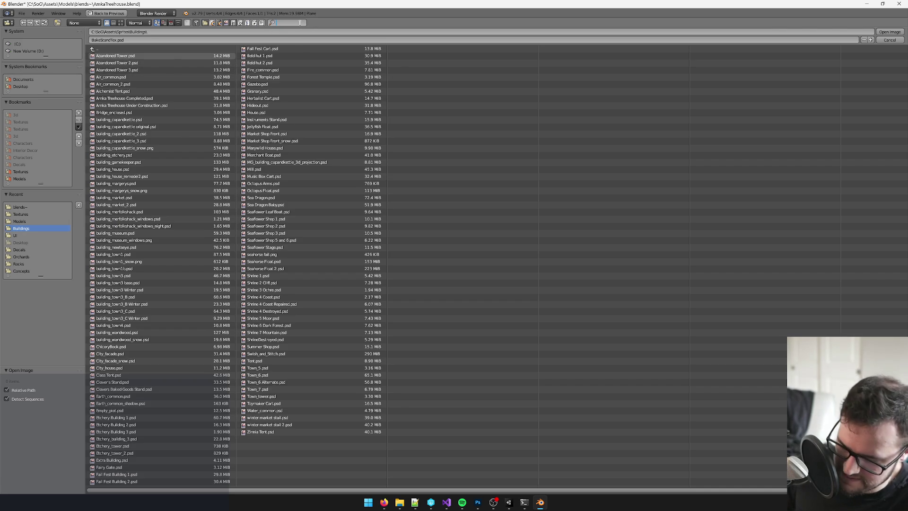
{"action": "type", "text": "amka"}
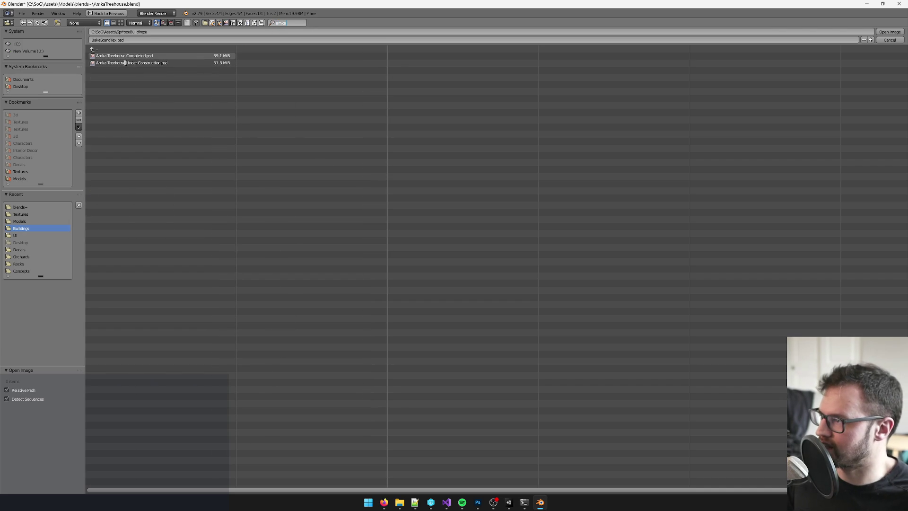
{"action": "key", "text": "Return"}
{"action": "left_click", "coordinate": [133, 63]}
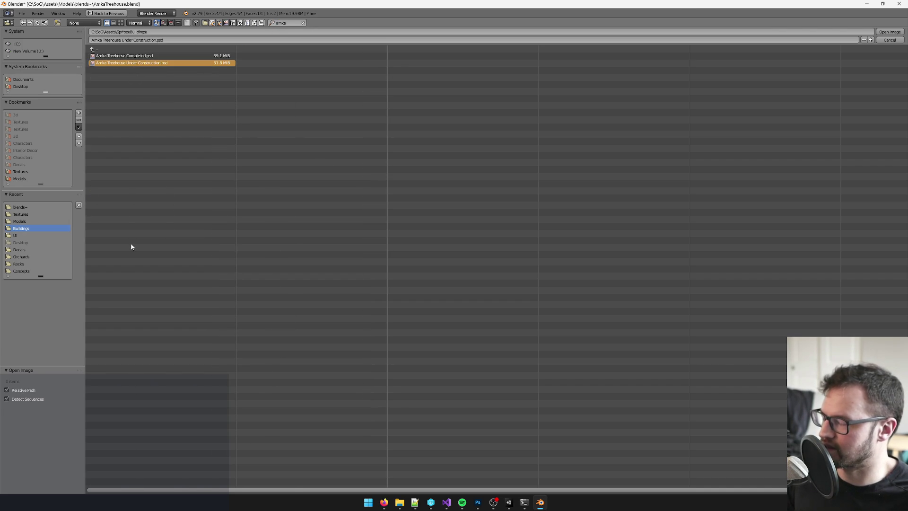
{"action": "key", "text": "Return"}
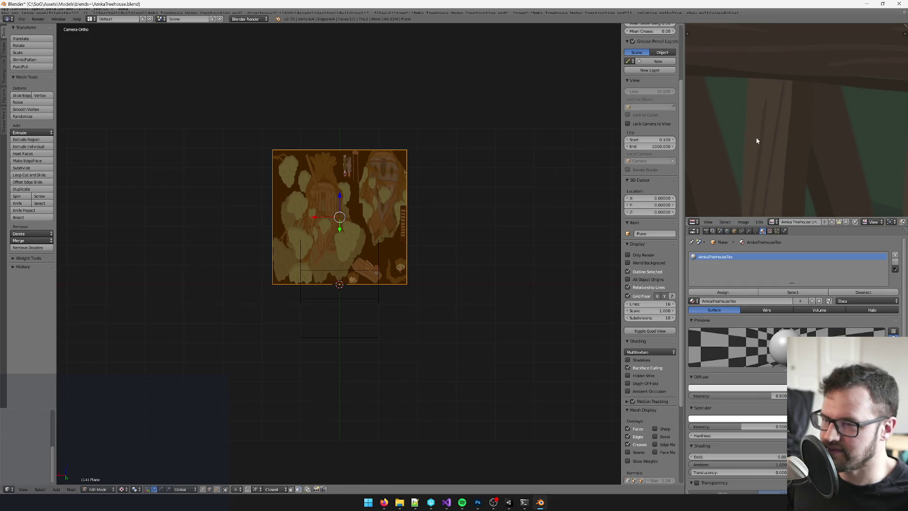
- Add a centred loop cut across the plane, then dissolve it back into one face
{"action": "scroll", "coordinate": [803, 140], "scroll_direction": "down", "scroll_amount": 5}
{"action": "scroll", "coordinate": [801, 139], "scroll_direction": "down", "scroll_amount": 4}
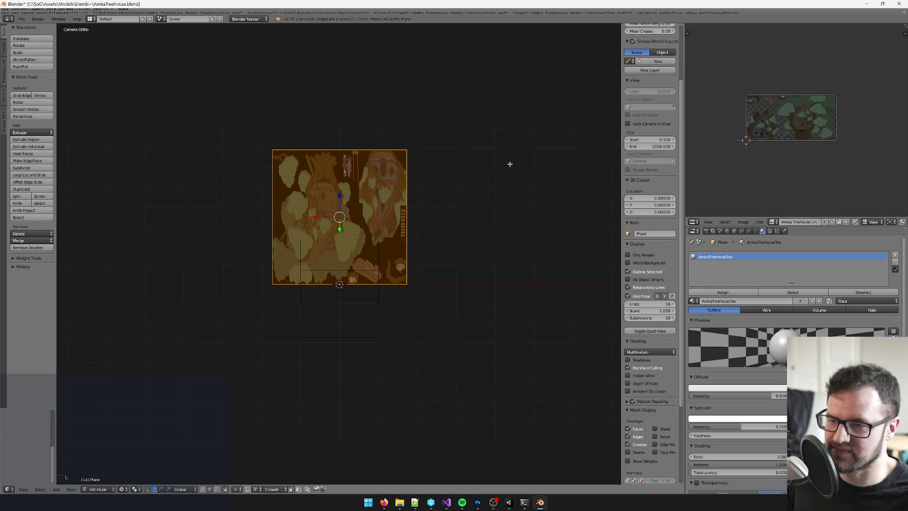
{"action": "scroll", "coordinate": [380, 225], "scroll_direction": "up", "scroll_amount": 2}
{"action": "scroll", "coordinate": [380, 225], "scroll_direction": "up", "scroll_amount": 1}
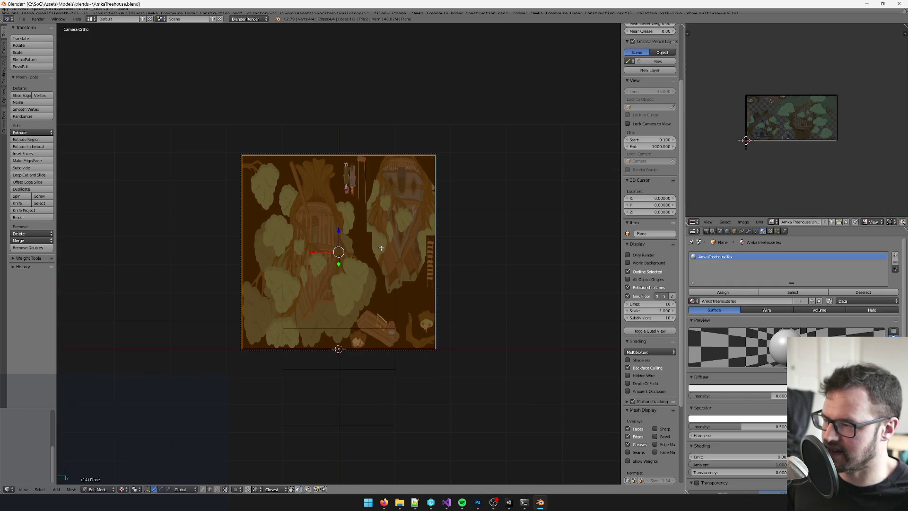
{"action": "key", "text": "ctrl+r"}
{"action": "left_click", "coordinate": [424, 240]}
{"action": "right_click", "coordinate": [424, 240]}
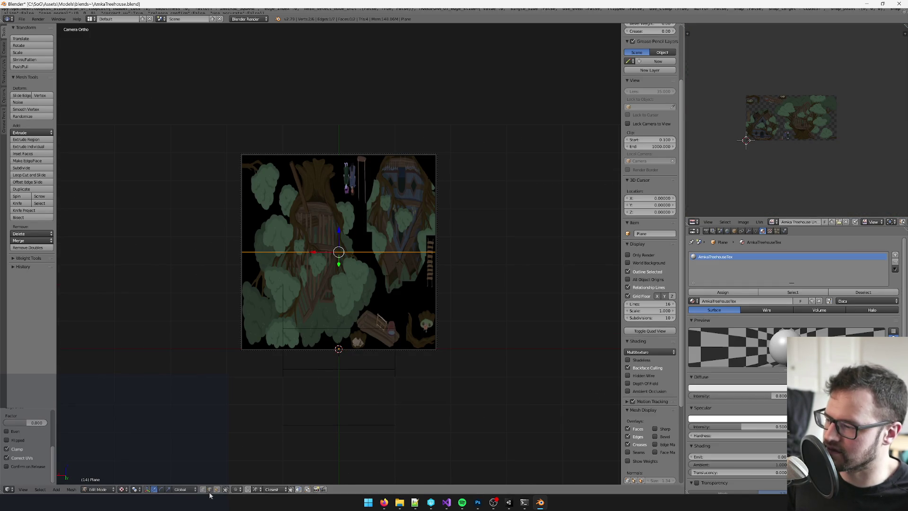
{"action": "right_click", "coordinate": [326, 230]}
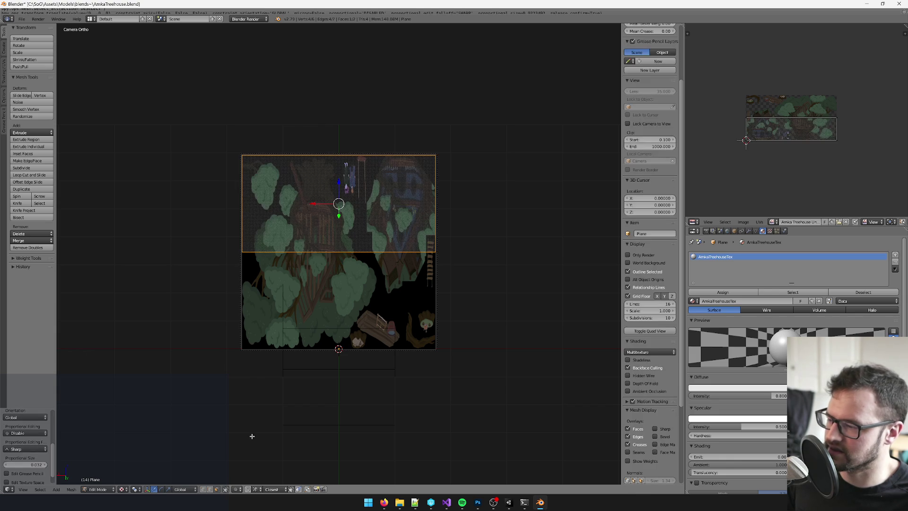
{"action": "key", "text": "Tab"}
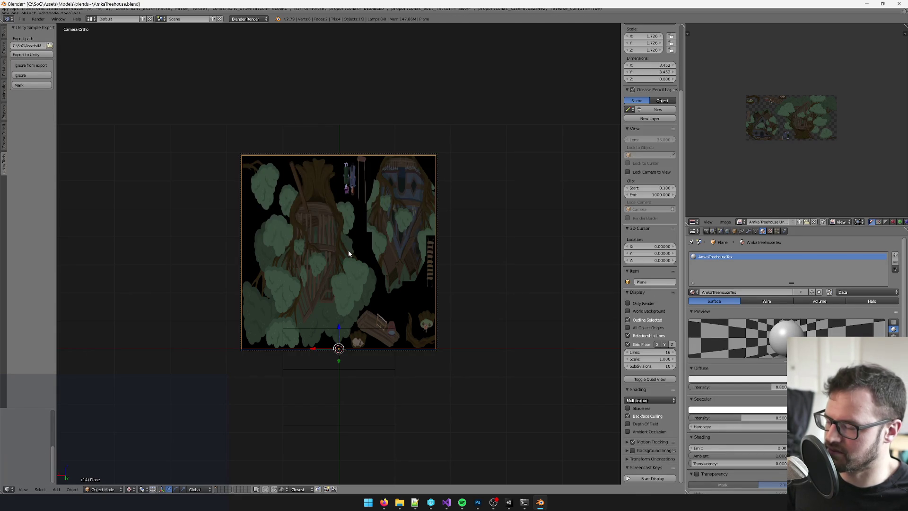
{"action": "key", "text": "Tab"}
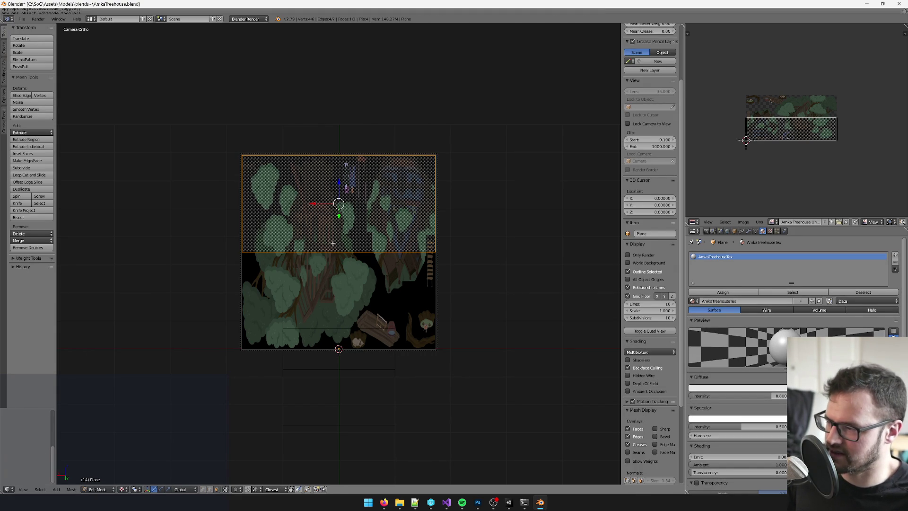
{"action": "scroll", "coordinate": [402, 265], "scroll_direction": "up", "scroll_amount": 2}
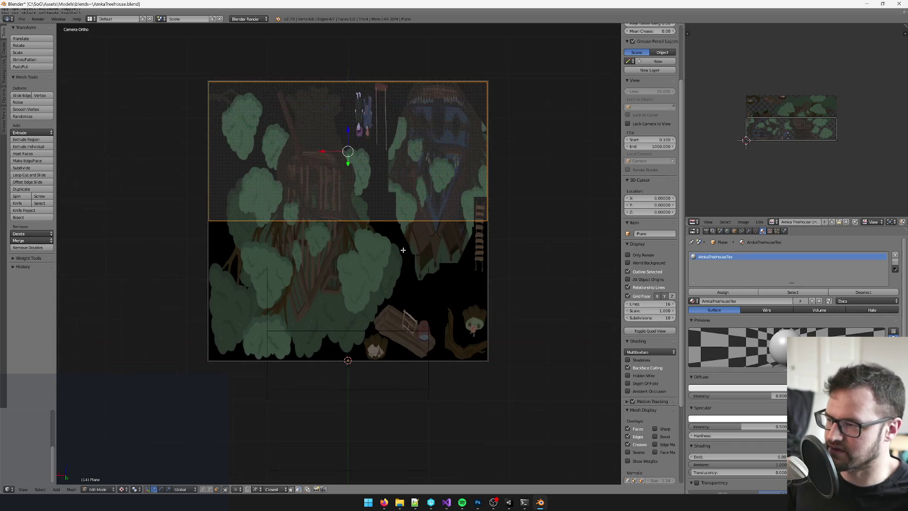
{"action": "key", "text": "a"}
{"action": "right_click", "coordinate": [406, 249]}
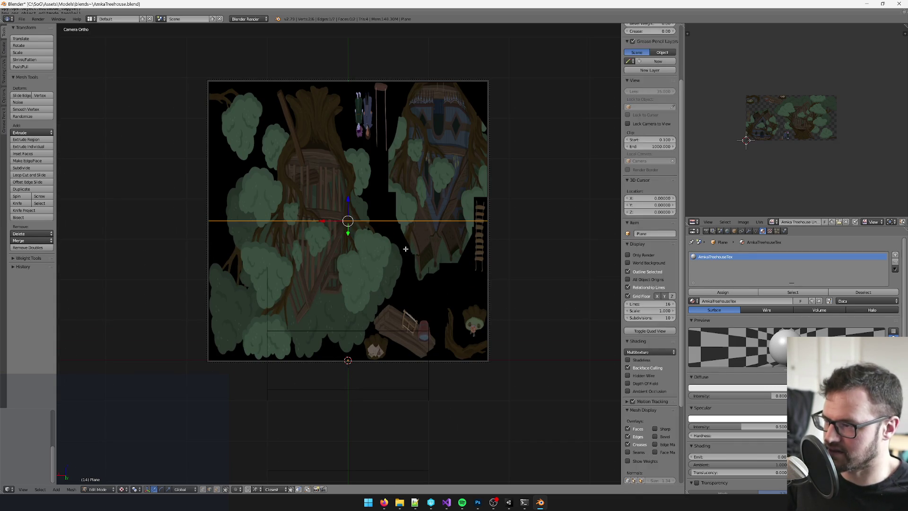
{"action": "key", "text": "ctrl+x"}
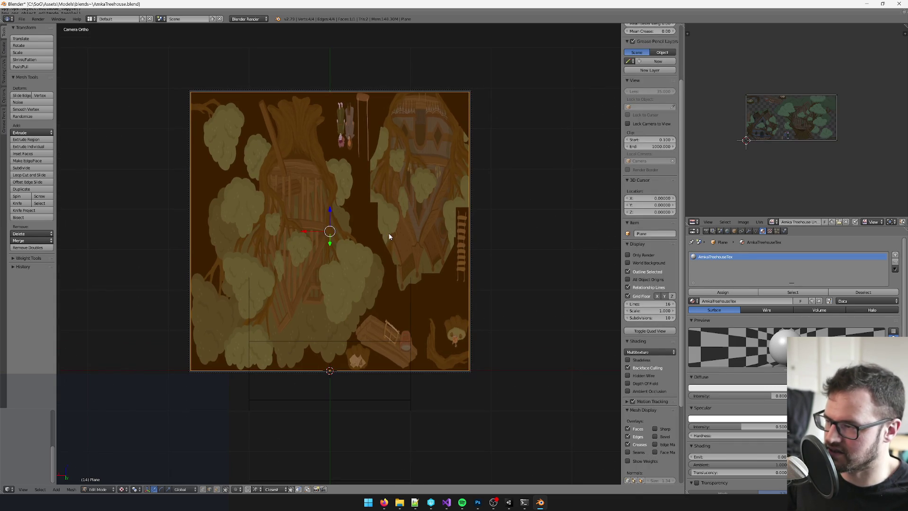
{"action": "key", "text": "Tab"}
{"action": "key", "text": "Tab"}
- Scale the plane mesh by 2 along X and return to Object Mode
{"action": "key", "text": "s"}
{"action": "key", "text": "x"}
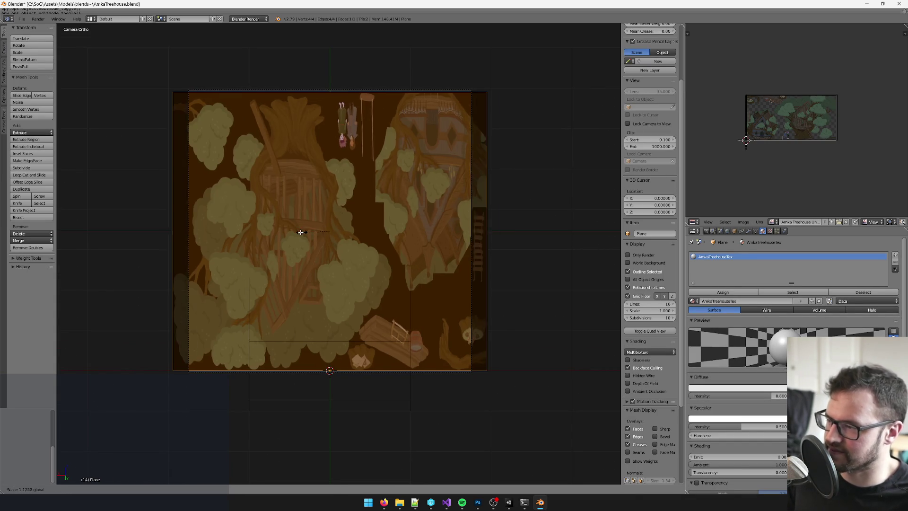
{"action": "key", "text": "2"}
{"action": "key", "text": "Return"}
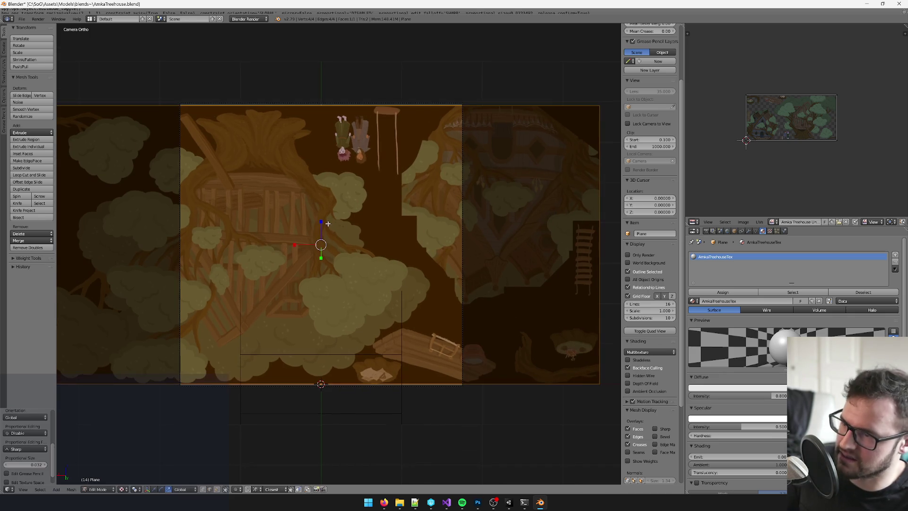
{"action": "key", "text": "Tab"}
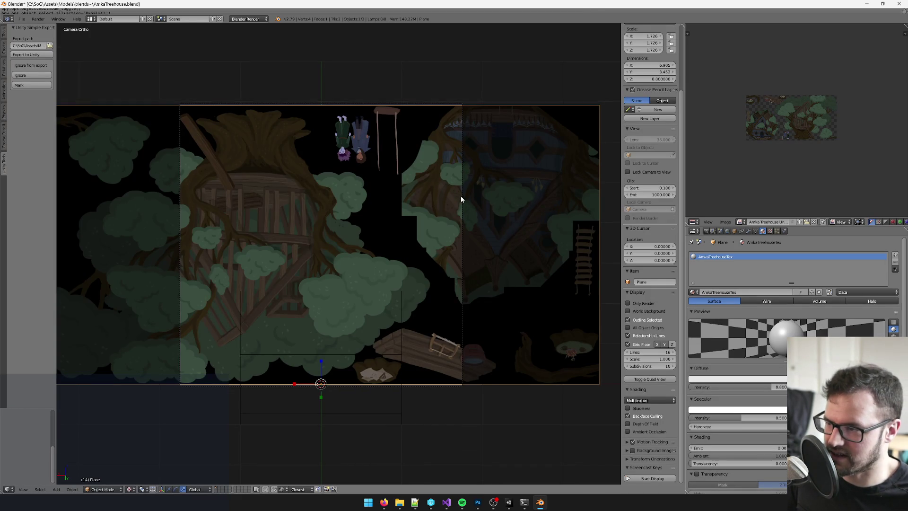
- Set the render Resolution X to 2000 px
{"action": "left_click", "coordinate": [707, 232]}
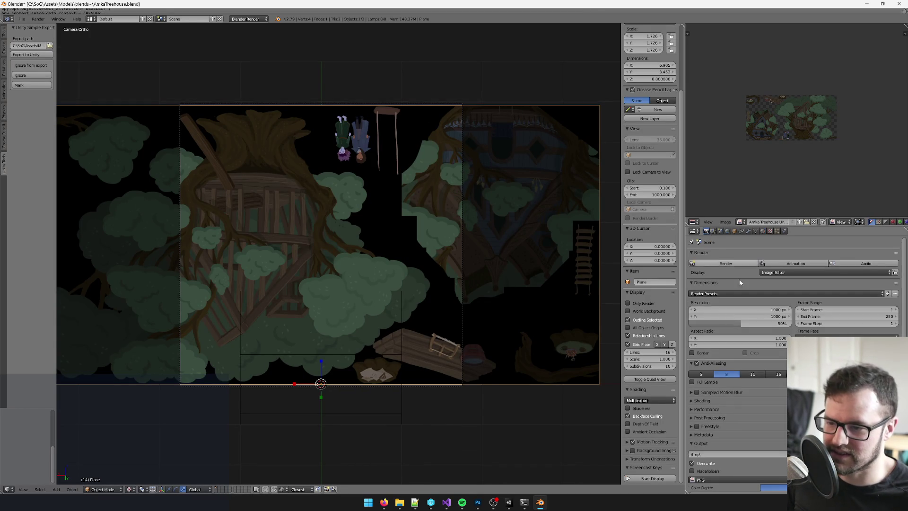
{"action": "left_click", "coordinate": [767, 309]}
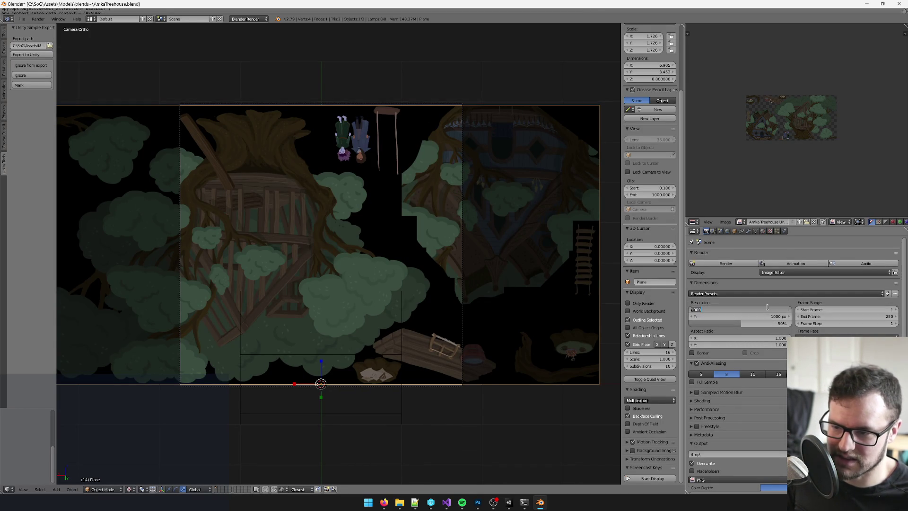
{"action": "type", "text": "2000"}
{"action": "key", "text": "Return"}
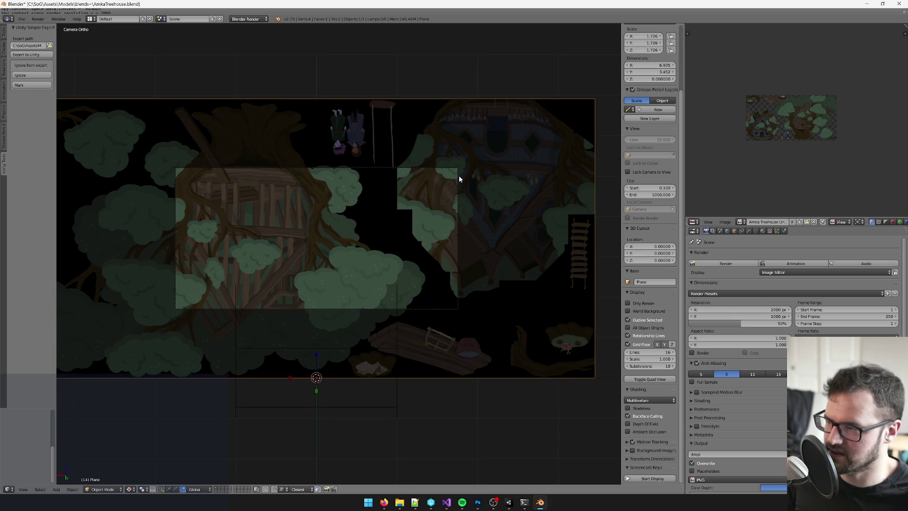
{"action": "key", "text": "Tab"}
{"action": "key", "text": "Tab"}
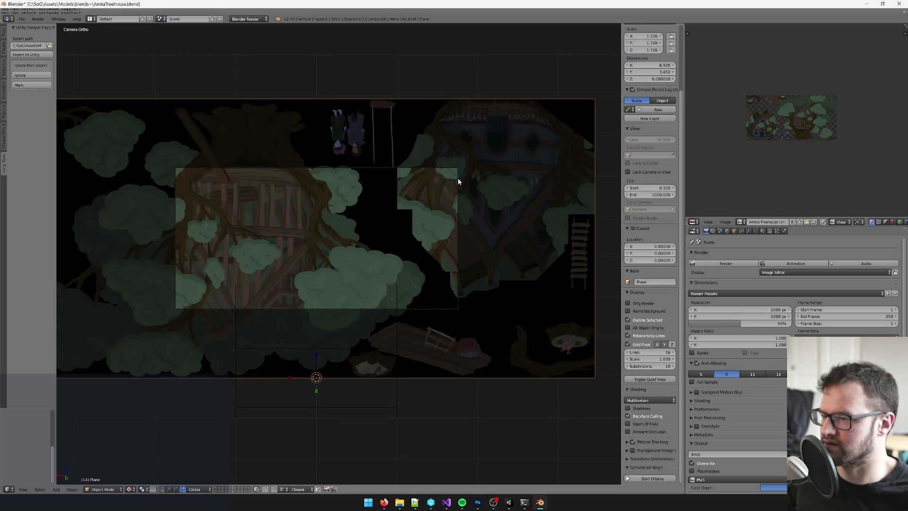
- Give the camera an orthographic scale of 7, then reselect the treehouse plane
{"action": "key", "text": "KP_0"}
{"action": "right_click", "coordinate": [491, 143]}
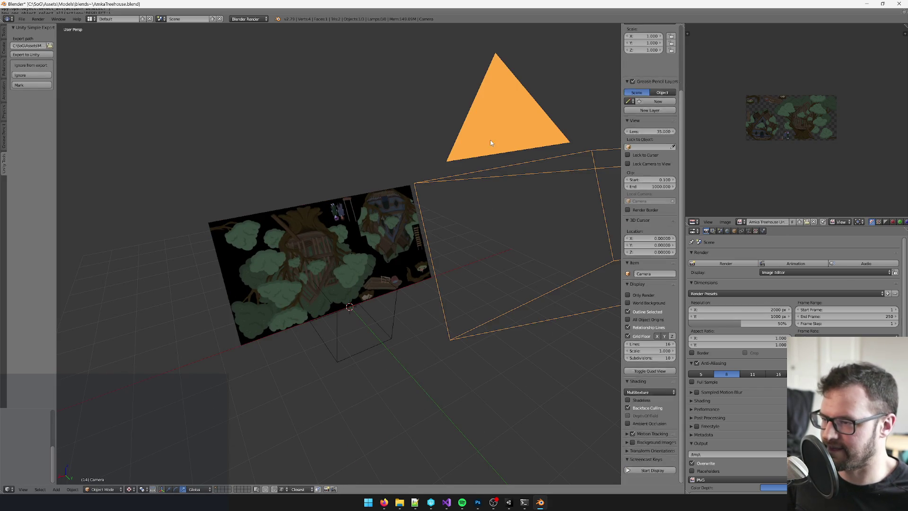
{"action": "scroll", "coordinate": [510, 277], "scroll_direction": "down", "scroll_amount": 3}
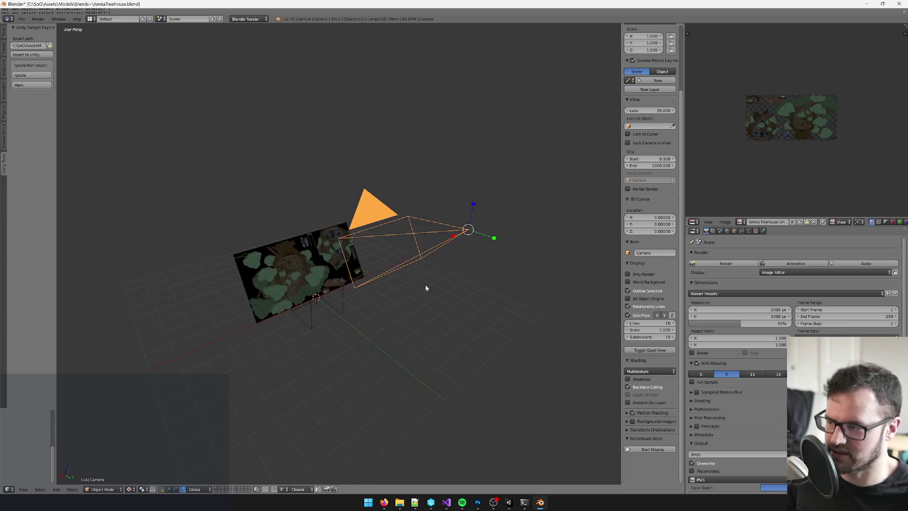
{"action": "key", "text": "KP_0"}
{"action": "scroll", "coordinate": [405, 248], "scroll_direction": "up", "scroll_amount": 1}
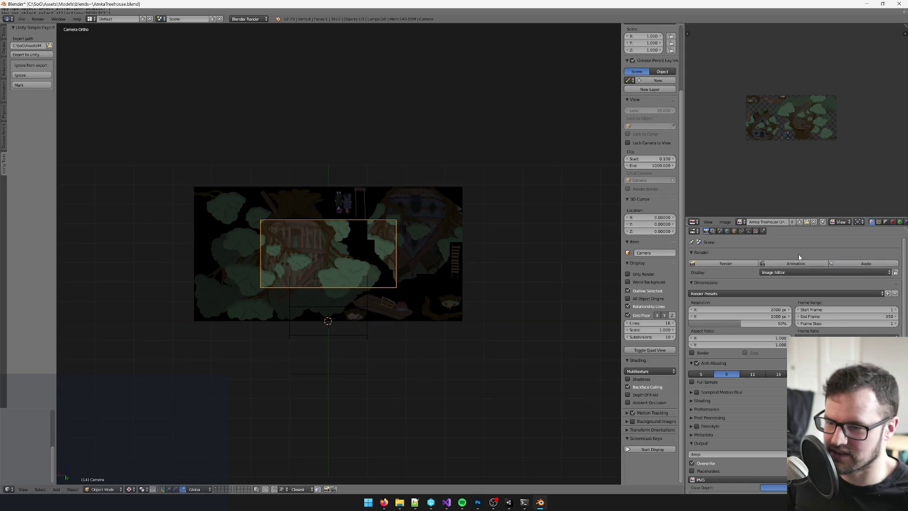
{"action": "left_click", "coordinate": [749, 231]}
{"action": "left_click", "coordinate": [871, 284]}
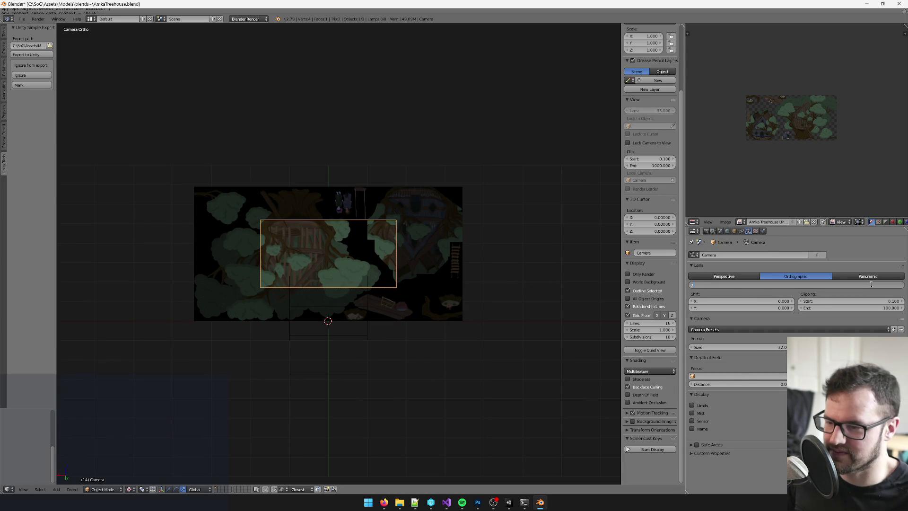
{"action": "key", "text": "Return"}
{"action": "scroll", "coordinate": [517, 209], "scroll_direction": "up", "scroll_amount": 5}
{"action": "scroll", "coordinate": [338, 198], "scroll_direction": "down", "scroll_amount": 3}
{"action": "right_click", "coordinate": [338, 198]}
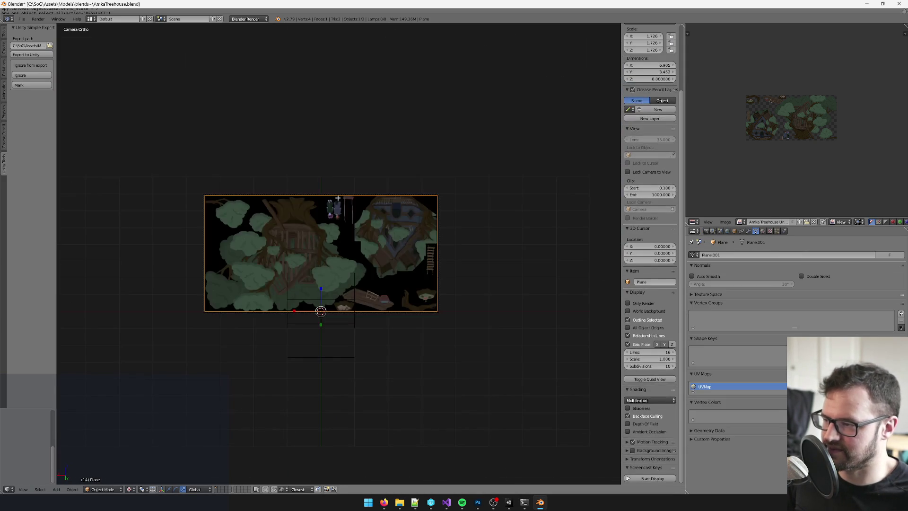
- UV-unwrap the plane with Project From View (Bounds) from the camera view
{"action": "key", "text": "Tab"}
{"action": "key", "text": "u"}
{"action": "left_click", "coordinate": [339, 198]}
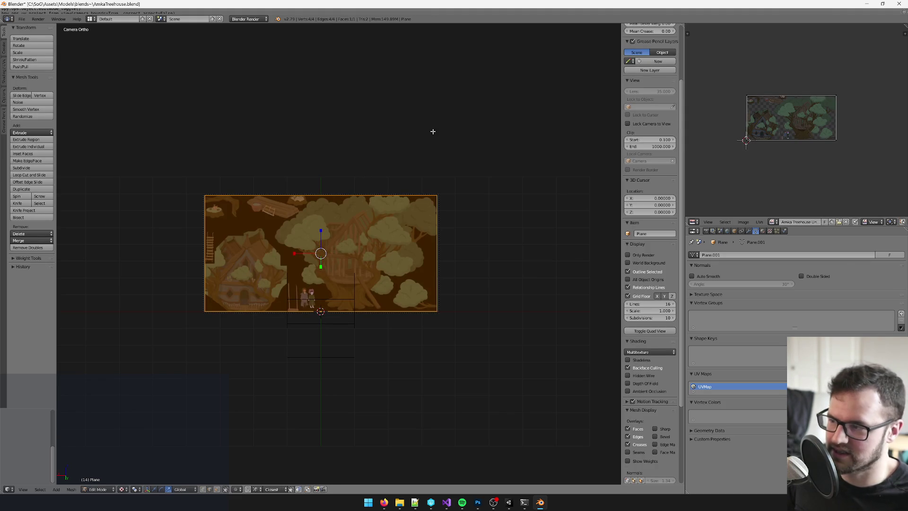
{"action": "key", "text": "Tab"}
- Orbit, zoom and pan around the plane to inspect the projected treehouse texture
{"action": "mouse_move", "coordinate": [283, 220]}
{"action": "left_mouse_down"}
{"action": "mouse_move", "coordinate": [334, 217]}
{"action": "mouse_move", "coordinate": [320, 245]}
{"action": "mouse_move", "coordinate": [372, 210]}
{"action": "mouse_move", "coordinate": [402, 219]}
{"action": "mouse_move", "coordinate": [371, 219]}
{"action": "mouse_move", "coordinate": [426, 306]}
{"action": "left_mouse_up"}
{"action": "scroll", "coordinate": [372, 206], "scroll_direction": "up", "scroll_amount": 5}
{"action": "scroll", "coordinate": [426, 307], "scroll_direction": "down", "scroll_amount": 5}
{"action": "left_click_drag", "start_coordinate": [408, 265], "coordinate": [351, 285]}
{"action": "scroll", "coordinate": [351, 285], "scroll_direction": "up", "scroll_amount": 2}
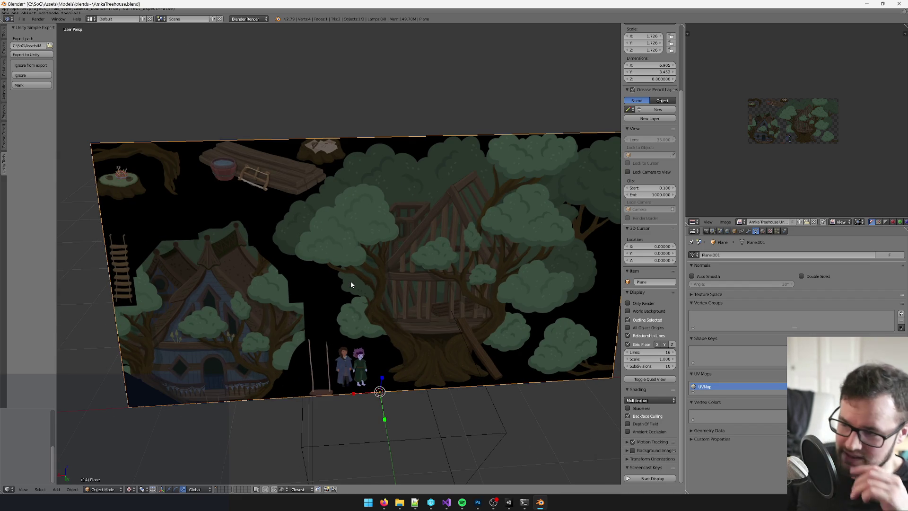
{"action": "scroll", "coordinate": [350, 284], "scroll_direction": "up", "scroll_amount": 5}
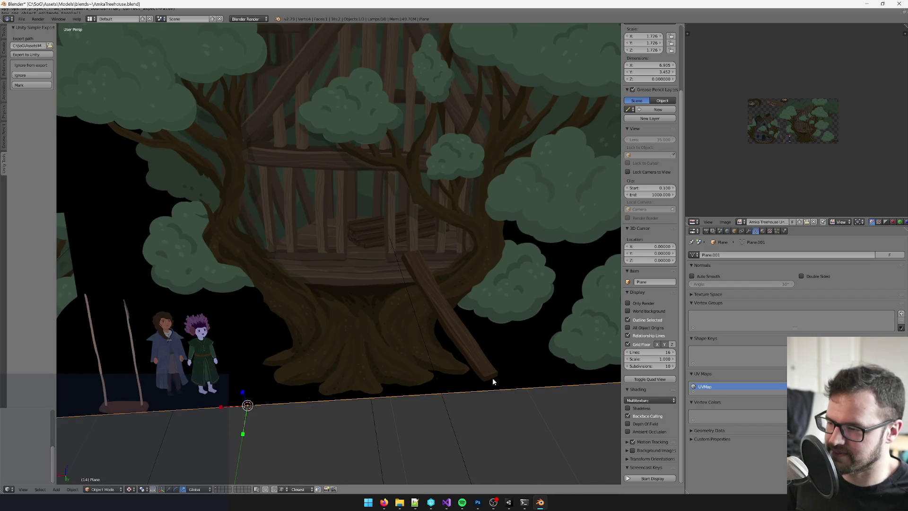
{"action": "left_click_drag", "start_coordinate": [491, 379], "coordinate": [446, 331]}
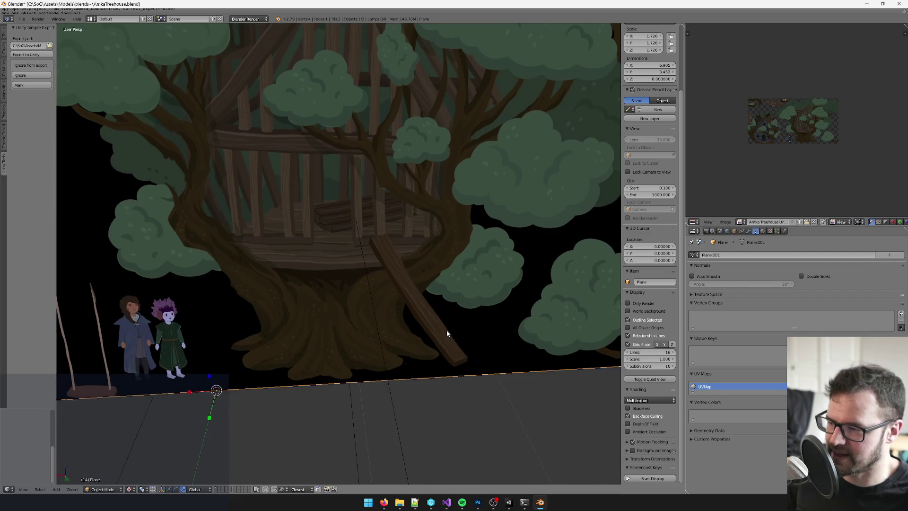
{"action": "scroll", "coordinate": [388, 314], "scroll_direction": "down", "scroll_amount": 5}
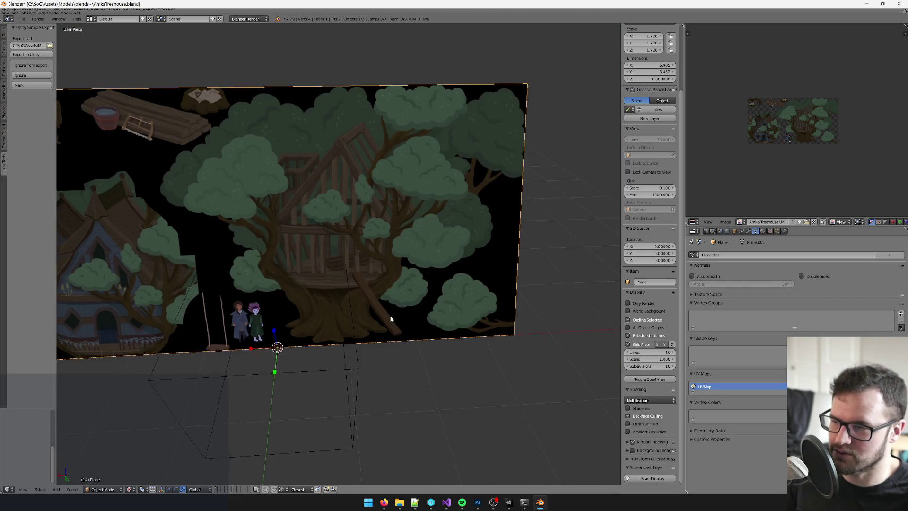
{"action": "scroll", "coordinate": [422, 242], "scroll_direction": "up", "scroll_amount": 10}
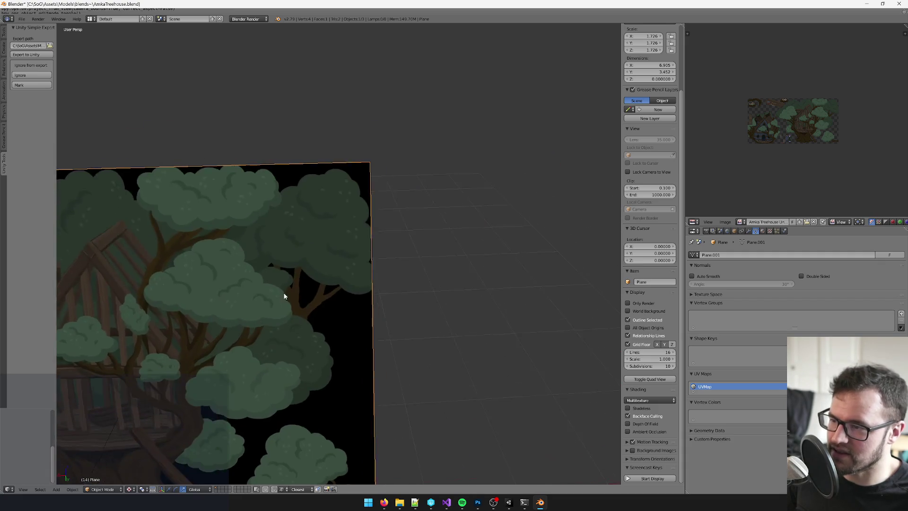
{"action": "scroll", "coordinate": [283, 270], "scroll_direction": "down", "scroll_amount": 5}
{"action": "mouse_move", "coordinate": [225, 304]}
{"action": "left_mouse_down"}
{"action": "mouse_move", "coordinate": [311, 204]}
{"action": "mouse_move", "coordinate": [364, 275]}
{"action": "left_mouse_up"}
{"action": "scroll", "coordinate": [363, 279], "scroll_direction": "up", "scroll_amount": 5}
{"action": "scroll", "coordinate": [415, 238], "scroll_direction": "down", "scroll_amount": 5}
{"action": "mouse_move", "coordinate": [416, 238]}
{"action": "left_mouse_down"}
{"action": "mouse_move", "coordinate": [426, 264]}
{"action": "mouse_move", "coordinate": [407, 258]}
{"action": "left_mouse_up"}
- Tilt the view once more, then bring up the treehouse document in Photoshop
{"action": "key", "text": "Tab"}
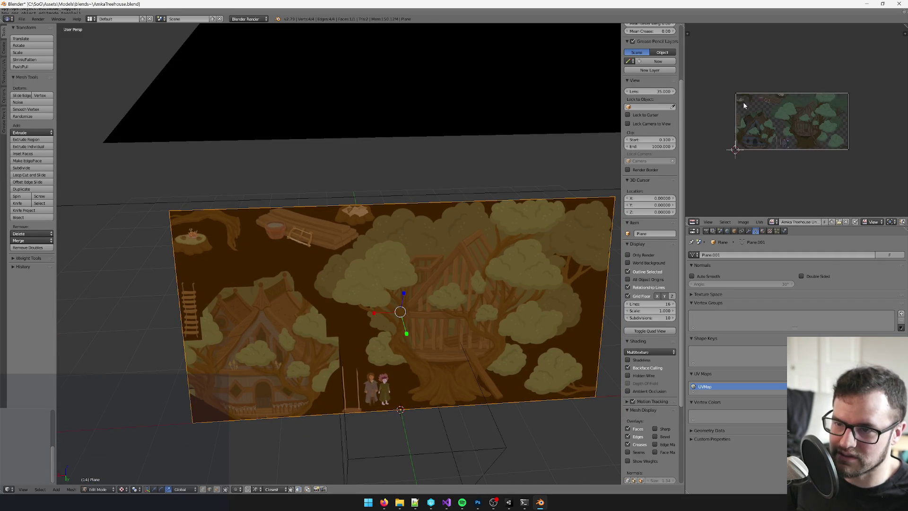
{"action": "scroll", "coordinate": [747, 99], "scroll_direction": "up", "scroll_amount": 4}
{"action": "key", "text": "Tab"}
{"action": "mouse_move", "coordinate": [346, 265]}
{"action": "left_mouse_down"}
{"action": "mouse_move", "coordinate": [354, 217]}
{"action": "mouse_move", "coordinate": [403, 268]}
{"action": "mouse_move", "coordinate": [478, 427]}
{"action": "left_mouse_up"}
{"action": "mouse_move", "coordinate": [508, 507]}
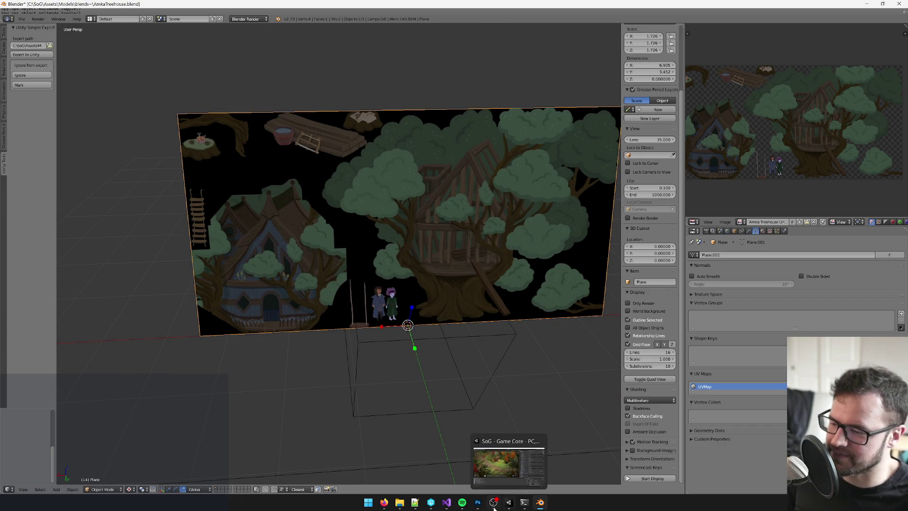
{"action": "left_click", "coordinate": [478, 502]}
- In the Treehouse Under Construction document, move the Lumber Pile copy plank up-left beside the house roof
{"action": "left_click", "coordinate": [672, 27]}
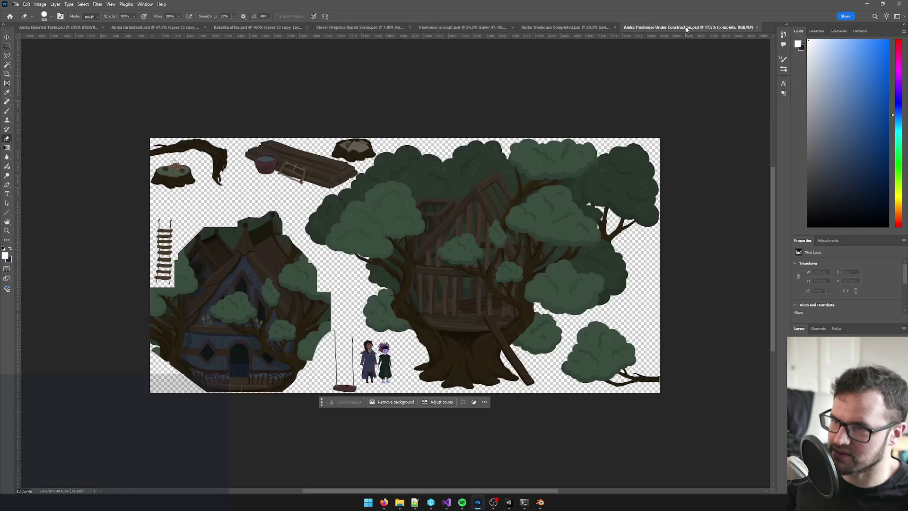
{"action": "key", "text": "v"}
{"action": "scroll", "coordinate": [532, 358], "scroll_direction": "up", "scroll_amount": 3}
{"action": "mouse_move", "coordinate": [532, 357]}
{"action": "left_mouse_down"}
{"action": "mouse_move", "coordinate": [501, 324]}
{"action": "mouse_move", "coordinate": [506, 359]}
{"action": "mouse_move", "coordinate": [544, 413]}
{"action": "mouse_move", "coordinate": [719, 447]}
{"action": "mouse_move", "coordinate": [742, 411]}
{"action": "left_mouse_up"}
{"action": "left_click", "coordinate": [611, 394]}
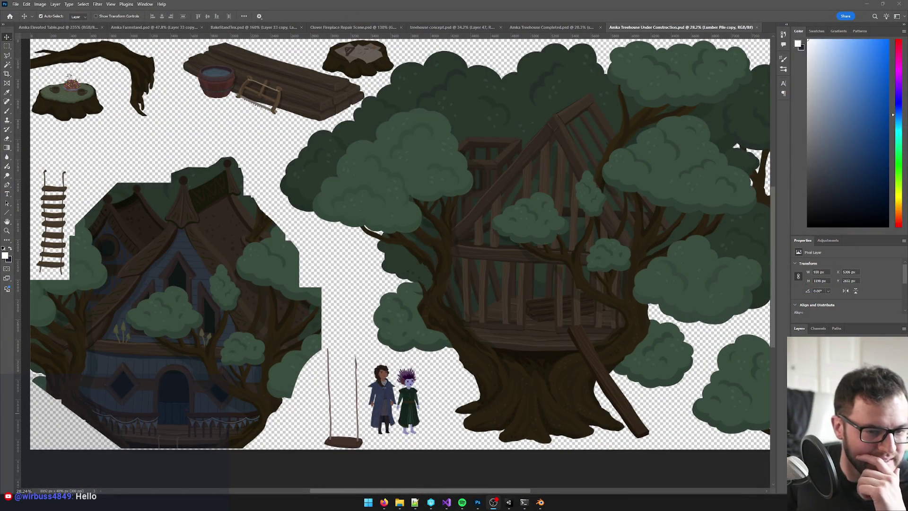
{"action": "left_click", "coordinate": [615, 396]}
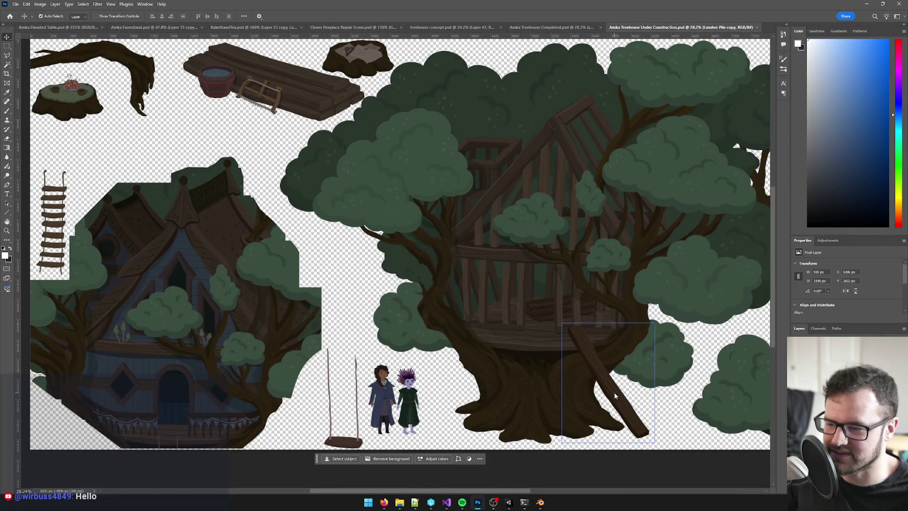
{"action": "left_click_drag", "start_coordinate": [615, 396], "coordinate": [264, 189]}
{"action": "scroll", "coordinate": [264, 188], "scroll_direction": "up", "scroll_amount": 3}
{"action": "left_click_drag", "start_coordinate": [328, 207], "coordinate": [418, 257]}
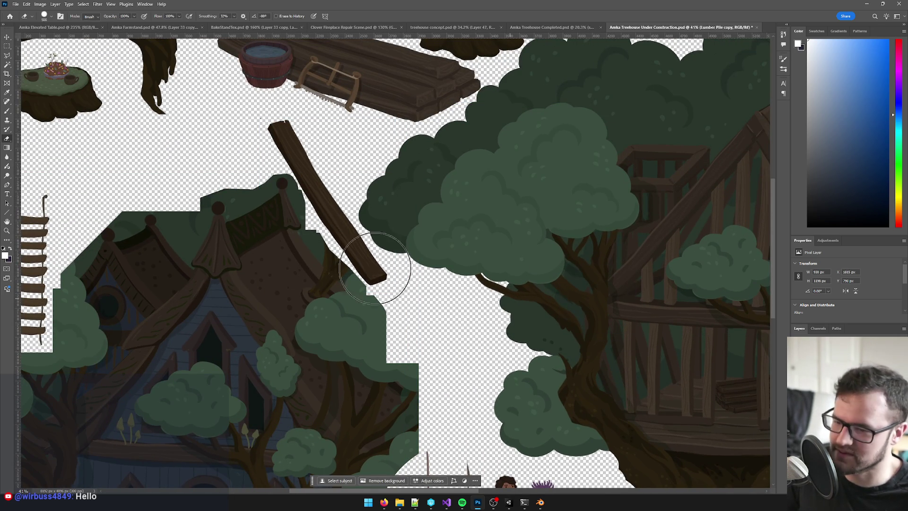
- Erase the roof foliage along the plank's left edge on the complete layer, save, and minimize Photoshop
{"action": "left_click", "coordinate": [290, 225]}
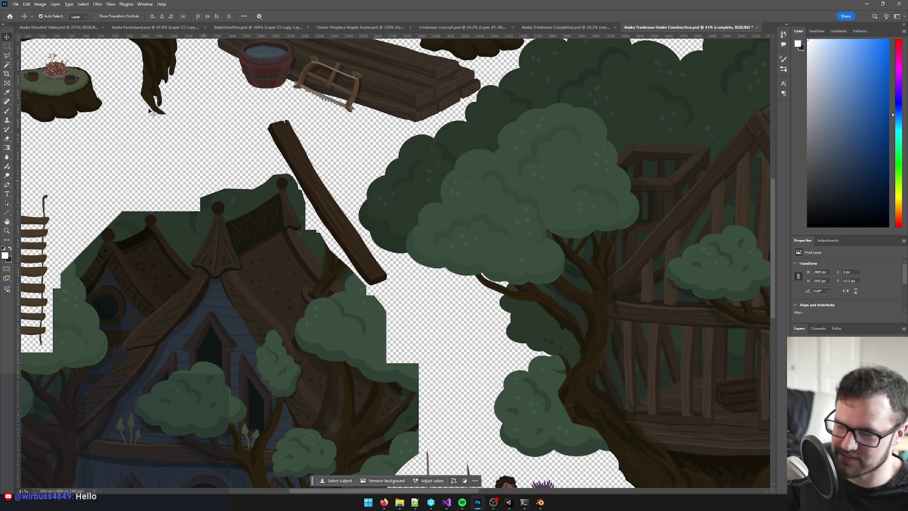
{"action": "key", "text": "e"}
{"action": "scroll", "coordinate": [279, 176], "scroll_direction": "up", "scroll_amount": 2}
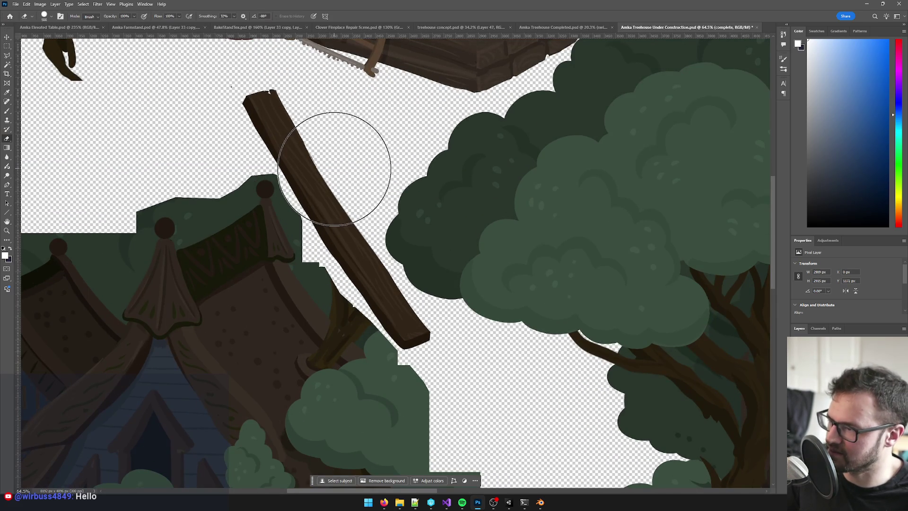
{"action": "key", "text": "bracketleft"}
{"action": "key", "text": "bracketleft"}
{"action": "key", "text": "bracketleft"}
{"action": "left_click", "coordinate": [277, 175]}
{"action": "left_click_drag", "start_coordinate": [280, 165], "coordinate": [347, 291]}
{"action": "key", "text": "ctrl+z"}
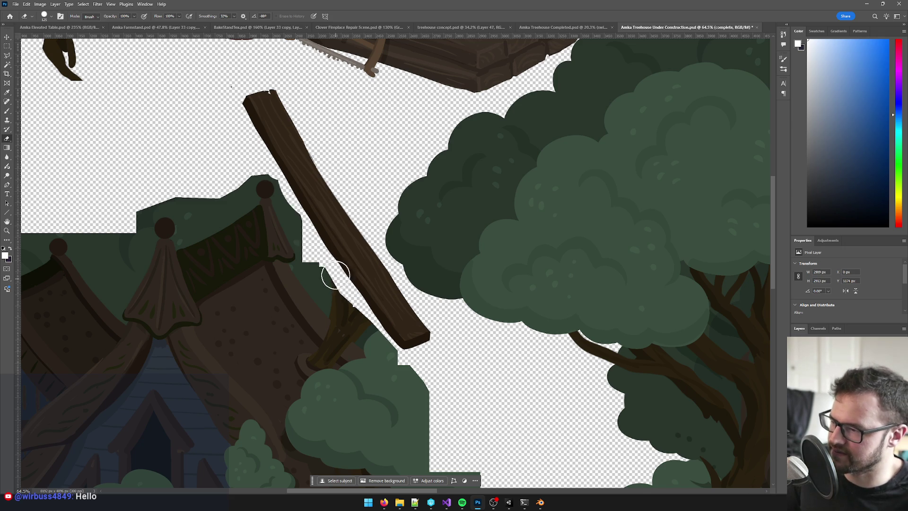
{"action": "left_click_drag", "start_coordinate": [300, 202], "coordinate": [413, 359]}
{"action": "scroll", "coordinate": [454, 302], "scroll_direction": "down", "scroll_amount": 5}
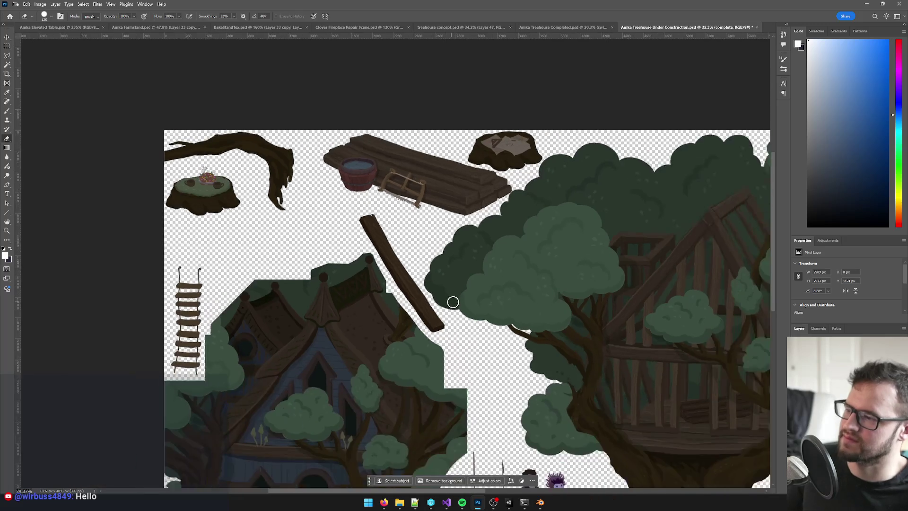
{"action": "scroll", "coordinate": [454, 302], "scroll_direction": "down", "scroll_amount": 3}
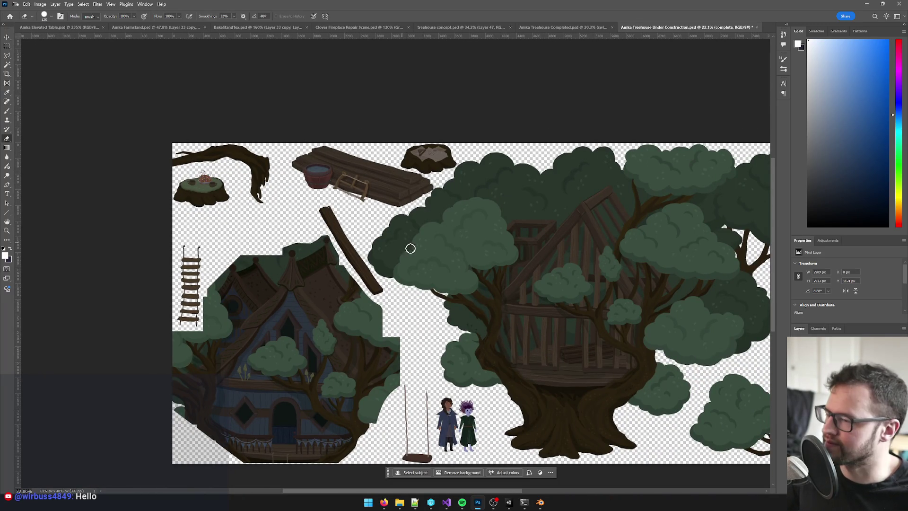
{"action": "key", "text": "ctrl+s"}
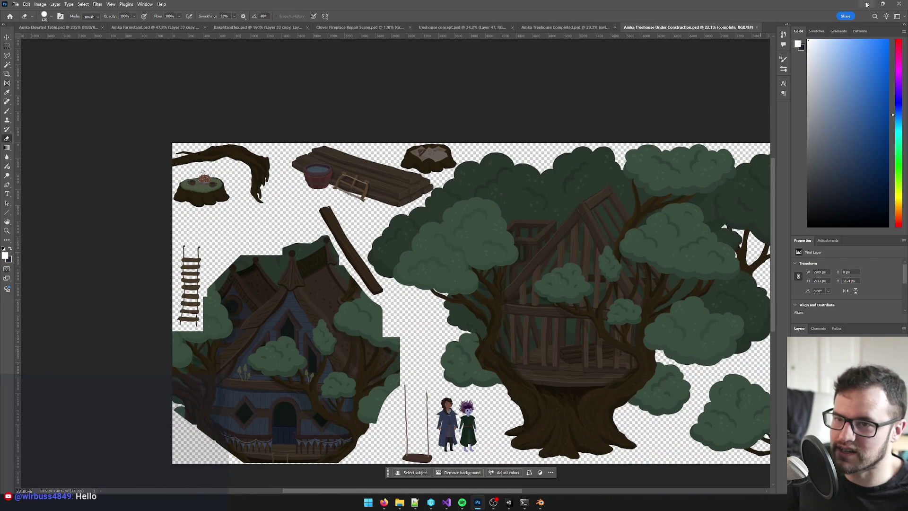
{"action": "left_click", "coordinate": [871, 5]}
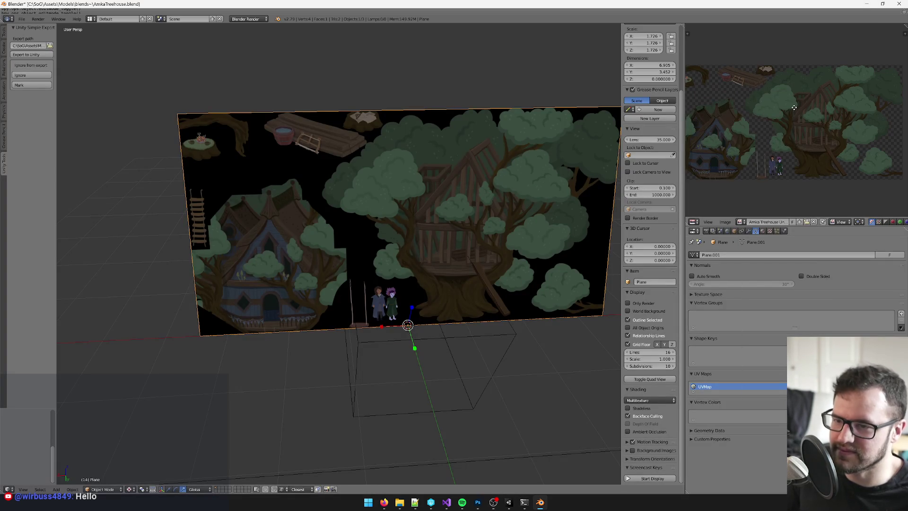
- Reload the updated treehouse texture and enter mesh editing with the image editor maximized
{"action": "scroll", "coordinate": [789, 113], "scroll_direction": "up", "scroll_amount": 2}
{"action": "key", "text": "alt+r"}
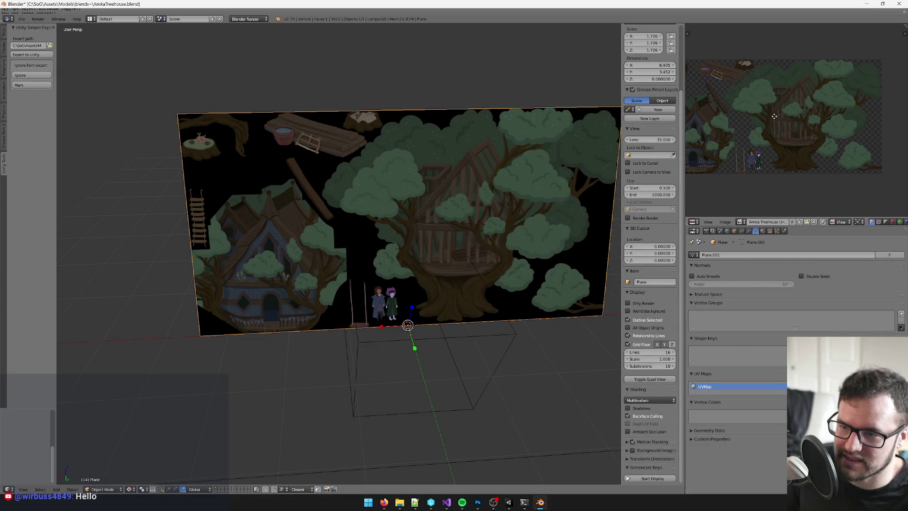
{"action": "scroll", "coordinate": [772, 123], "scroll_direction": "up", "scroll_amount": 4}
{"action": "scroll", "coordinate": [772, 127], "scroll_direction": "up", "scroll_amount": 2}
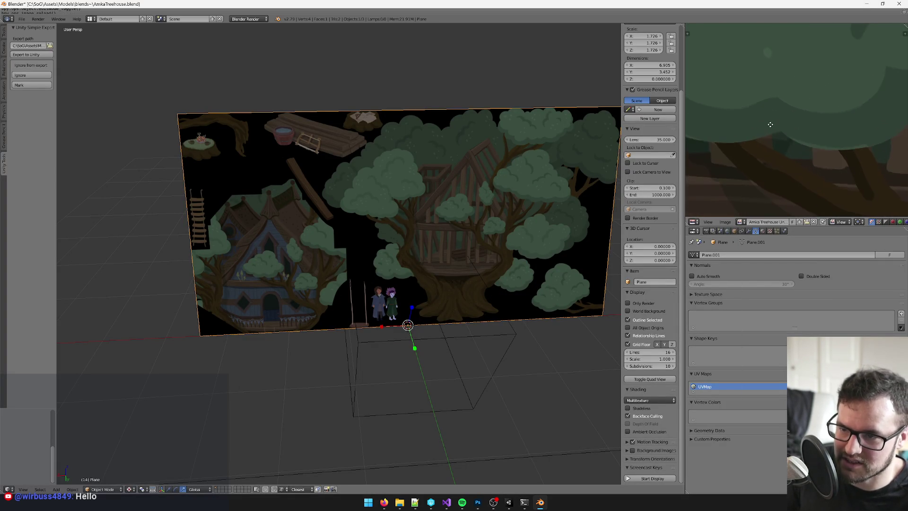
{"action": "scroll", "coordinate": [789, 106], "scroll_direction": "up", "scroll_amount": 1}
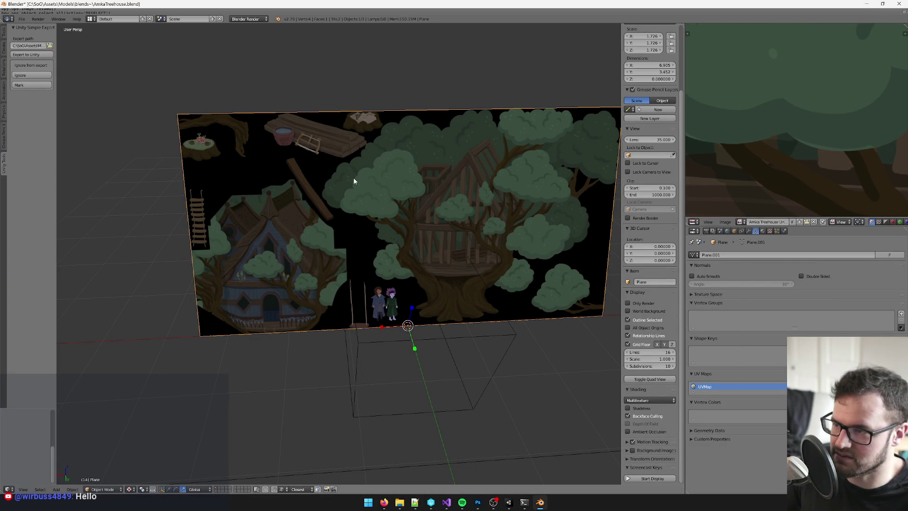
{"action": "key", "text": "Tab"}
{"action": "key", "text": "KP_4"}
{"action": "key", "text": "KP_4"}
{"action": "key", "text": "KP_4"}
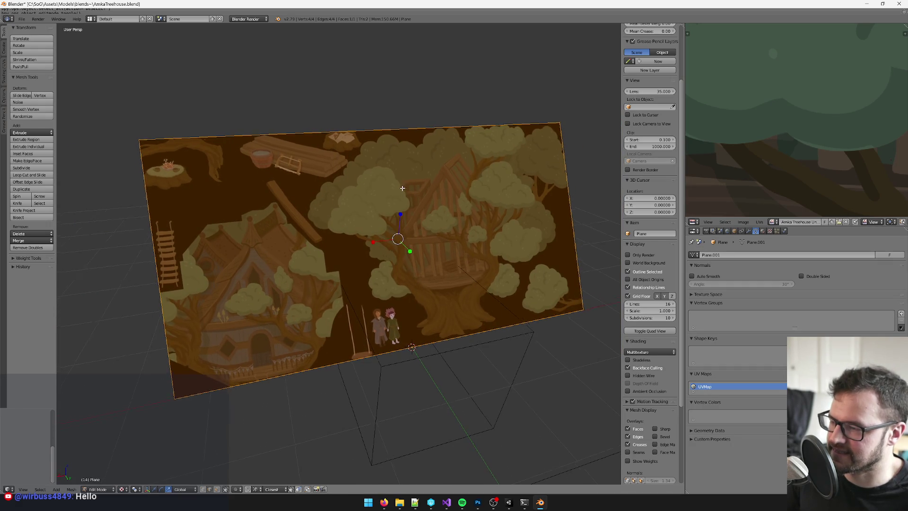
{"action": "scroll", "coordinate": [774, 138], "scroll_direction": "down", "scroll_amount": 4}
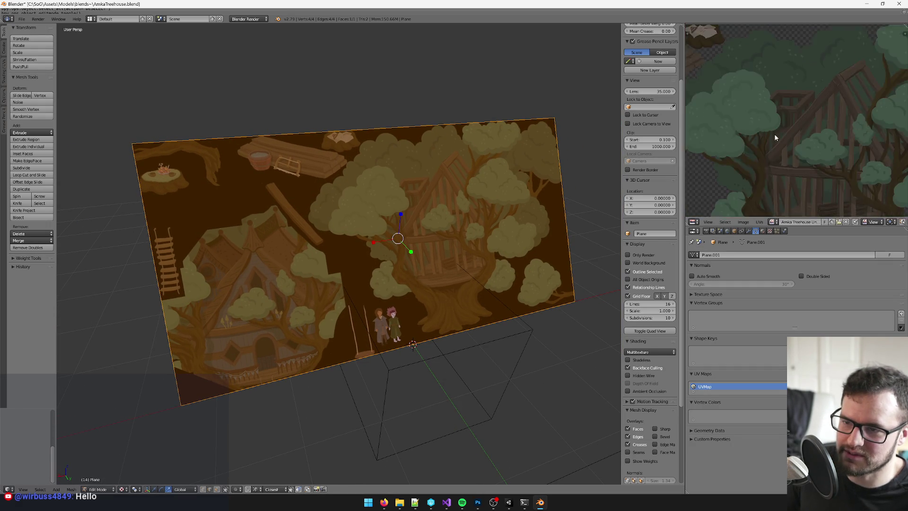
{"action": "scroll", "coordinate": [775, 138], "scroll_direction": "down", "scroll_amount": 3}
{"action": "key", "text": "ctrl+Up"}
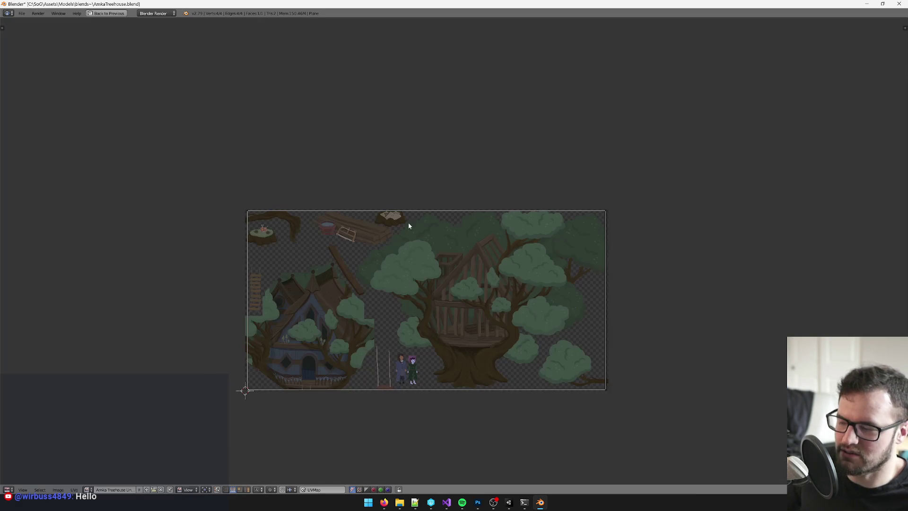
{"action": "scroll", "coordinate": [207, 160], "scroll_direction": "up", "scroll_amount": 2}
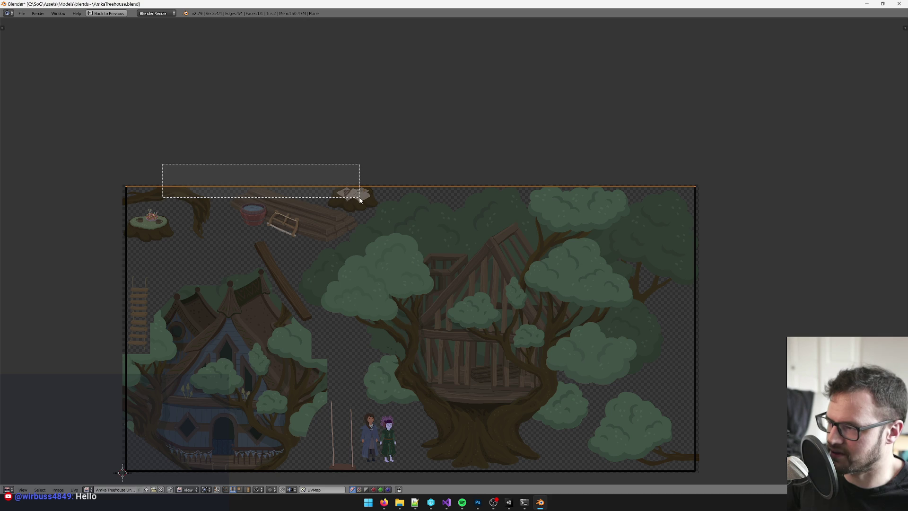
- Box-select the top UV edge and nudge it down vertically
{"action": "key", "text": "b"}
{"action": "left_click_drag", "start_coordinate": [66, 169], "coordinate": [762, 194]}
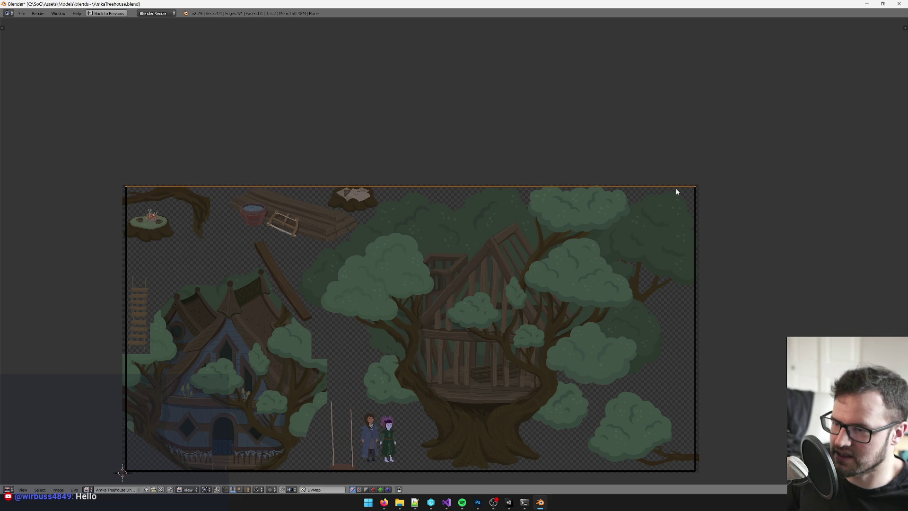
{"action": "scroll", "coordinate": [671, 187], "scroll_direction": "up", "scroll_amount": 3}
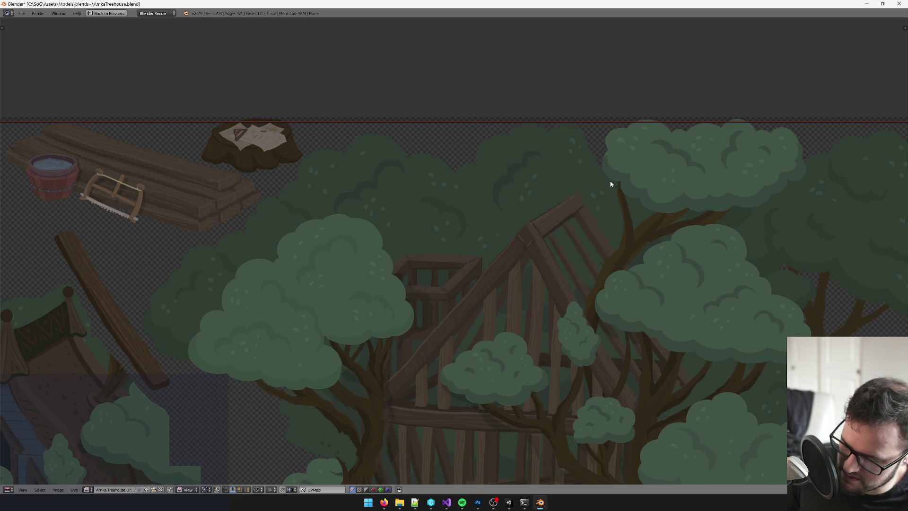
{"action": "key", "text": "g"}
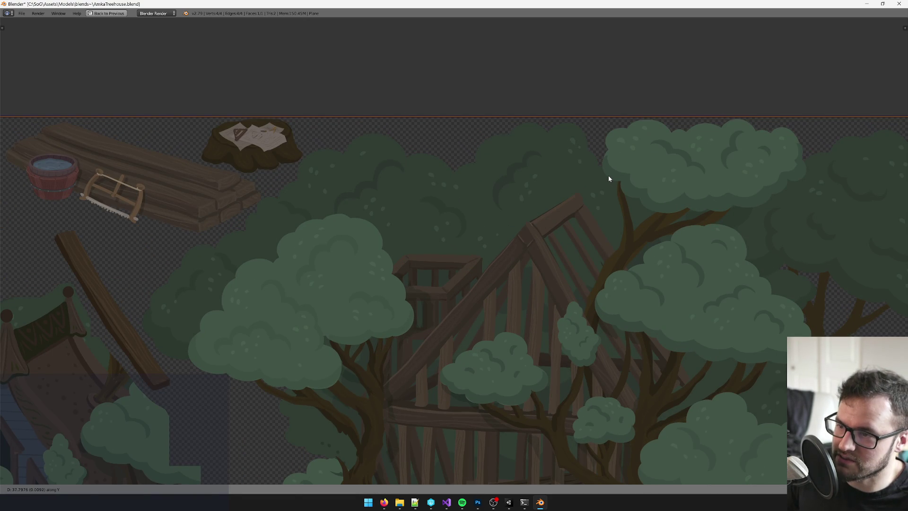
{"action": "left_click", "coordinate": [609, 178]}
{"action": "scroll", "coordinate": [231, 65], "scroll_direction": "up", "scroll_amount": 2}
{"action": "scroll", "coordinate": [231, 66], "scroll_direction": "up", "scroll_amount": 4}
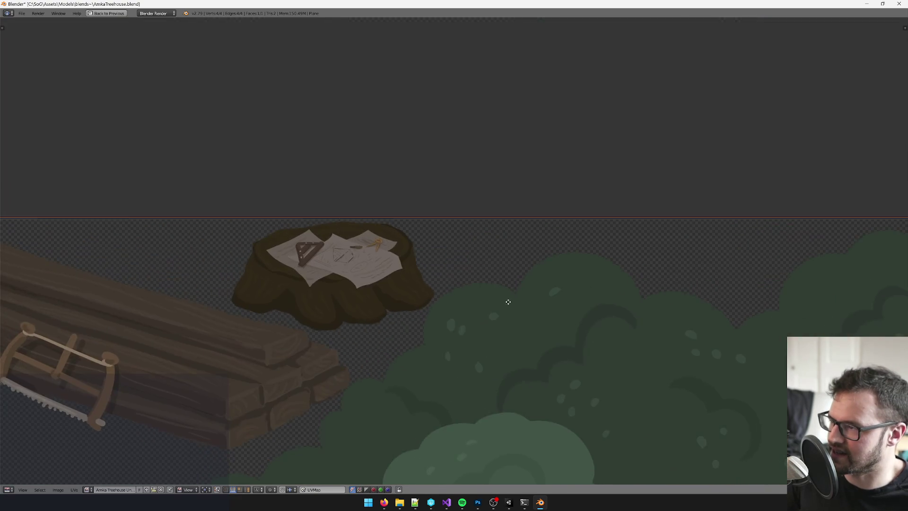
{"action": "scroll", "coordinate": [327, 191], "scroll_direction": "up", "scroll_amount": 2}
{"action": "key", "text": "g"}
{"action": "key", "text": "y"}
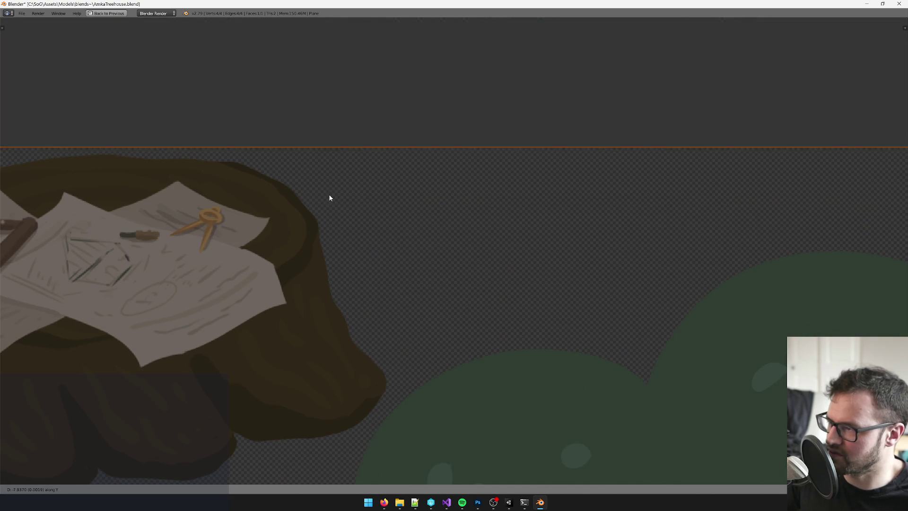
{"action": "left_click", "coordinate": [329, 195]}
{"action": "scroll", "coordinate": [341, 206], "scroll_direction": "down", "scroll_amount": 3}
{"action": "scroll", "coordinate": [344, 211], "scroll_direction": "down", "scroll_amount": 10}
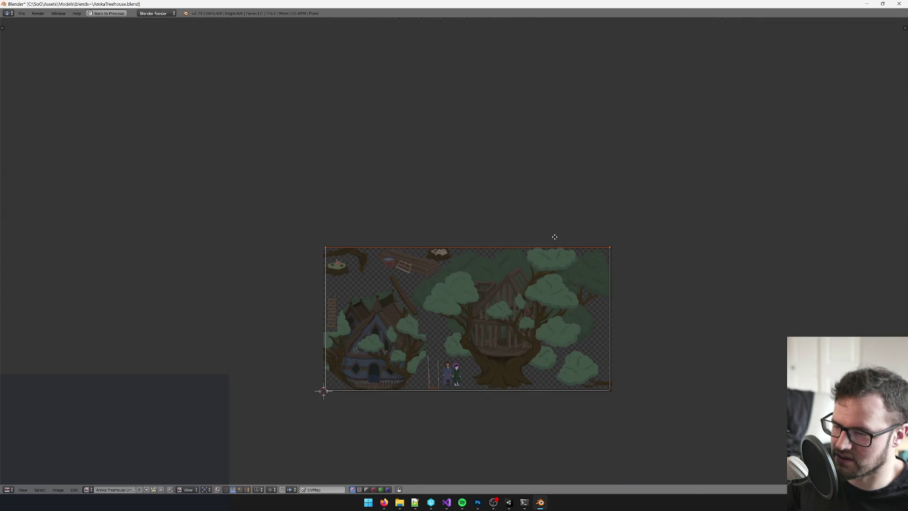
- Move the texture's right UV edge outward horizontally
{"action": "left_click_drag", "start_coordinate": [523, 161], "coordinate": [605, 362]}
{"action": "scroll", "coordinate": [635, 357], "scroll_direction": "up", "scroll_amount": 6}
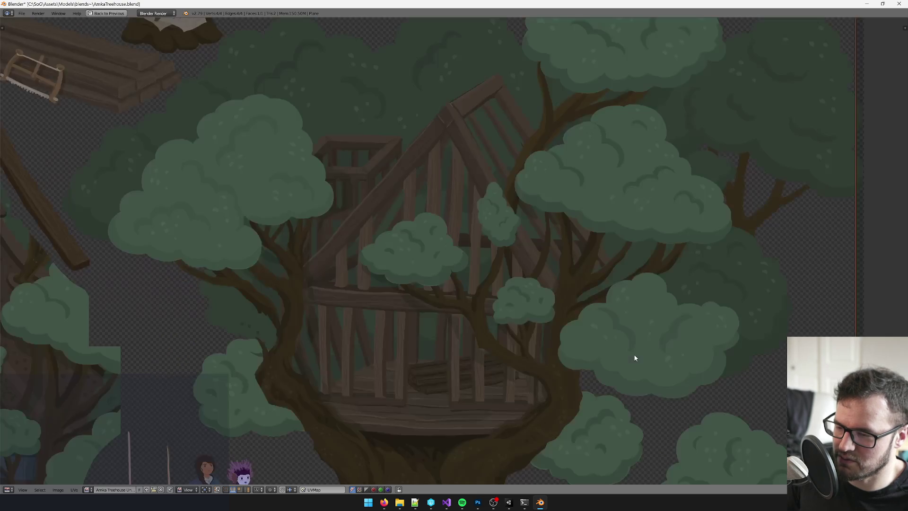
{"action": "scroll", "coordinate": [447, 218], "scroll_direction": "up", "scroll_amount": 2}
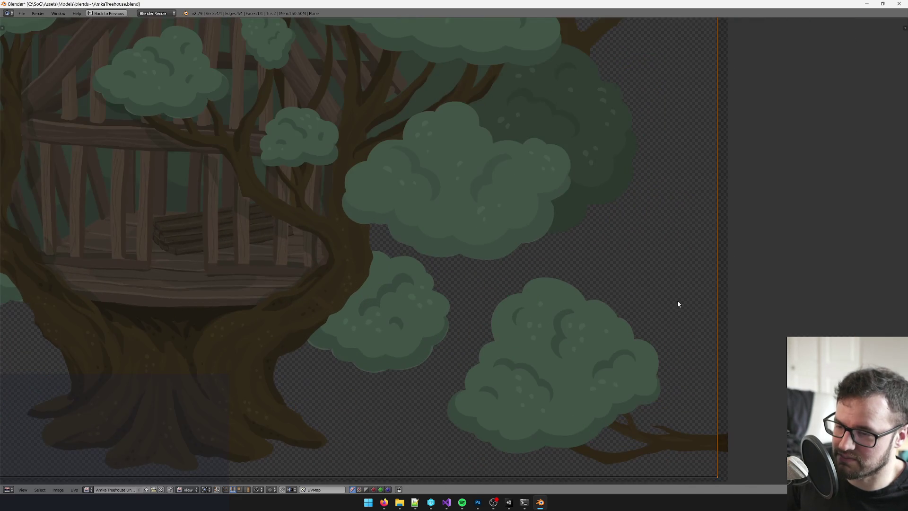
{"action": "scroll", "coordinate": [569, 272], "scroll_direction": "up", "scroll_amount": 4}
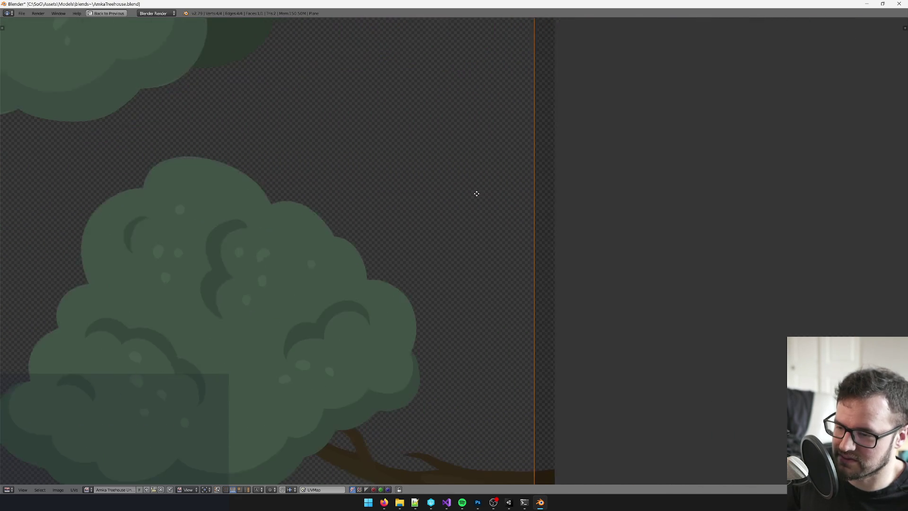
{"action": "scroll", "coordinate": [480, 246], "scroll_direction": "up", "scroll_amount": 2}
{"action": "key", "text": "g"}
{"action": "key", "text": "x"}
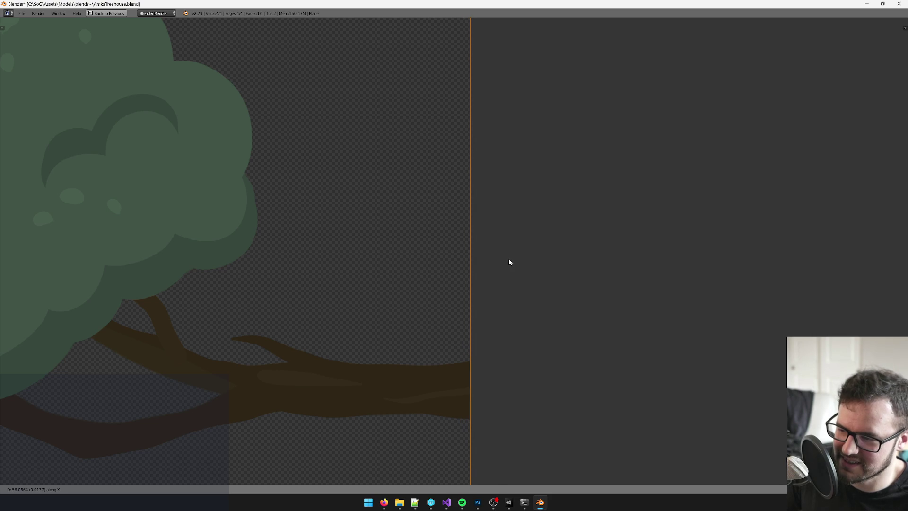
{"action": "left_click", "coordinate": [509, 262]}
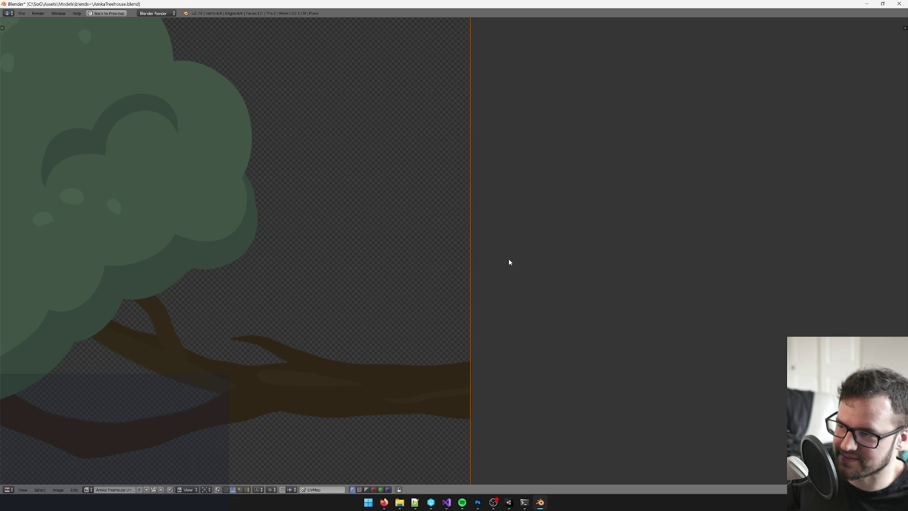
{"action": "scroll", "coordinate": [424, 268], "scroll_direction": "down", "scroll_amount": 4}
{"action": "mouse_move", "coordinate": [424, 268]}
{"action": "left_mouse_down"}
{"action": "mouse_move", "coordinate": [612, 261]}
{"action": "mouse_move", "coordinate": [735, 307]}
{"action": "left_mouse_up"}
{"action": "scroll", "coordinate": [448, 274], "scroll_direction": "down", "scroll_amount": 6}
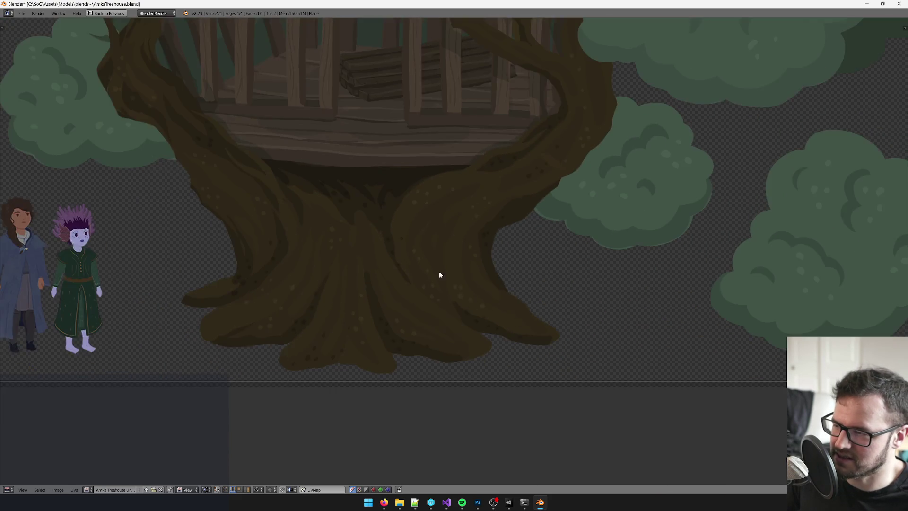
{"action": "mouse_move", "coordinate": [631, 359]}
{"action": "left_mouse_down"}
{"action": "mouse_move", "coordinate": [350, 254]}
{"action": "mouse_move", "coordinate": [427, 273]}
{"action": "left_mouse_up"}
- Select the texture's left UV edge and move it outward horizontally
{"action": "key", "text": "a"}
{"action": "key", "text": "b"}
{"action": "mouse_move", "coordinate": [241, 52]}
{"action": "left_mouse_down"}
{"action": "mouse_move", "coordinate": [331, 255]}
{"action": "mouse_move", "coordinate": [349, 418]}
{"action": "left_mouse_up"}
{"action": "scroll", "coordinate": [240, 269], "scroll_direction": "up", "scroll_amount": 5}
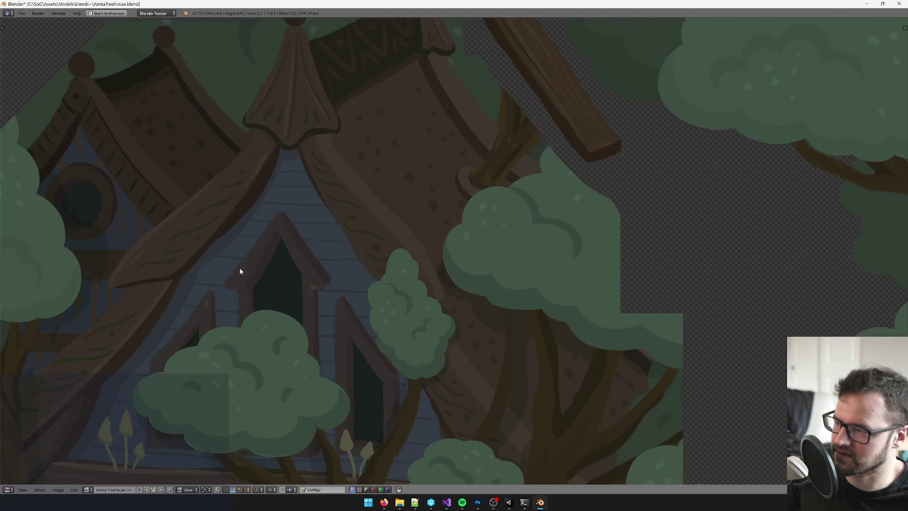
{"action": "left_click_drag", "start_coordinate": [240, 269], "coordinate": [312, 255]}
{"action": "scroll", "coordinate": [312, 255], "scroll_direction": "up", "scroll_amount": 1}
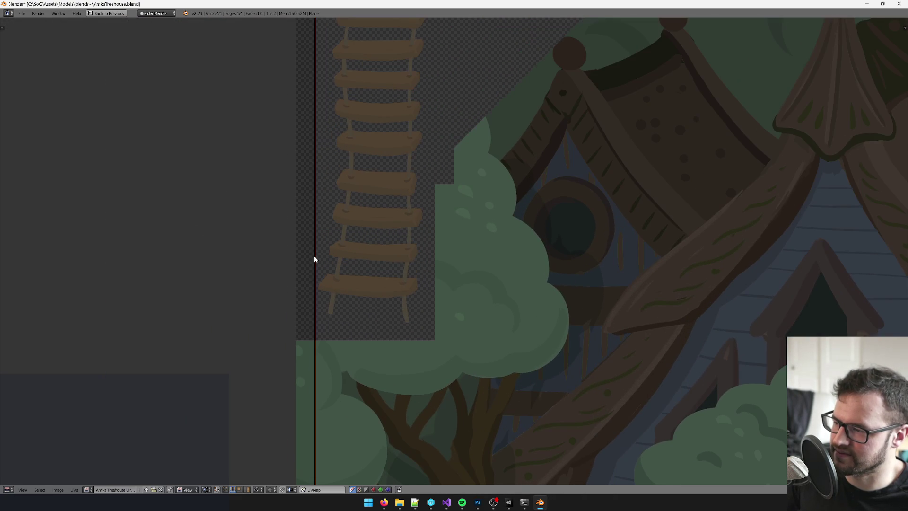
{"action": "key", "text": "g"}
{"action": "key", "text": "x"}
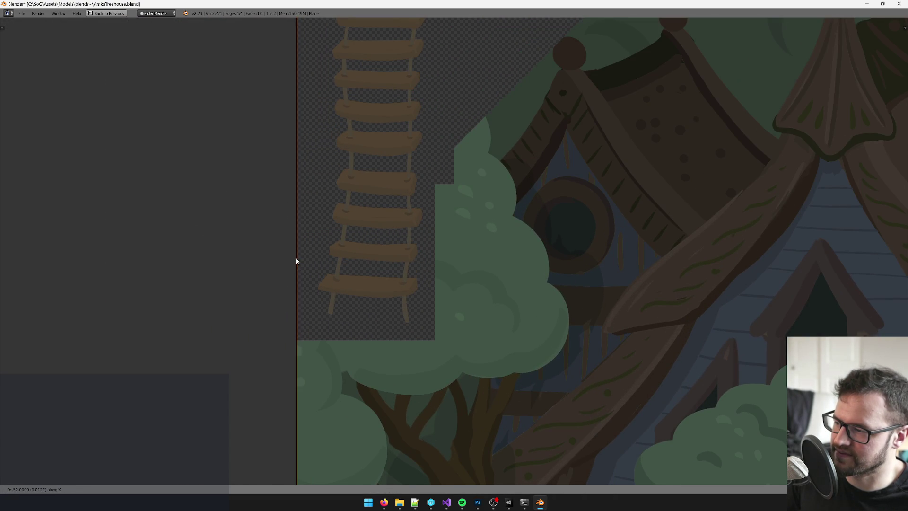
{"action": "left_click", "coordinate": [297, 258]}
{"action": "scroll", "coordinate": [450, 340], "scroll_direction": "down", "scroll_amount": 6}
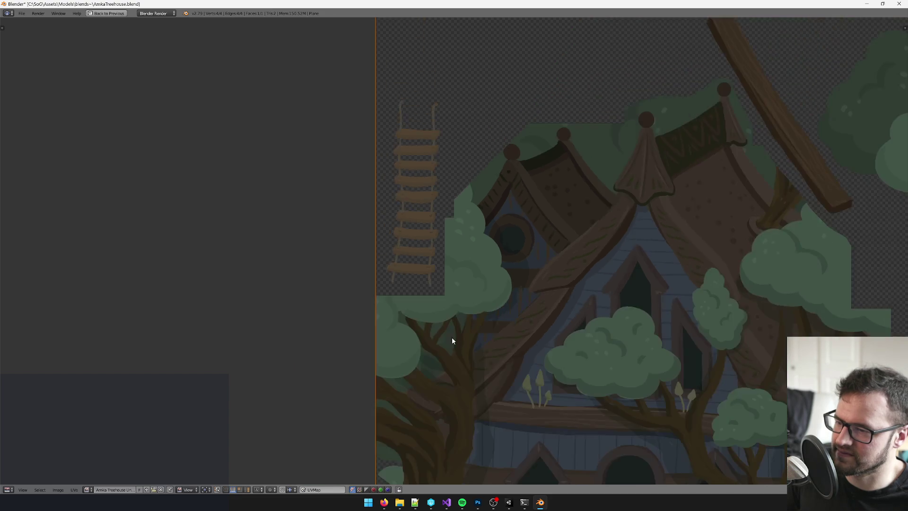
{"action": "scroll", "coordinate": [325, 179], "scroll_direction": "up", "scroll_amount": 1}
{"action": "mouse_move", "coordinate": [496, 340]}
{"action": "left_mouse_down"}
{"action": "mouse_move", "coordinate": [322, 181]}
{"action": "mouse_move", "coordinate": [298, 185]}
{"action": "mouse_move", "coordinate": [313, 193]}
{"action": "mouse_move", "coordinate": [182, 208]}
{"action": "left_mouse_up"}
- Move the bottom UV edge outward vertically, then restore the full editor layout
{"action": "mouse_move", "coordinate": [123, 265]}
{"action": "left_mouse_down"}
{"action": "mouse_move", "coordinate": [266, 299]}
{"action": "mouse_move", "coordinate": [449, 308]}
{"action": "left_mouse_up"}
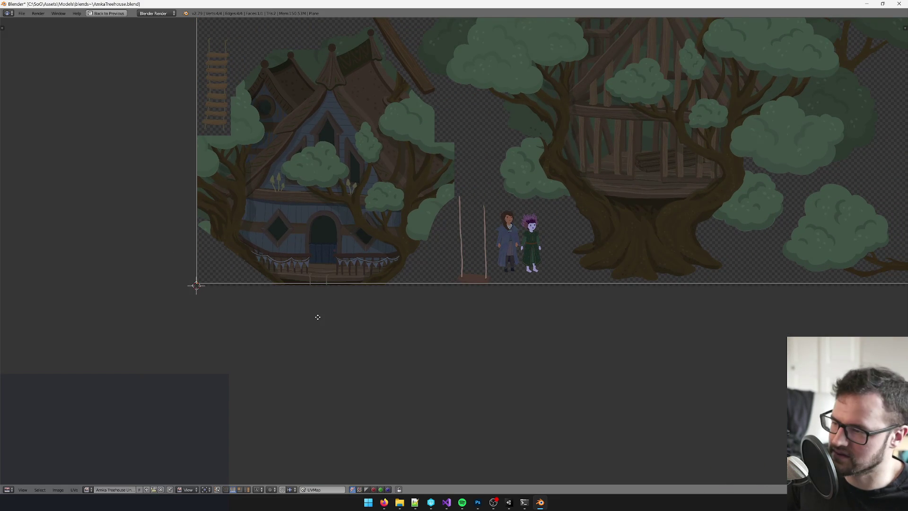
{"action": "left_click_drag", "start_coordinate": [318, 317], "coordinate": [335, 311]}
{"action": "key", "text": "b"}
{"action": "left_click_drag", "start_coordinate": [773, 263], "coordinate": [4, 326]}
{"action": "scroll", "coordinate": [320, 254], "scroll_direction": "up", "scroll_amount": 7}
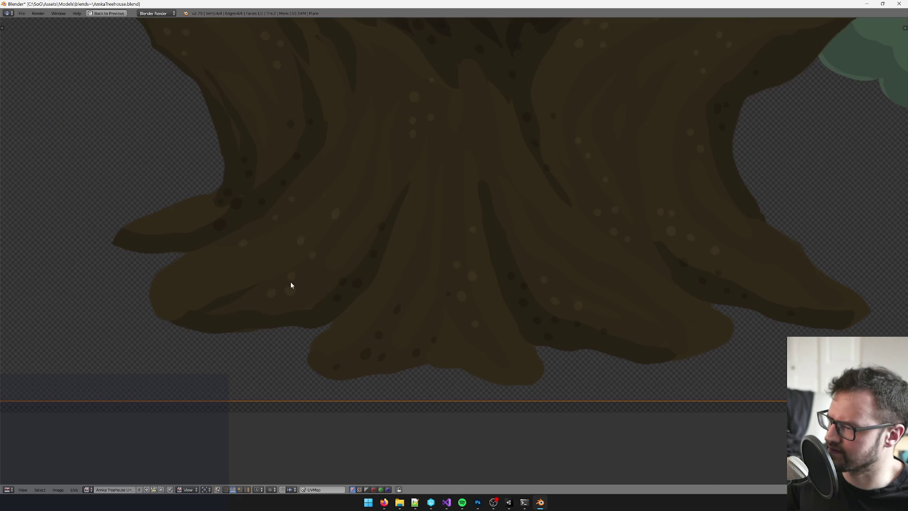
{"action": "scroll", "coordinate": [275, 296], "scroll_direction": "down", "scroll_amount": 4}
{"action": "scroll", "coordinate": [659, 261], "scroll_direction": "left", "scroll_amount": 3}
{"action": "key", "text": "g"}
{"action": "key", "text": "y"}
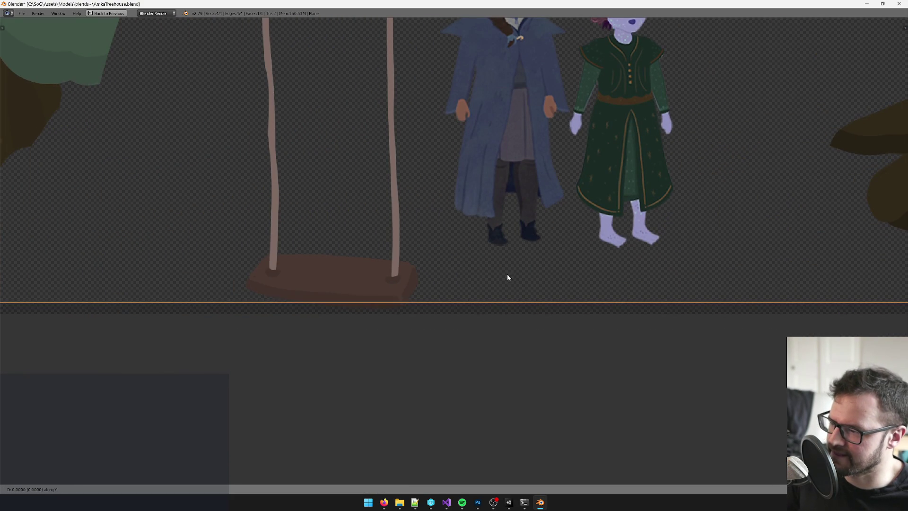
{"action": "left_click", "coordinate": [506, 286]}
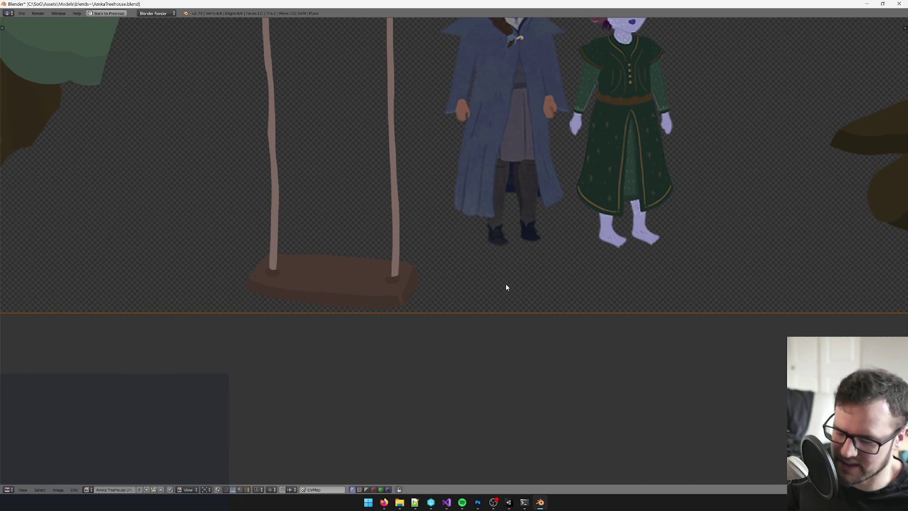
{"action": "key", "text": "ctrl+Up"}
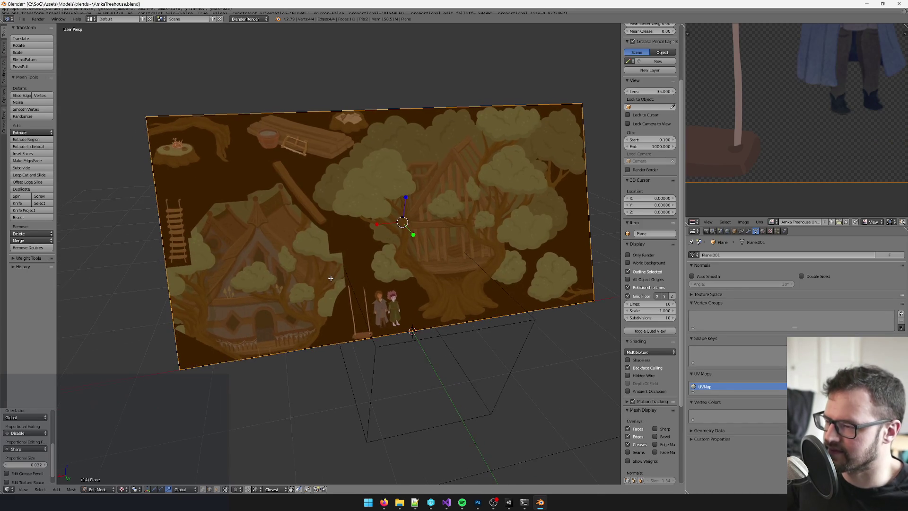
- Parent the treehouse plane to the frame empty with Object (Keep Transform)
{"action": "key", "text": "Tab"}
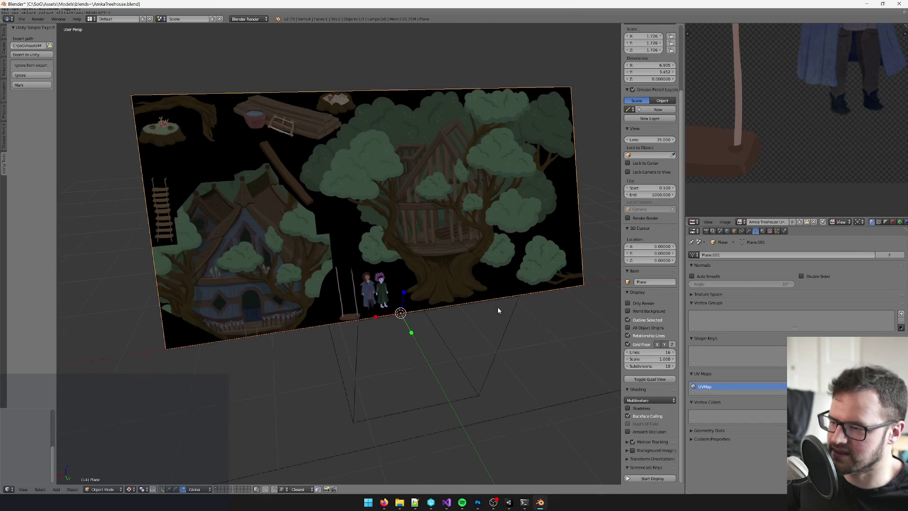
{"action": "right_click", "coordinate": [512, 313], "text": "shift"}
{"action": "key", "text": "ctrl+p"}
{"action": "left_click", "coordinate": [511, 313]}
- Duplicate the treehouse plane in place as Plane.001
{"action": "right_click", "coordinate": [404, 159]}
{"action": "key", "text": "Tab"}
{"action": "scroll", "coordinate": [233, 164], "scroll_direction": "up", "scroll_amount": 3}
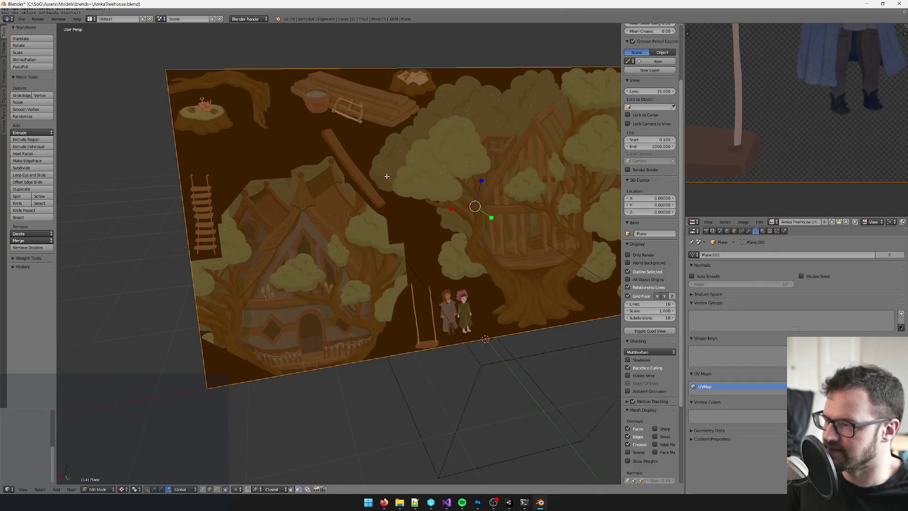
{"action": "scroll", "coordinate": [407, 177], "scroll_direction": "down", "scroll_amount": 3}
{"action": "key", "text": "Tab"}
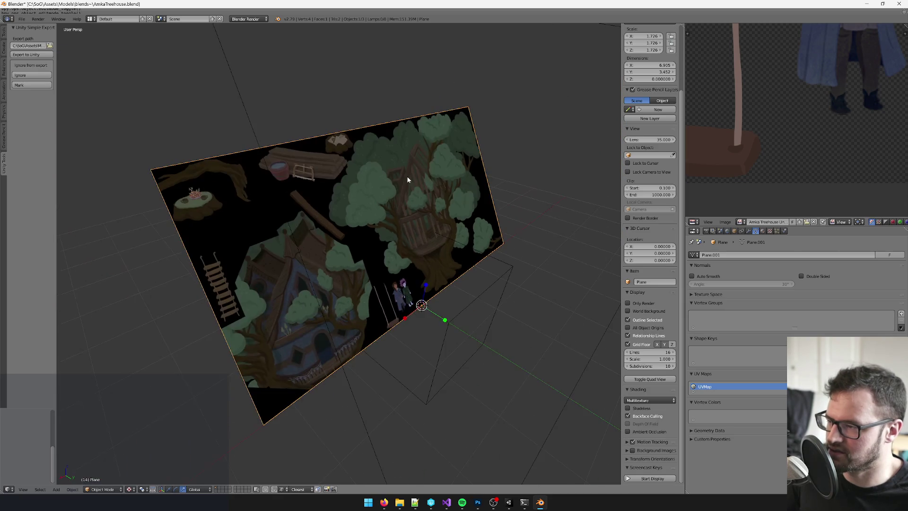
{"action": "key", "text": "shift+d"}
{"action": "right_click", "coordinate": [408, 180]}
{"action": "key", "text": "ctrl+space"}
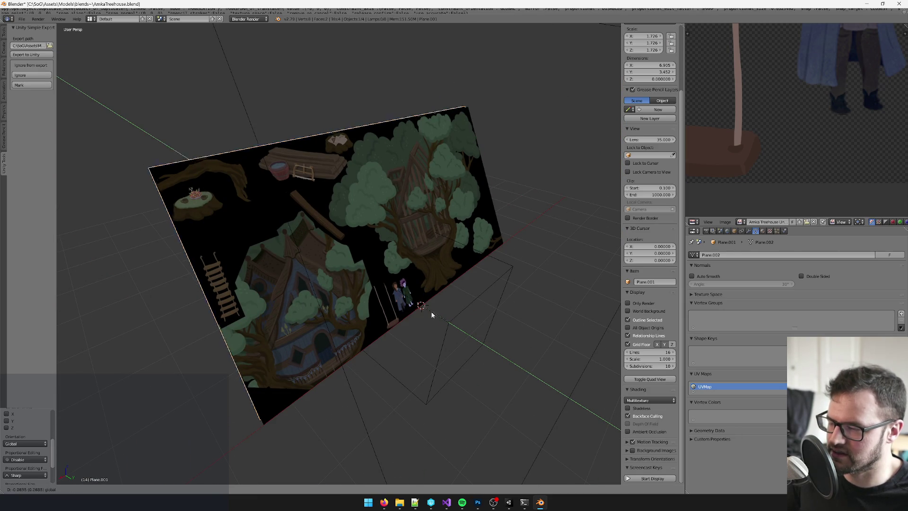
- Select the original plane, enter mesh editing, and orbit to view it at an angle
{"action": "right_click", "coordinate": [361, 262]}
{"action": "key", "text": "Tab"}
{"action": "scroll", "coordinate": [407, 202], "scroll_direction": "up", "scroll_amount": 2}
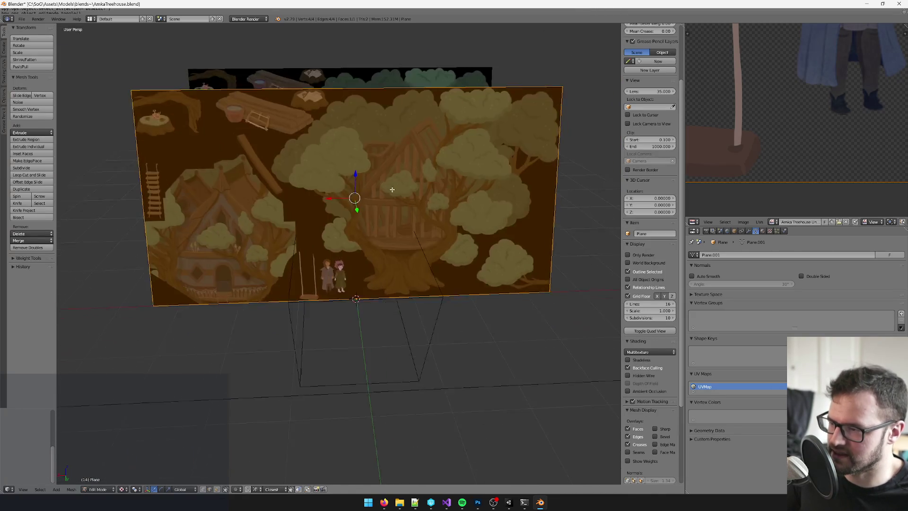
{"action": "scroll", "coordinate": [406, 202], "scroll_direction": "up", "scroll_amount": 2}
{"action": "scroll", "coordinate": [457, 233], "scroll_direction": "down", "scroll_amount": 2}
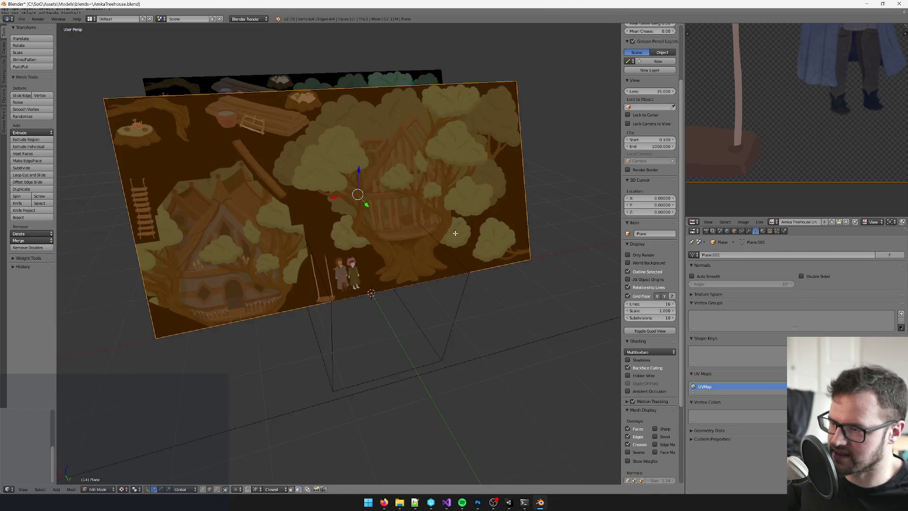
{"action": "scroll", "coordinate": [457, 232], "scroll_direction": "up", "scroll_amount": 2}
{"action": "scroll", "coordinate": [403, 236], "scroll_direction": "down", "scroll_amount": 1}
{"action": "mouse_move", "coordinate": [340, 249]}
{"action": "left_mouse_down"}
{"action": "mouse_move", "coordinate": [492, 319]}
{"action": "mouse_move", "coordinate": [498, 307]}
{"action": "left_mouse_up"}
{"action": "scroll", "coordinate": [498, 307], "scroll_direction": "up", "scroll_amount": 3}
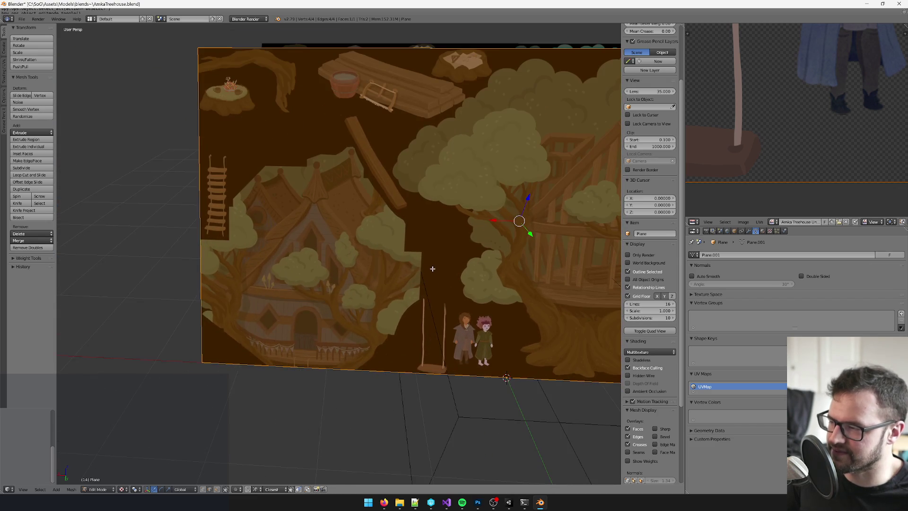
{"action": "mouse_move", "coordinate": [367, 264]}
{"action": "left_mouse_down"}
{"action": "mouse_move", "coordinate": [438, 247]}
{"action": "mouse_move", "coordinate": [319, 237]}
{"action": "mouse_move", "coordinate": [349, 239]}
{"action": "left_mouse_up"}
{"action": "scroll", "coordinate": [432, 250], "scroll_direction": "up", "scroll_amount": 3}
{"action": "scroll", "coordinate": [303, 248], "scroll_direction": "up", "scroll_amount": 2}
{"action": "scroll", "coordinate": [303, 249], "scroll_direction": "down", "scroll_amount": 3}
{"action": "mouse_move", "coordinate": [229, 254]}
{"action": "left_mouse_down"}
{"action": "mouse_move", "coordinate": [462, 246]}
{"action": "mouse_move", "coordinate": [362, 234]}
{"action": "left_mouse_up"}
{"action": "scroll", "coordinate": [361, 235], "scroll_direction": "up", "scroll_amount": 3}
- Knife-cut along the trunk outline from the plane's bottom edge to its top edge
{"action": "key", "text": "k"}
{"action": "left_click", "coordinate": [412, 342]}
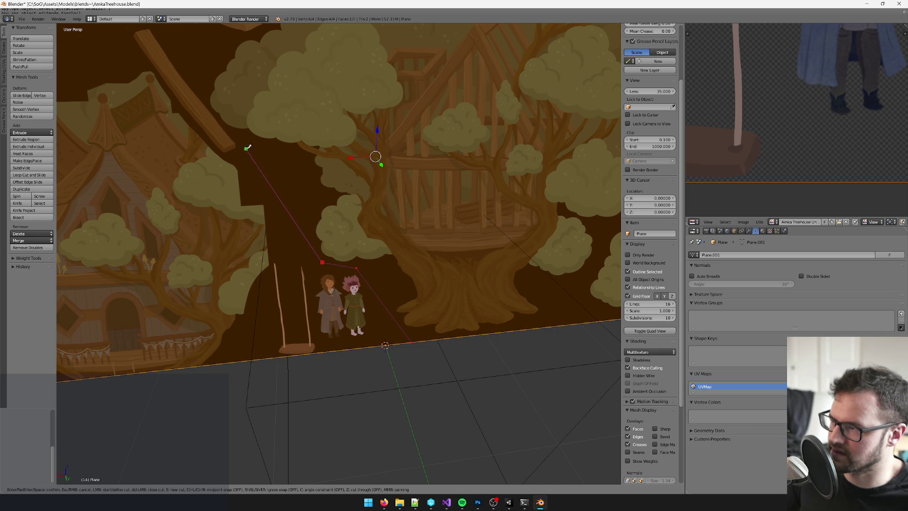
{"action": "left_click", "coordinate": [253, 151]}
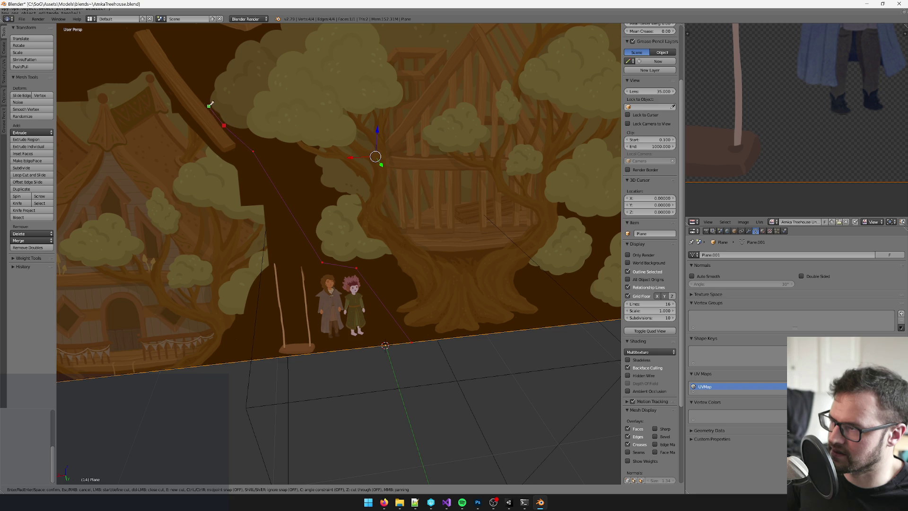
{"action": "scroll", "coordinate": [208, 100], "scroll_direction": "down", "scroll_amount": 1}
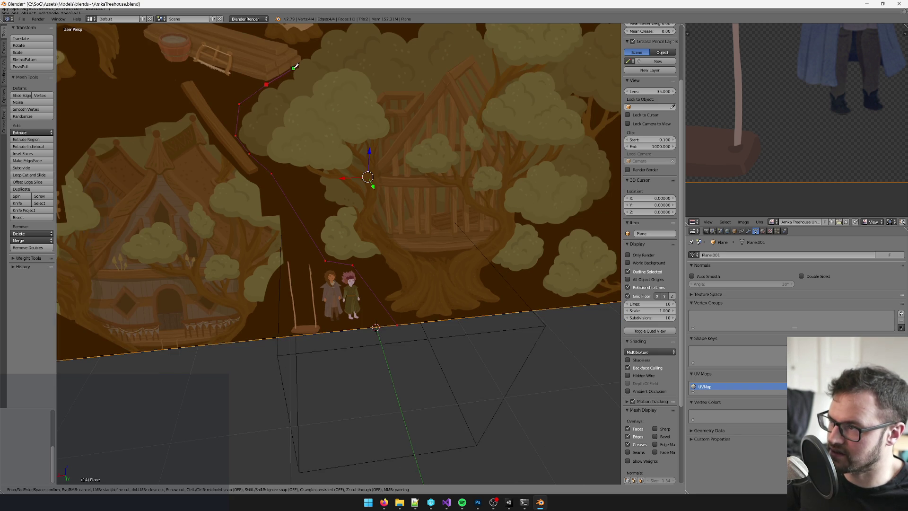
{"action": "scroll", "coordinate": [299, 53], "scroll_direction": "up", "scroll_amount": 1}
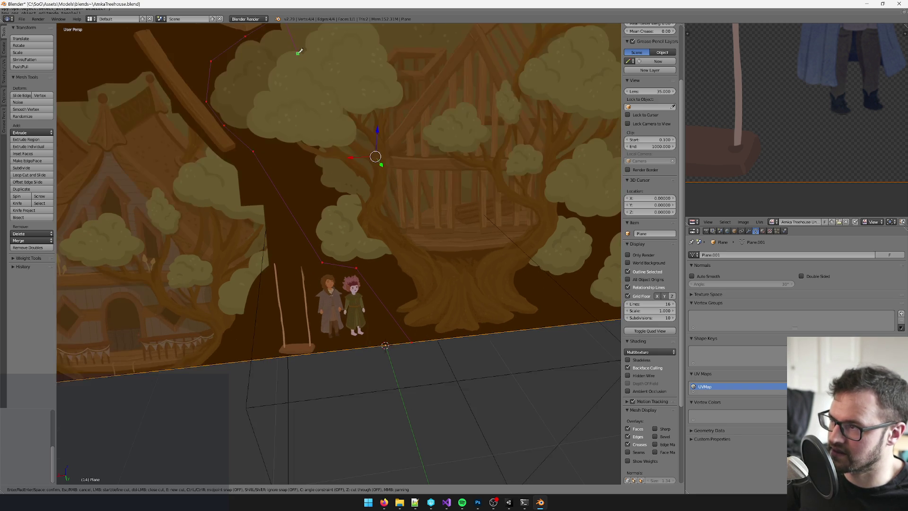
{"action": "scroll", "coordinate": [297, 55], "scroll_direction": "down", "scroll_amount": 1}
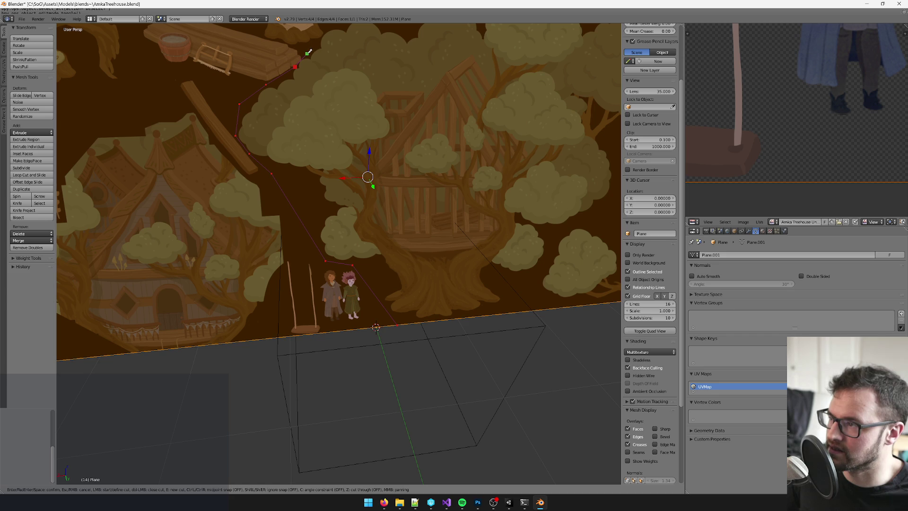
{"action": "scroll", "coordinate": [351, 167], "scroll_direction": "down", "scroll_amount": 2}
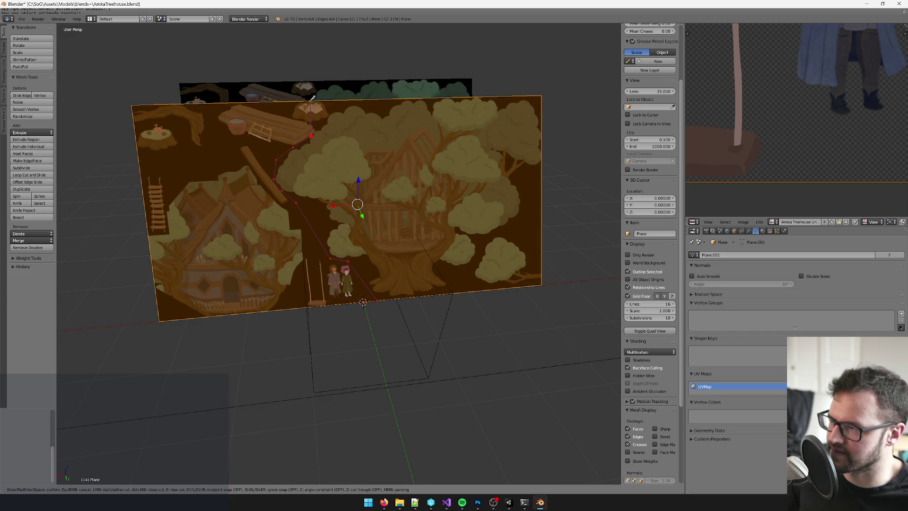
{"action": "left_click", "coordinate": [316, 101]}
{"action": "key", "text": "Return"}
{"action": "scroll", "coordinate": [350, 206], "scroll_direction": "up", "scroll_amount": 6}
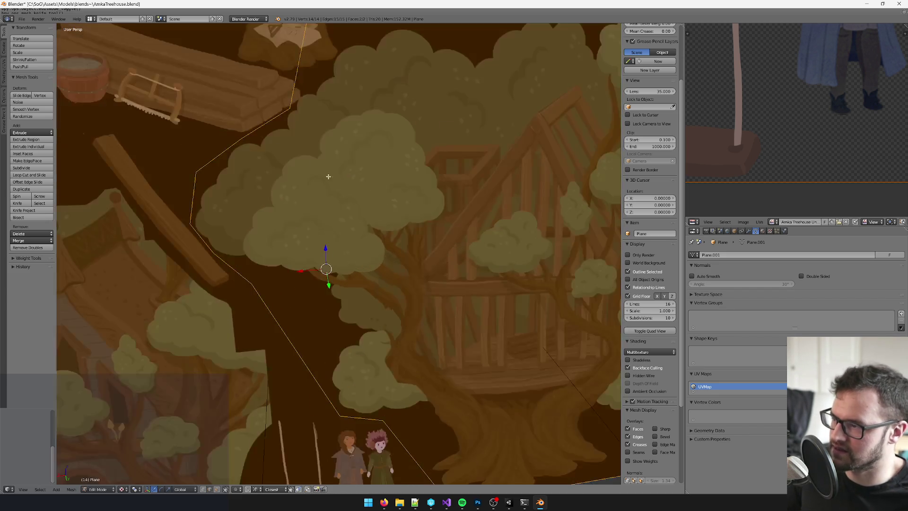
- Add a second knife cut along the foliage edge out to the plane's side
{"action": "key", "text": "k"}
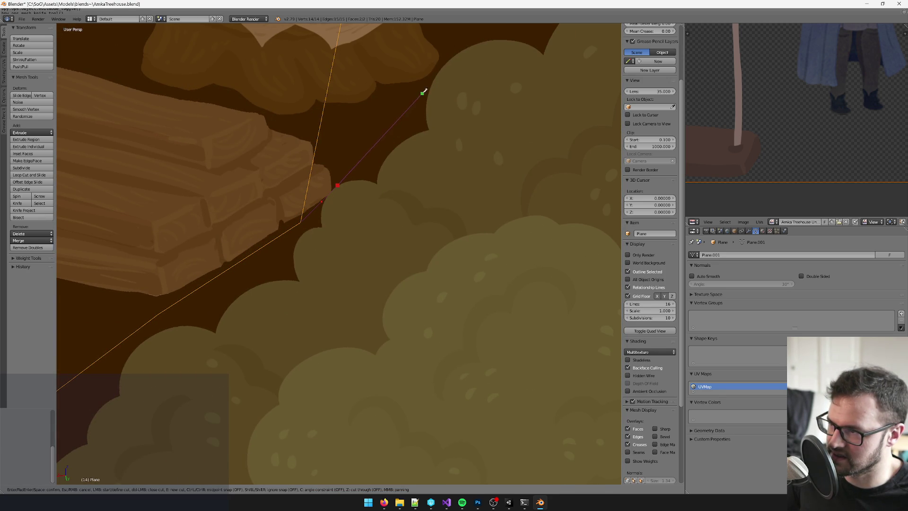
{"action": "left_click", "coordinate": [426, 83]}
{"action": "scroll", "coordinate": [428, 78], "scroll_direction": "down", "scroll_amount": 2}
{"action": "left_click", "coordinate": [435, 93]}
{"action": "scroll", "coordinate": [511, 81], "scroll_direction": "down", "scroll_amount": 2}
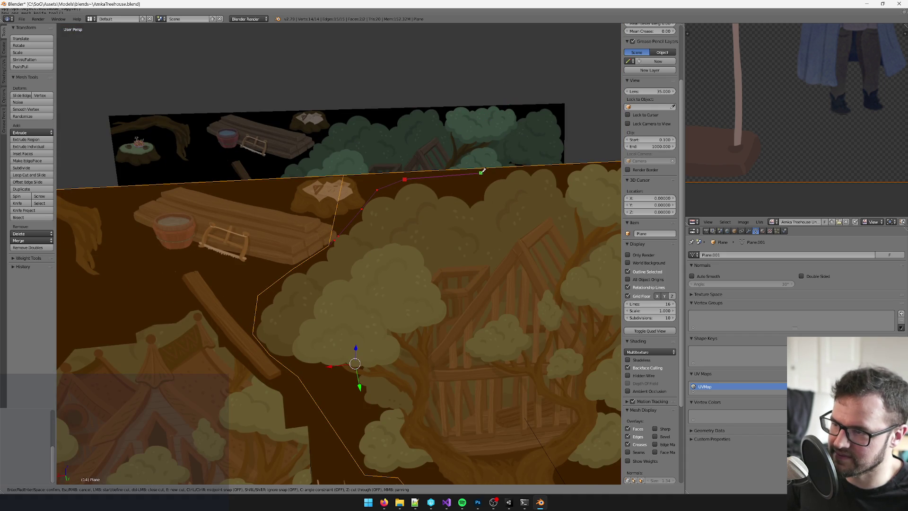
{"action": "left_click", "coordinate": [496, 167]}
{"action": "key", "text": "Return"}
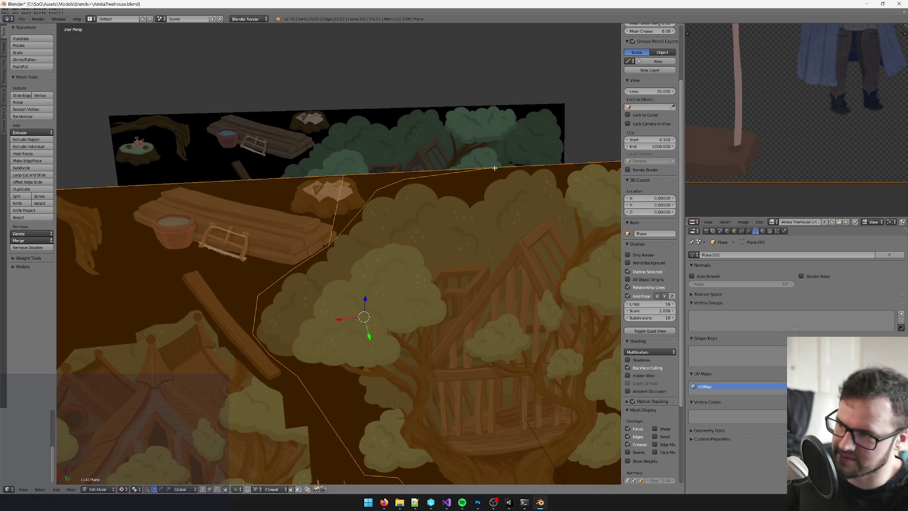
{"action": "scroll", "coordinate": [450, 197], "scroll_direction": "up", "scroll_amount": 4}
{"action": "scroll", "coordinate": [284, 181], "scroll_direction": "down", "scroll_amount": 3}
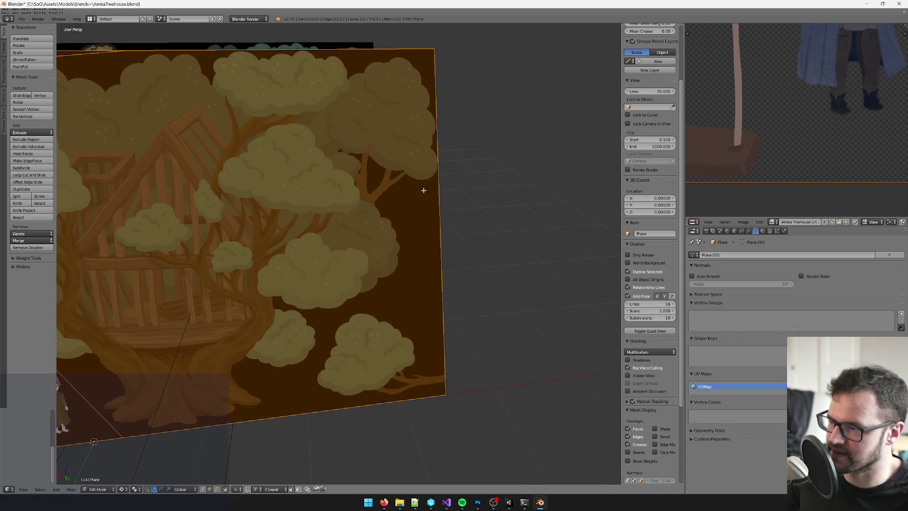
- Knife-cut along the lower tree outline down to the plane's bottom edge
{"action": "key", "text": "k"}
{"action": "left_click", "coordinate": [439, 185]}
{"action": "left_click", "coordinate": [398, 278]}
{"action": "left_click", "coordinate": [324, 324]}
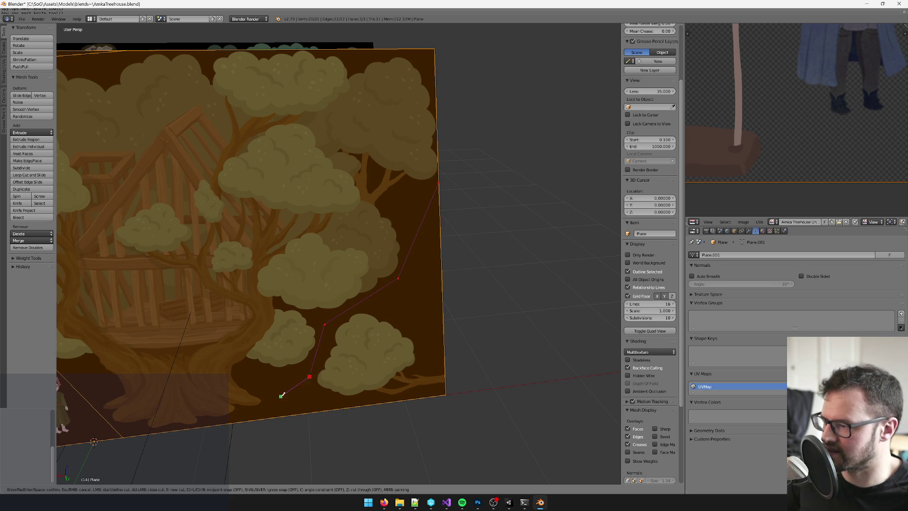
{"action": "left_click", "coordinate": [277, 408]}
{"action": "key", "text": "Return"}
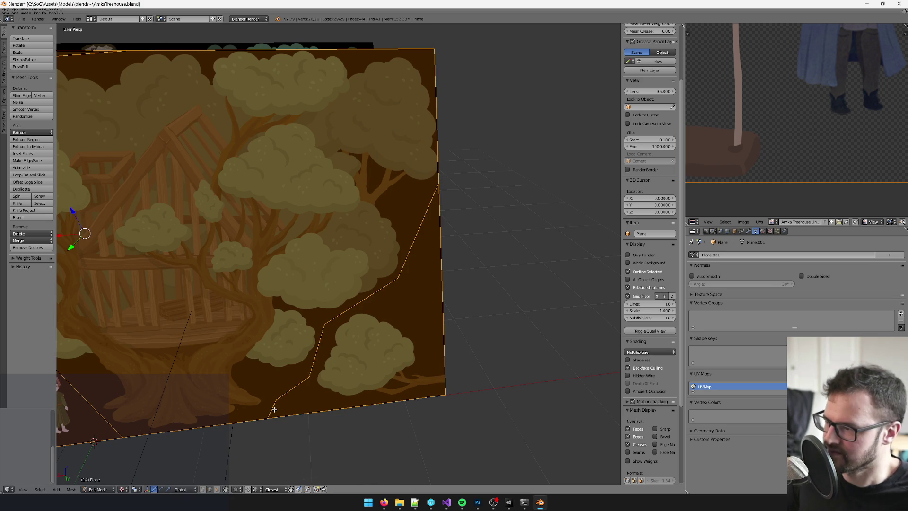
{"action": "scroll", "coordinate": [261, 426], "scroll_direction": "down", "scroll_amount": 5}
- Delete every face except the tree and return to Object Mode
{"action": "key", "text": "a"}
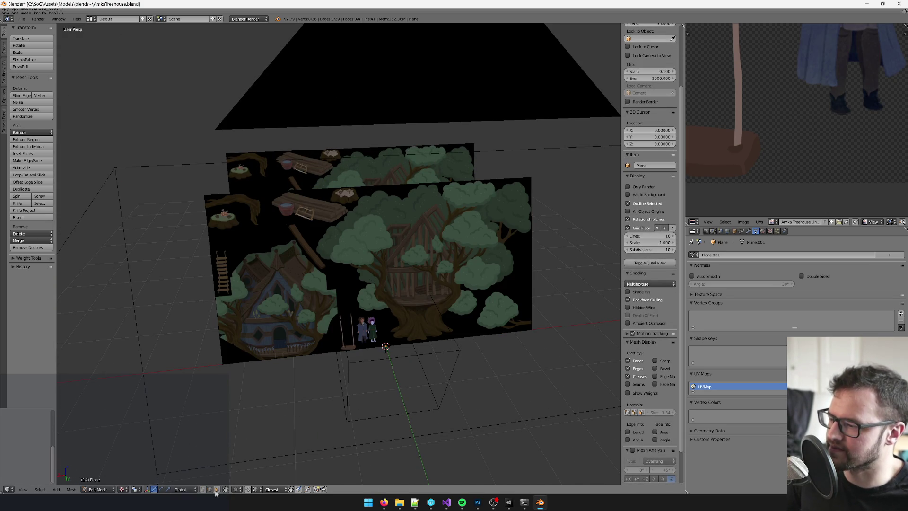
{"action": "scroll", "coordinate": [411, 246], "scroll_direction": "up", "scroll_amount": 4}
{"action": "right_click", "coordinate": [419, 256]}
{"action": "key", "text": "ctrl+i"}
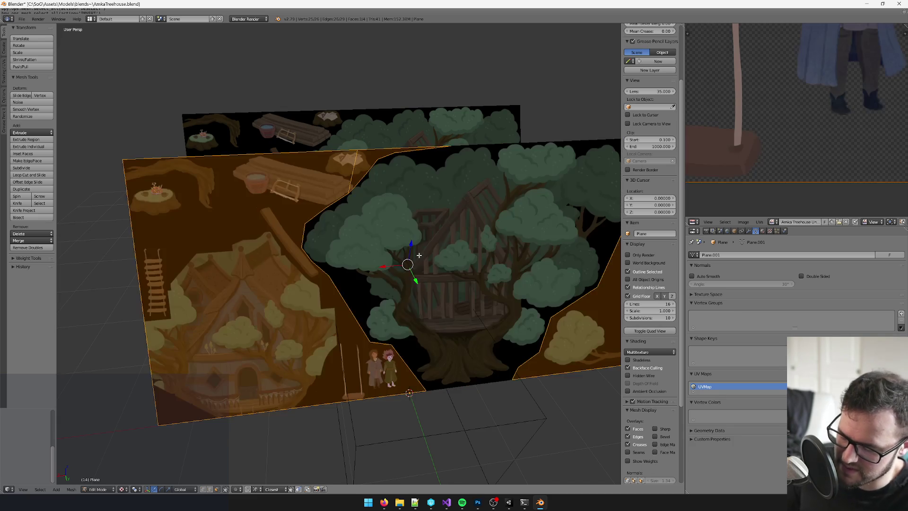
{"action": "key", "text": "x"}
{"action": "left_click", "coordinate": [420, 256]}
{"action": "key", "text": "Tab"}
{"action": "right_click", "coordinate": [299, 183]}
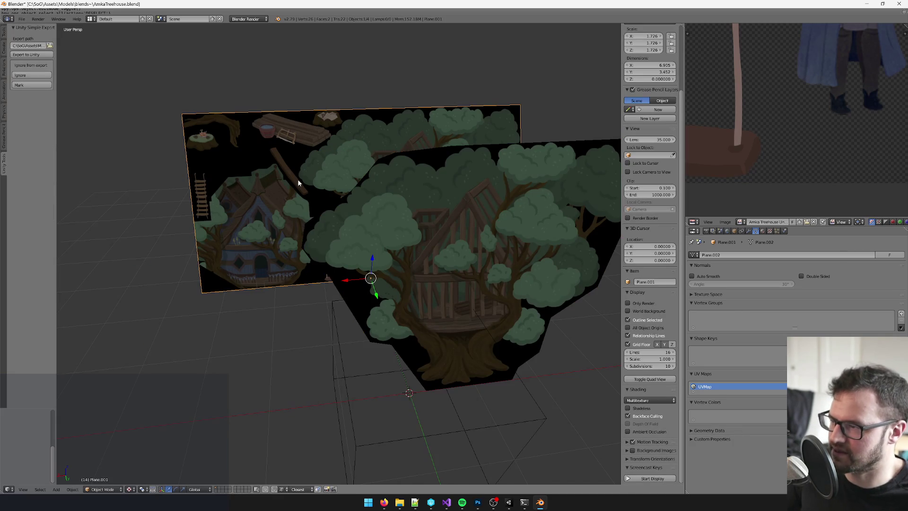
- Duplicate the back treehouse plane and offset the copy along Y
{"action": "key", "text": "shift+d"}
{"action": "right_click", "coordinate": [350, 189]}
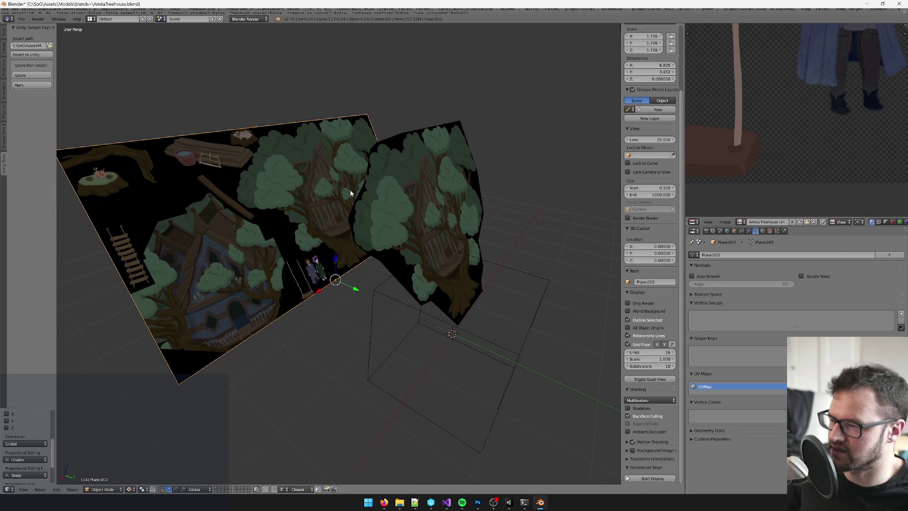
{"action": "key", "text": "g"}
{"action": "key", "text": "y"}
{"action": "left_click", "coordinate": [528, 324]}
- In front view, knife-cut an outline around the plank pile with bucket and saw
{"action": "key", "text": "Tab"}
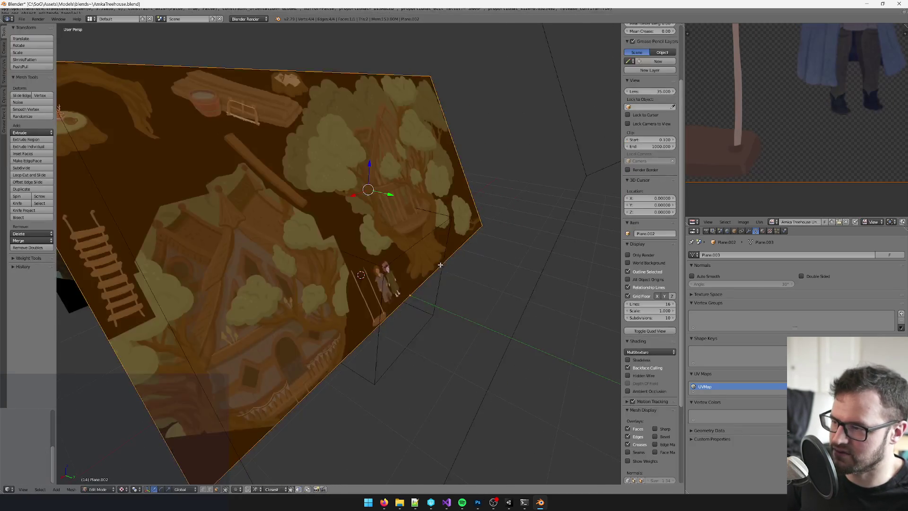
{"action": "key", "text": "KP_1"}
{"action": "key", "text": "a"}
{"action": "scroll", "coordinate": [346, 152], "scroll_direction": "up", "scroll_amount": 10}
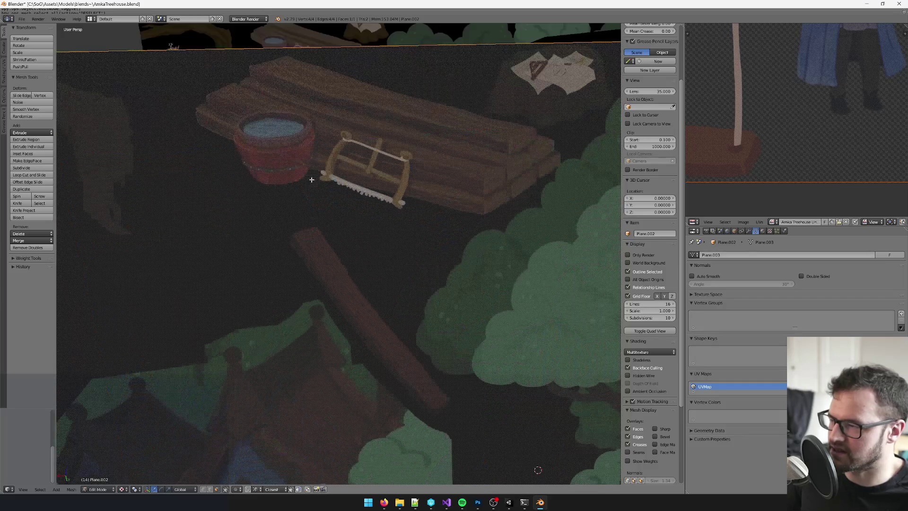
{"action": "key", "text": "k"}
{"action": "left_click", "coordinate": [349, 91]}
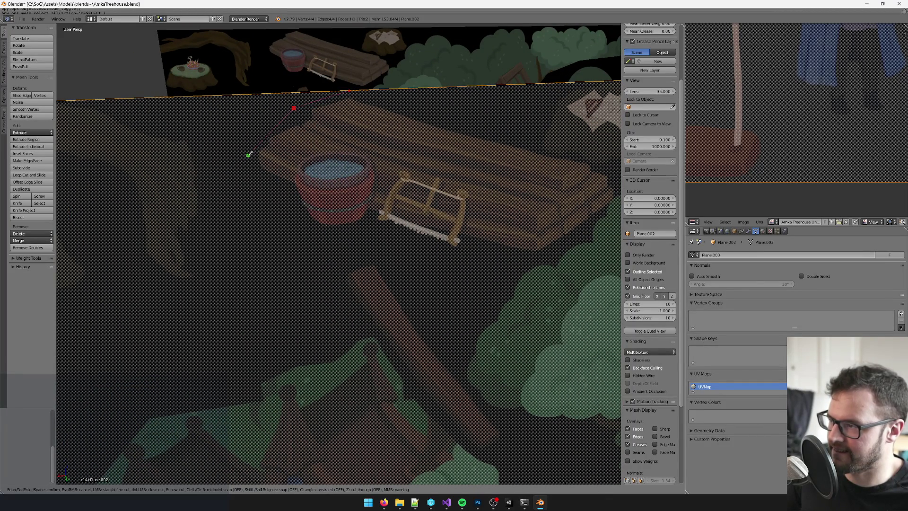
{"action": "left_click", "coordinate": [318, 231]}
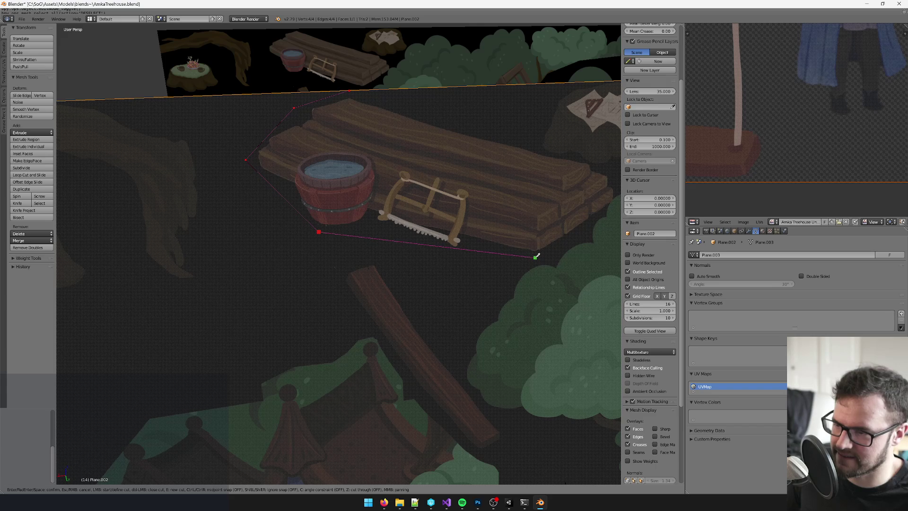
{"action": "scroll", "coordinate": [593, 210], "scroll_direction": "down", "scroll_amount": 2}
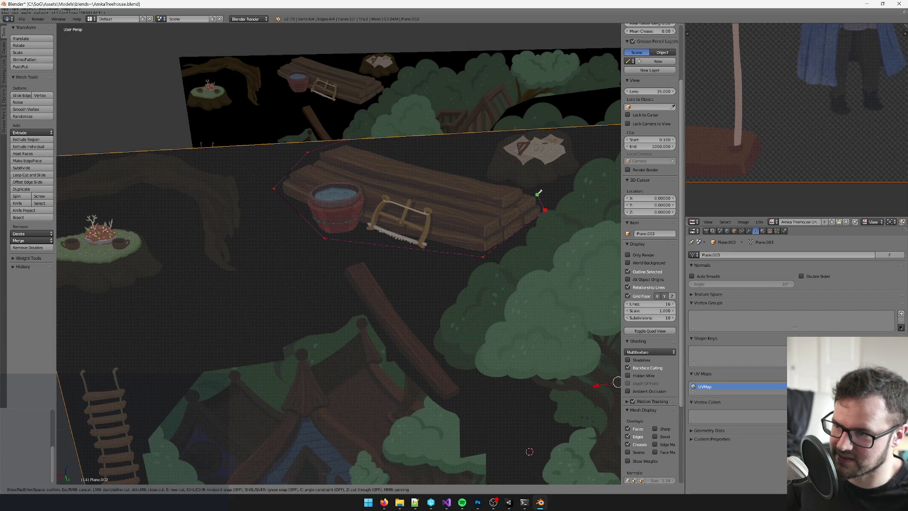
{"action": "left_click", "coordinate": [486, 180]}
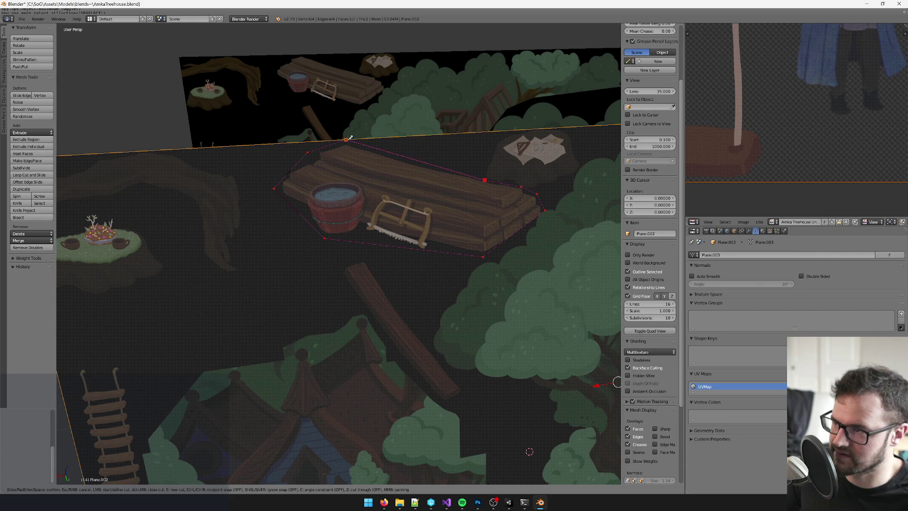
{"action": "left_click", "coordinate": [347, 138]}
{"action": "key", "text": "Return"}
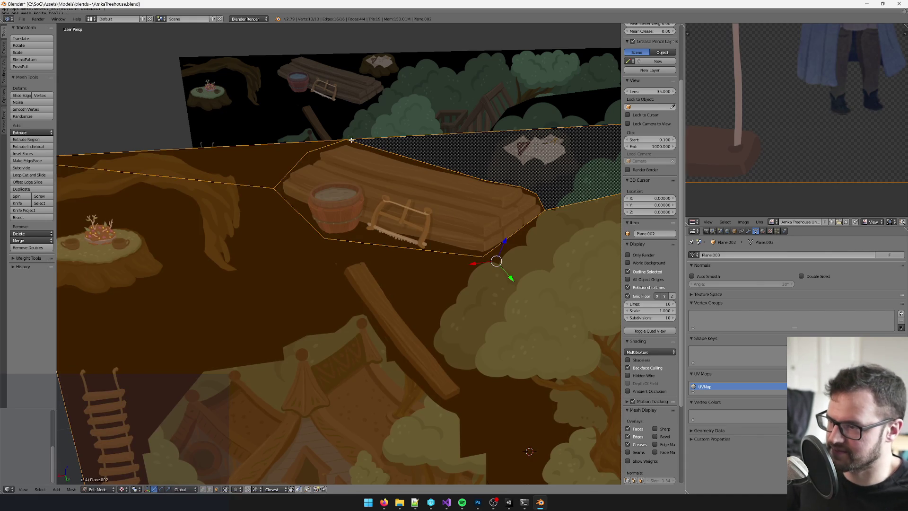
- Separate the plank pile face into its own object
{"action": "right_click", "coordinate": [347, 206]}
{"action": "key", "text": "p"}
{"action": "left_click", "coordinate": [352, 208]}
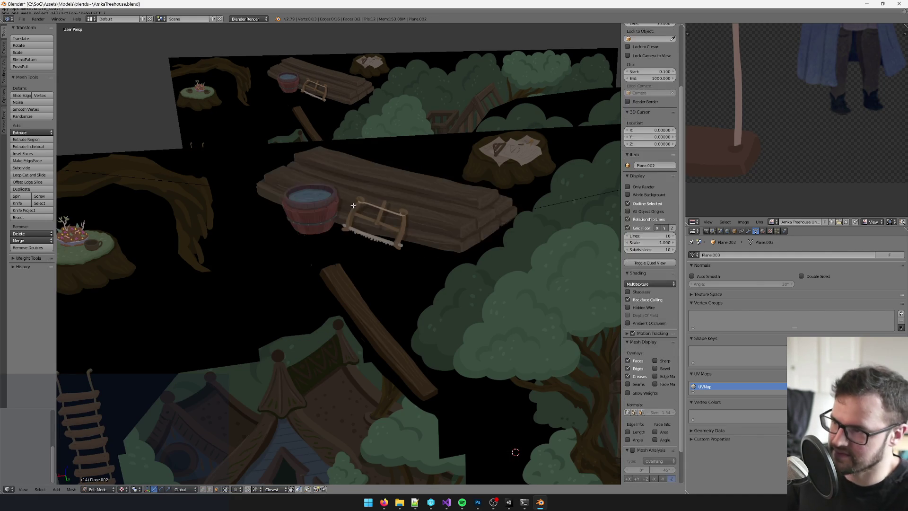
{"action": "key", "text": "Tab"}
- Knife-cut the duplicated plane around the paper-covered stump
{"action": "right_click", "coordinate": [484, 188]}
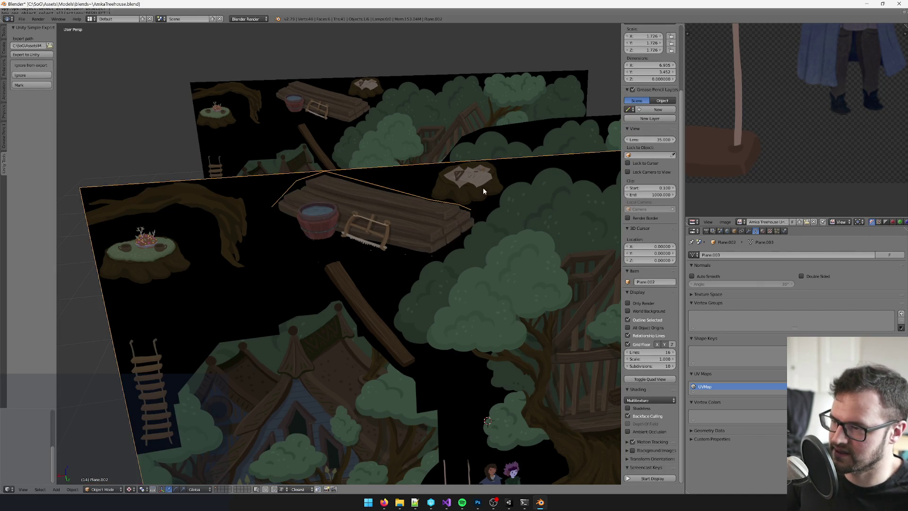
{"action": "key", "text": "Tab"}
{"action": "scroll", "coordinate": [375, 203], "scroll_direction": "up", "scroll_amount": 3}
{"action": "scroll", "coordinate": [375, 204], "scroll_direction": "up", "scroll_amount": 1}
{"action": "key", "text": "k"}
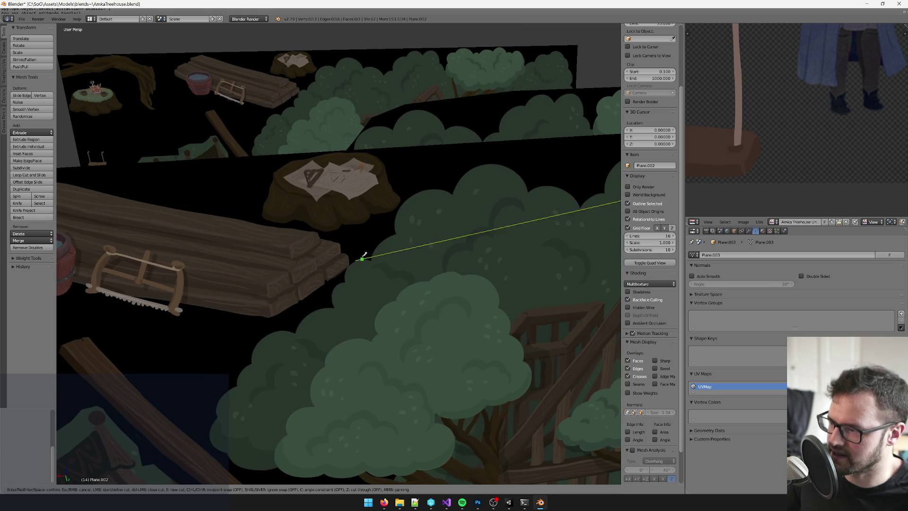
{"action": "left_click", "coordinate": [342, 238]}
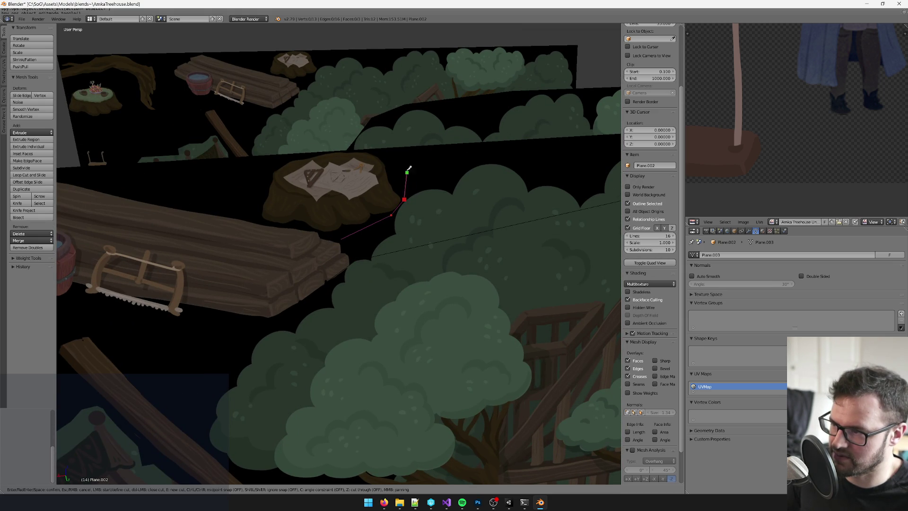
{"action": "left_click", "coordinate": [395, 149]}
{"action": "key", "text": "Return"}
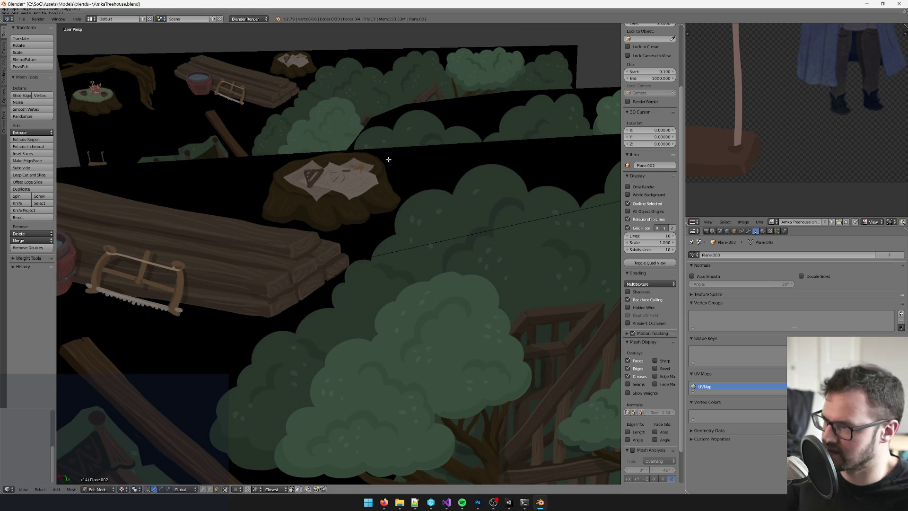
{"action": "scroll", "coordinate": [298, 216], "scroll_direction": "up", "scroll_amount": 1}
{"action": "key", "text": "k"}
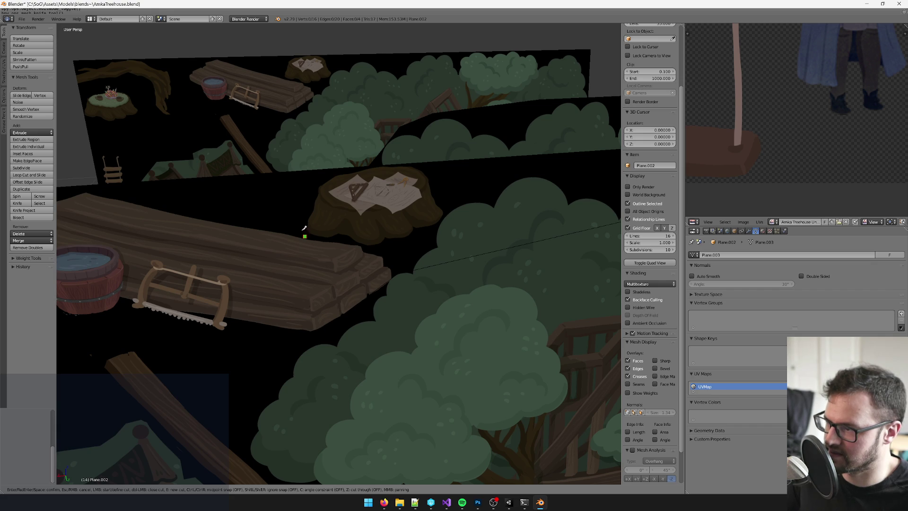
{"action": "left_click", "coordinate": [297, 223]}
{"action": "left_click", "coordinate": [317, 171]}
{"action": "key", "text": "Return"}
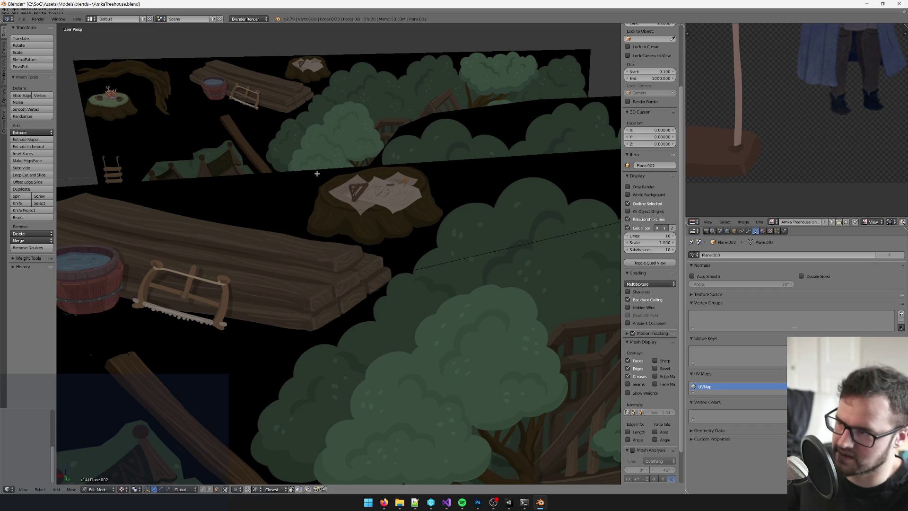
- Delete all faces except the paper stump and return to Object Mode
{"action": "right_click", "coordinate": [392, 235]}
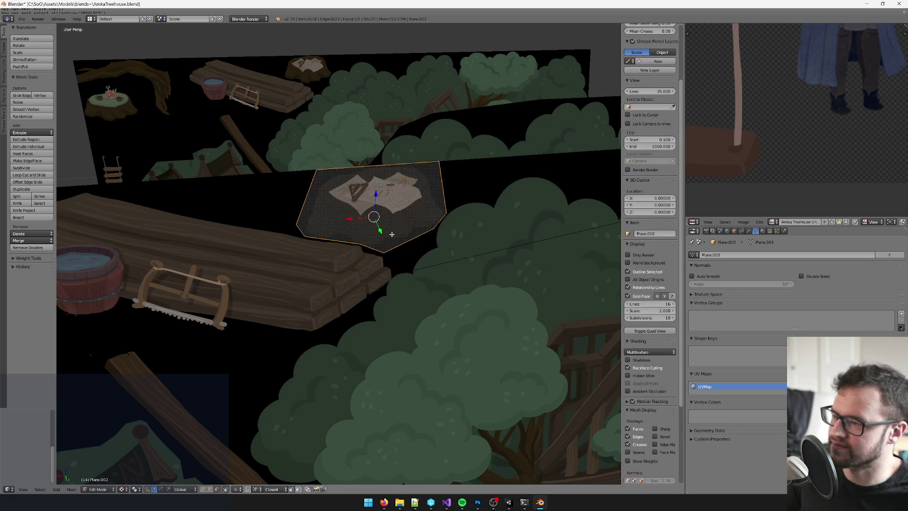
{"action": "key", "text": "ctrl+i"}
{"action": "key", "text": "x"}
{"action": "left_click", "coordinate": [378, 235]}
{"action": "scroll", "coordinate": [369, 239], "scroll_direction": "down", "scroll_amount": 4}
{"action": "key", "text": "Tab"}
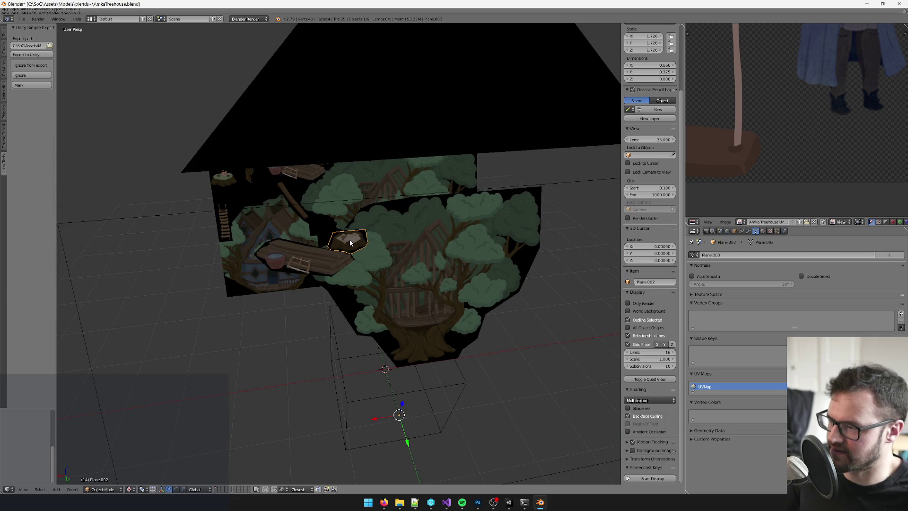
- Set origin to geometry on the stump and plank pieces and move them forward on Y
{"action": "scroll", "coordinate": [353, 242], "scroll_direction": "up", "scroll_amount": 2}
{"action": "type", "text": "origin"}
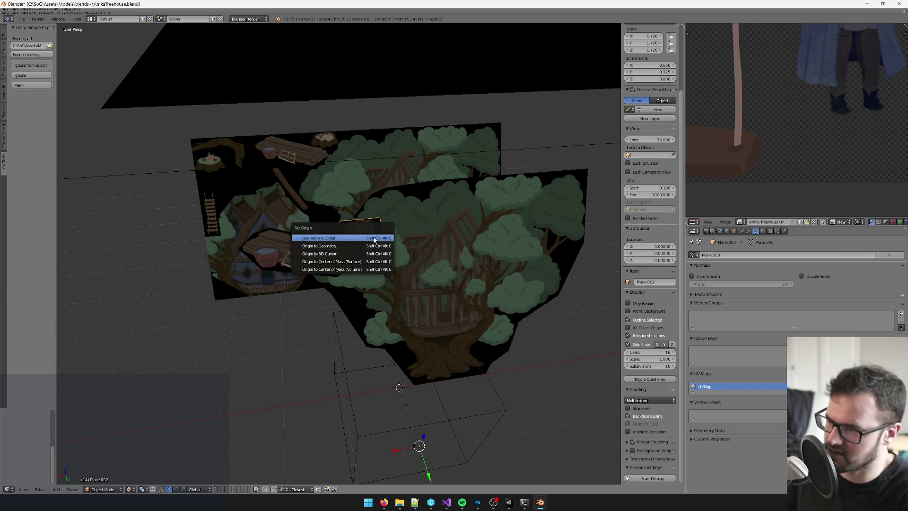
{"action": "key", "text": "Return"}
{"action": "key", "text": "g"}
{"action": "key", "text": "y"}
{"action": "right_click", "coordinate": [333, 189]}
{"action": "key", "text": "space"}
{"action": "type", "text": "Set Origi"}
{"action": "key", "text": "Return"}
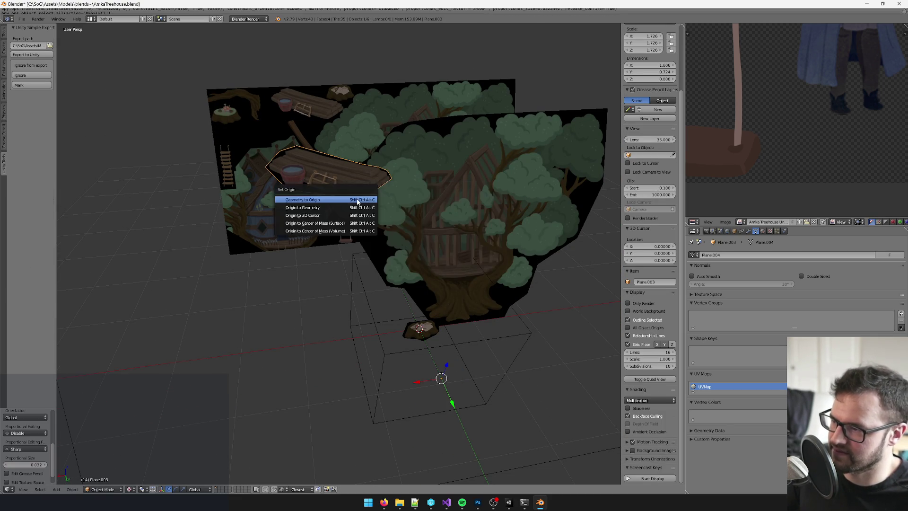
{"action": "key", "text": "Return"}
{"action": "key", "text": "g"}
{"action": "key", "text": "y"}
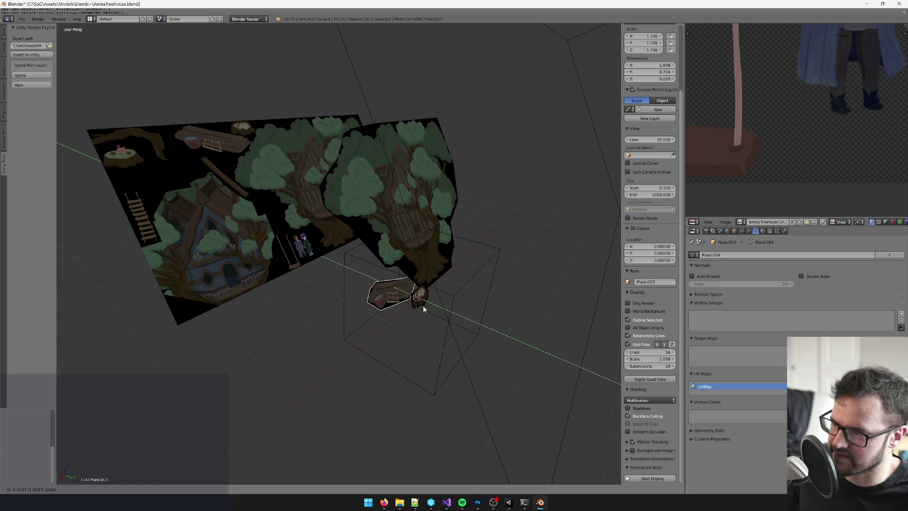
{"action": "left_click", "coordinate": [422, 306]}
- Shift the plank piece left along X in several moves
{"action": "scroll", "coordinate": [420, 307], "scroll_direction": "up", "scroll_amount": 5}
{"action": "key", "text": "g"}
{"action": "key", "text": "x"}
{"action": "left_click", "coordinate": [359, 236]}
{"action": "key", "text": "g"}
{"action": "key", "text": "x"}
{"action": "left_click", "coordinate": [332, 242]}
{"action": "key", "text": "g"}
{"action": "key", "text": "x"}
{"action": "left_click", "coordinate": [312, 242]}
- Place the stump piece beside the plank along X and nudge the plank to fit
{"action": "right_click", "coordinate": [410, 266]}
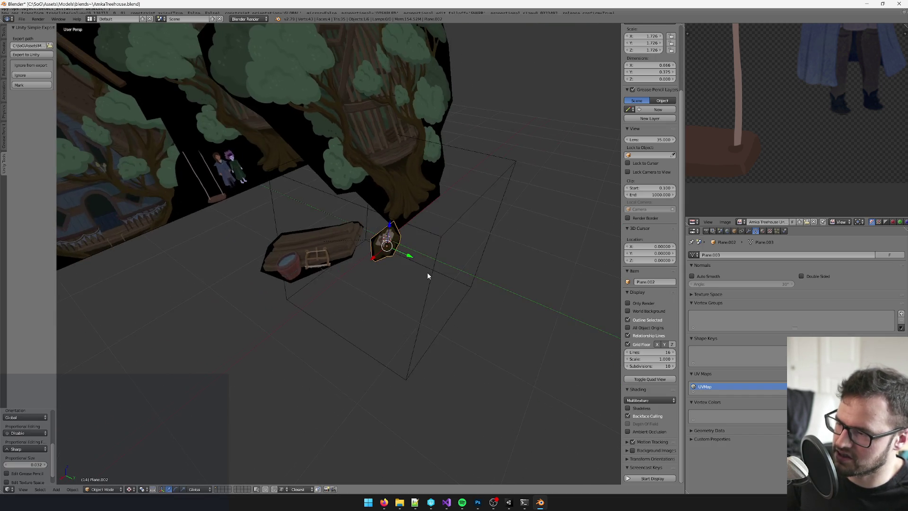
{"action": "key", "text": "g"}
{"action": "key", "text": "x"}
{"action": "left_click", "coordinate": [399, 252]}
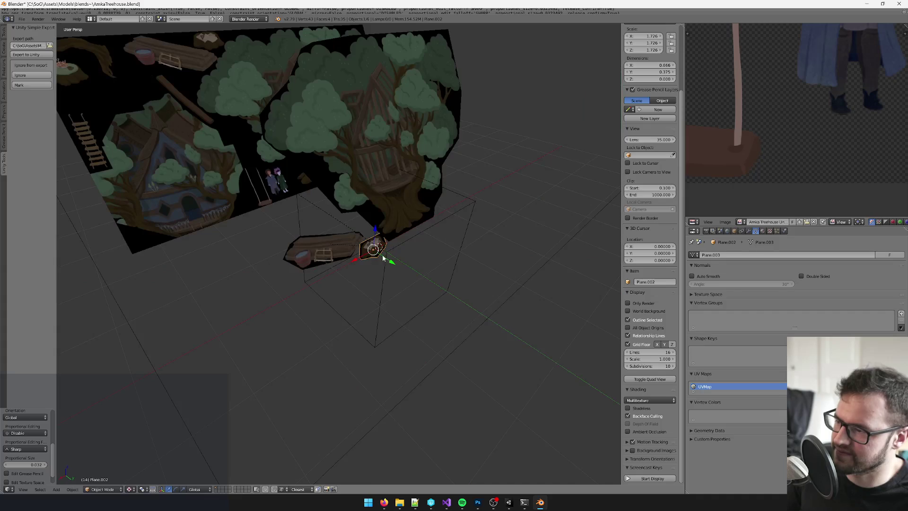
{"action": "right_click", "coordinate": [341, 256]}
{"action": "key", "text": "g"}
{"action": "key", "text": "x"}
{"action": "left_click", "coordinate": [331, 256]}
{"action": "right_click", "coordinate": [399, 252]}
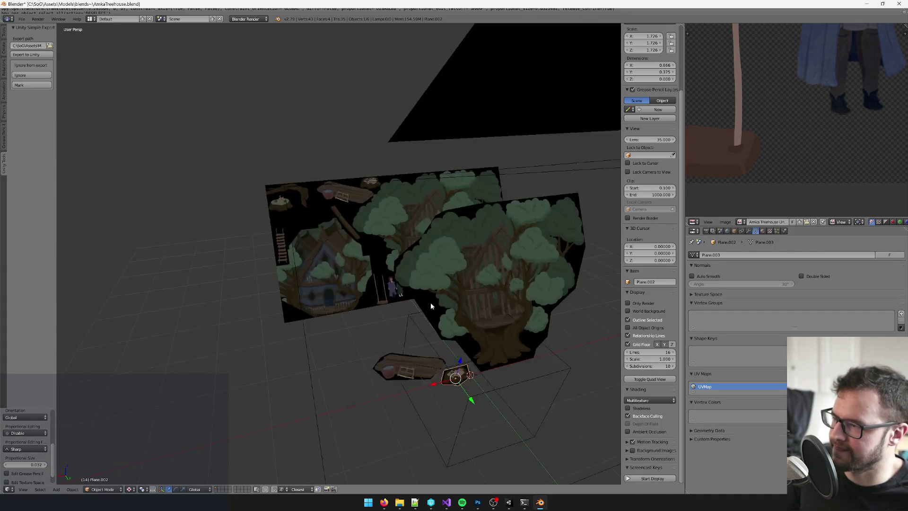
{"action": "right_click", "coordinate": [308, 192]}
{"action": "mouse_move", "coordinate": [347, 202]}
{"action": "left_mouse_down"}
{"action": "mouse_move", "coordinate": [353, 195]}
{"action": "mouse_move", "coordinate": [305, 196]}
{"action": "mouse_move", "coordinate": [302, 144]}
{"action": "mouse_move", "coordinate": [536, 285]}
{"action": "left_mouse_up"}
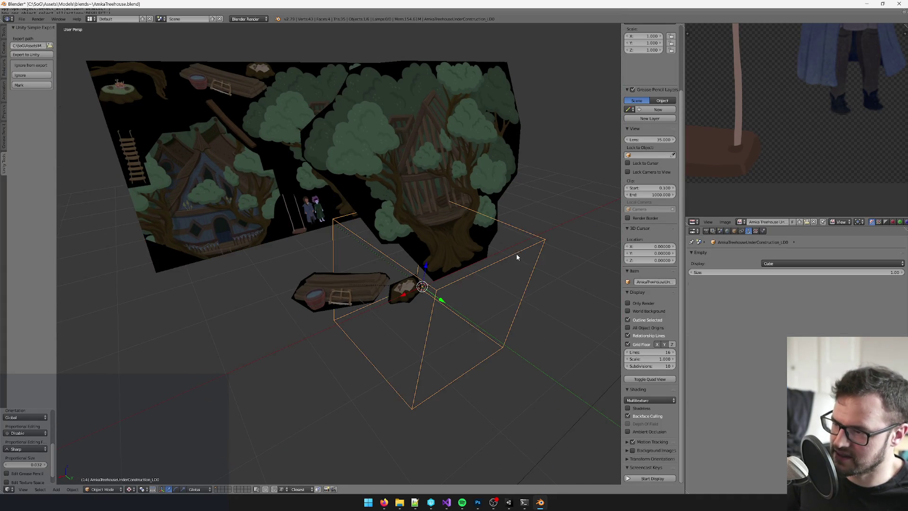
- Duplicate the left treehouse plane and offset the copy along Y
{"action": "right_click", "coordinate": [518, 257]}
{"action": "left_click_drag", "start_coordinate": [511, 254], "coordinate": [471, 313]}
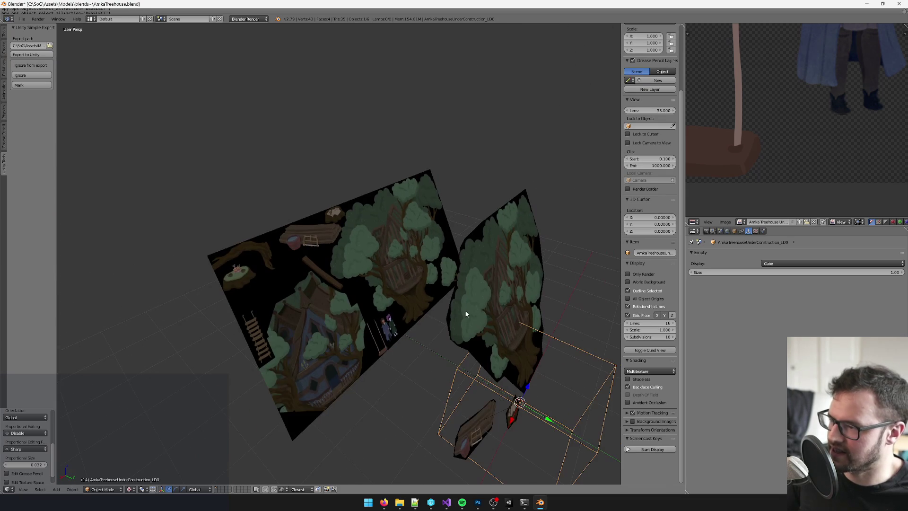
{"action": "right_click", "coordinate": [407, 291]}
{"action": "key", "text": "shift+d"}
{"action": "right_click", "coordinate": [407, 290]}
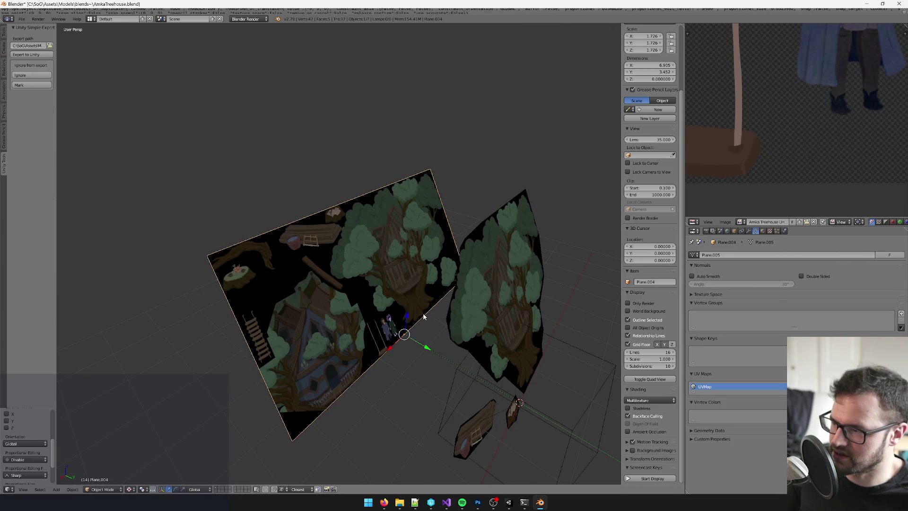
{"action": "left_click_drag", "start_coordinate": [410, 300], "coordinate": [399, 298]}
{"action": "key", "text": "g"}
{"action": "key", "text": "y"}
{"action": "left_click", "coordinate": [576, 365]}
- Knife-cut around the diagonal wooden plank and select every other face
{"action": "key", "text": "Tab"}
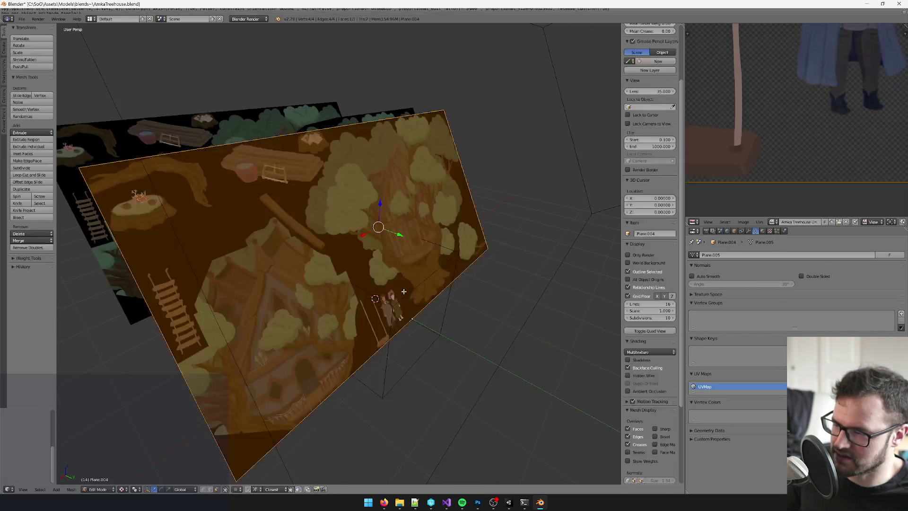
{"action": "scroll", "coordinate": [339, 291], "scroll_direction": "up", "scroll_amount": 3}
{"action": "scroll", "coordinate": [392, 282], "scroll_direction": "up", "scroll_amount": 3}
{"action": "scroll", "coordinate": [312, 221], "scroll_direction": "up", "scroll_amount": 1}
{"action": "key", "text": "k"}
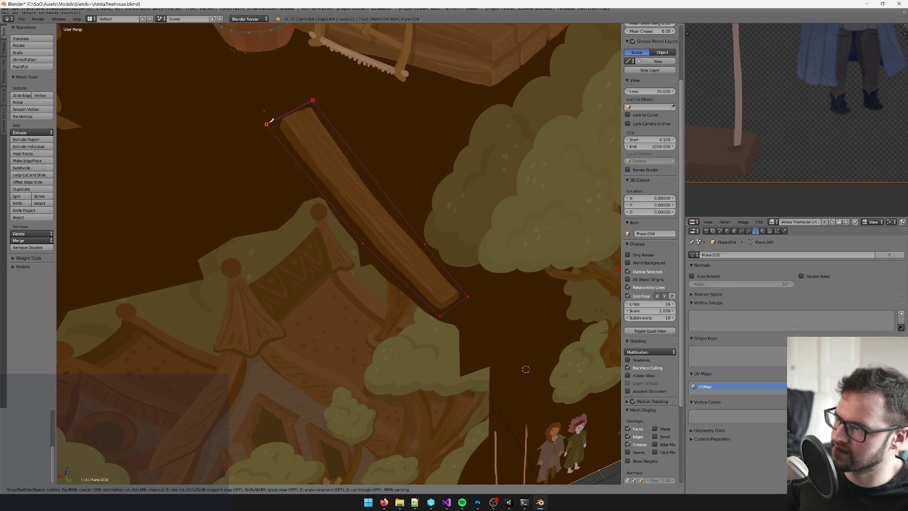
{"action": "key", "text": "Return"}
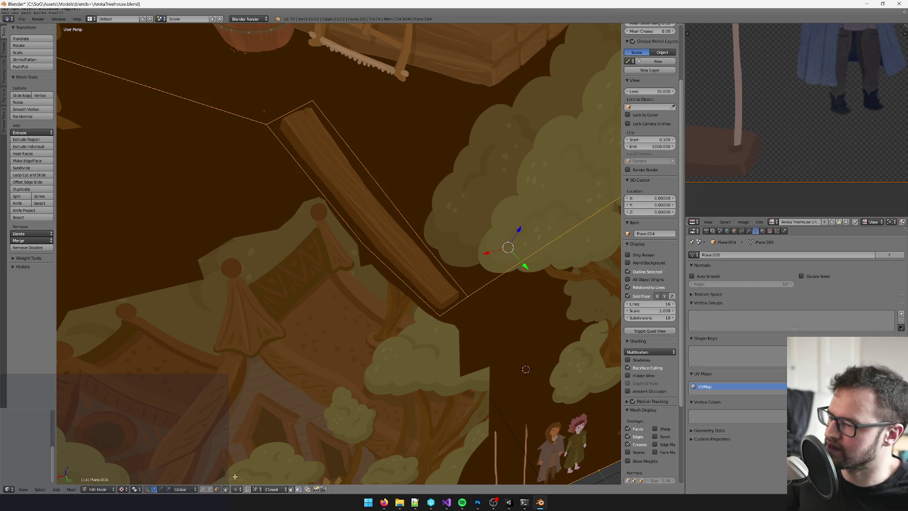
{"action": "key", "text": "a"}
{"action": "right_click", "coordinate": [358, 189]}
{"action": "key", "text": "ctrl+i"}
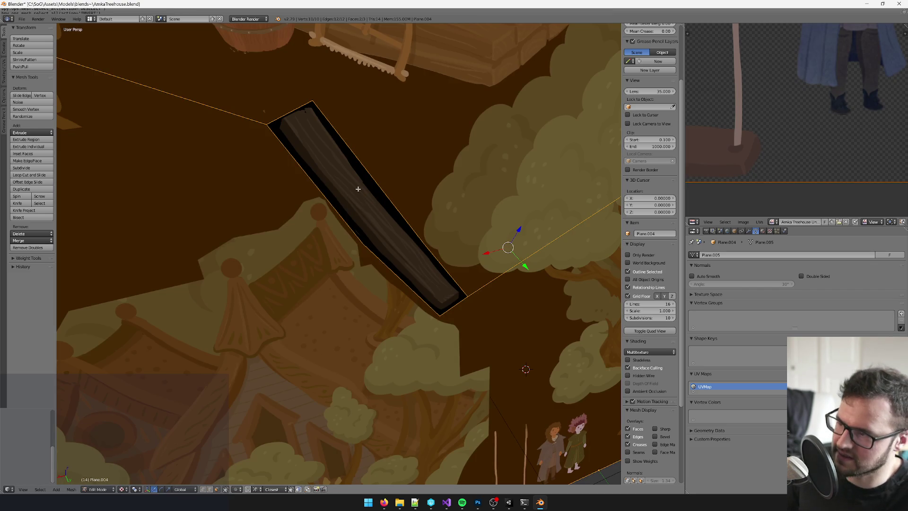
{"action": "key", "text": "Tab"}
{"action": "key", "text": "space"}
- Move the plank geometry onto its origin with Set Origin
{"action": "type", "text": "Set Origi"}
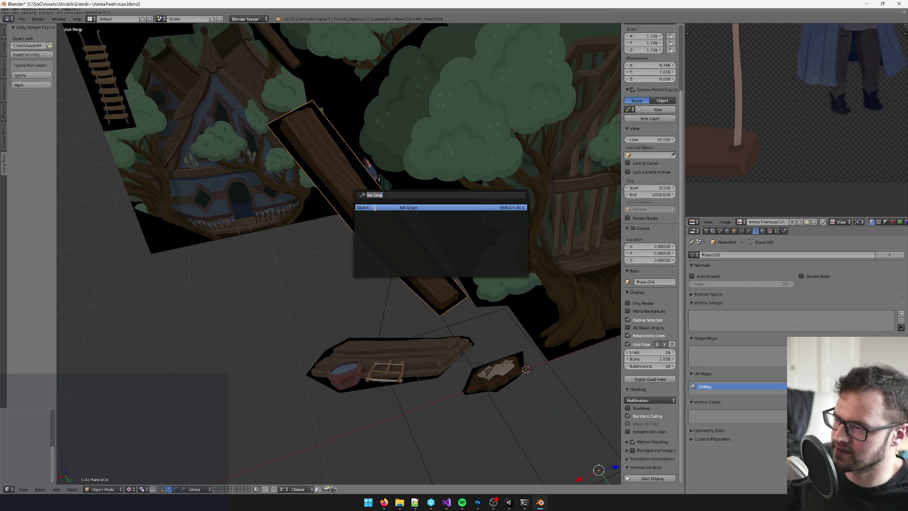
{"action": "left_click", "coordinate": [375, 207]}
{"action": "left_click", "coordinate": [375, 207]}
{"action": "mouse_move", "coordinate": [376, 207]}
{"action": "left_mouse_down"}
{"action": "mouse_move", "coordinate": [349, 181]}
{"action": "mouse_move", "coordinate": [370, 222]}
{"action": "mouse_move", "coordinate": [485, 223]}
{"action": "mouse_move", "coordinate": [383, 229]}
{"action": "mouse_move", "coordinate": [442, 239]}
{"action": "mouse_move", "coordinate": [428, 235]}
{"action": "mouse_move", "coordinate": [417, 211]}
{"action": "mouse_move", "coordinate": [388, 222]}
{"action": "mouse_move", "coordinate": [291, 180]}
{"action": "mouse_move", "coordinate": [357, 235]}
{"action": "mouse_move", "coordinate": [321, 254]}
{"action": "left_mouse_up"}
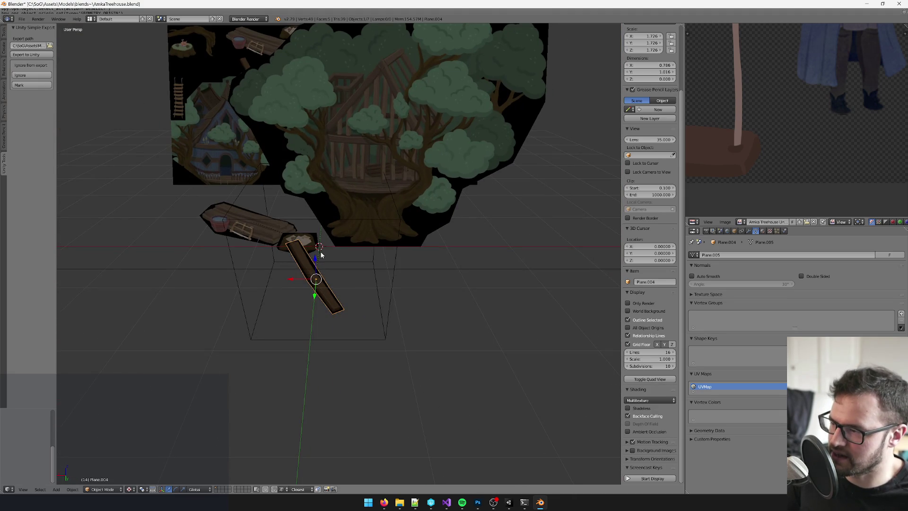
- Shift the plank sideways, keeping its height, then raise it vertically along Z
{"action": "key", "text": "g"}
{"action": "key", "text": "shift+z"}
{"action": "left_click", "coordinate": [414, 230]}
{"action": "scroll", "coordinate": [414, 230], "scroll_direction": "up", "scroll_amount": 3}
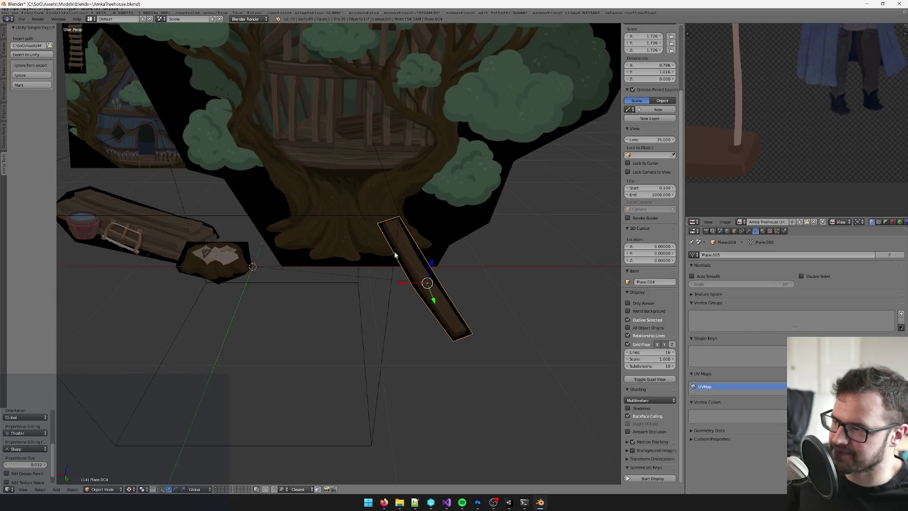
{"action": "key", "text": "g"}
{"action": "key", "text": "z"}
{"action": "left_click", "coordinate": [428, 217]}
{"action": "scroll", "coordinate": [433, 208], "scroll_direction": "up", "scroll_amount": 2}
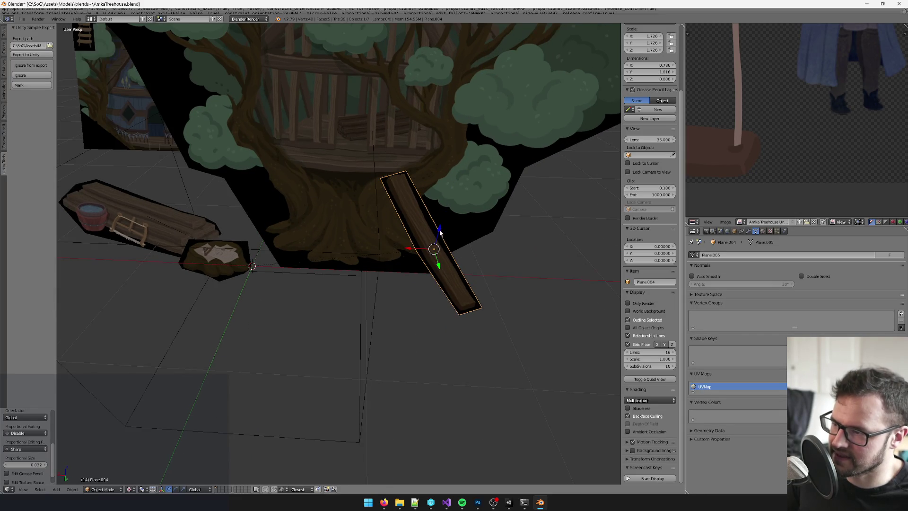
- Place the plank in front of the tree trunk, raise it, then bring up Photoshop's treehouse texture
{"action": "key", "text": "g"}
{"action": "key", "text": "shift+z"}
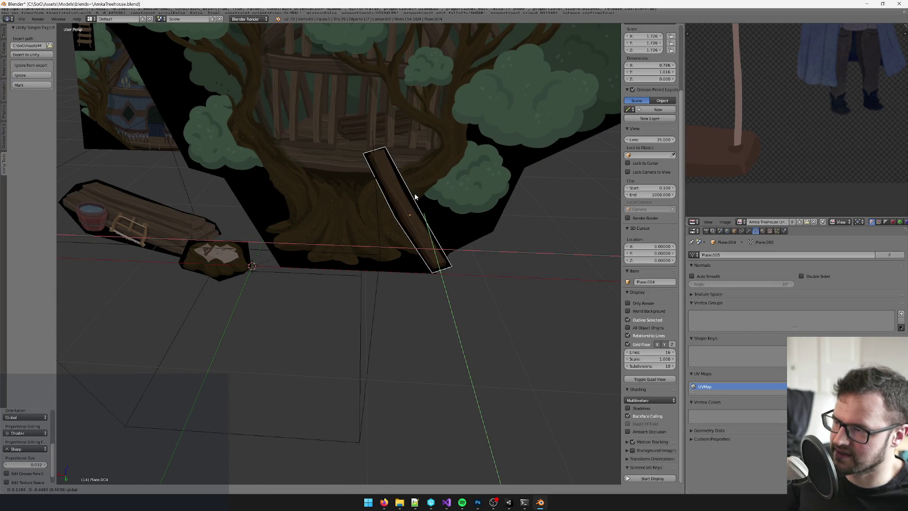
{"action": "left_click", "coordinate": [415, 198]}
{"action": "key", "text": "g"}
{"action": "key", "text": "z"}
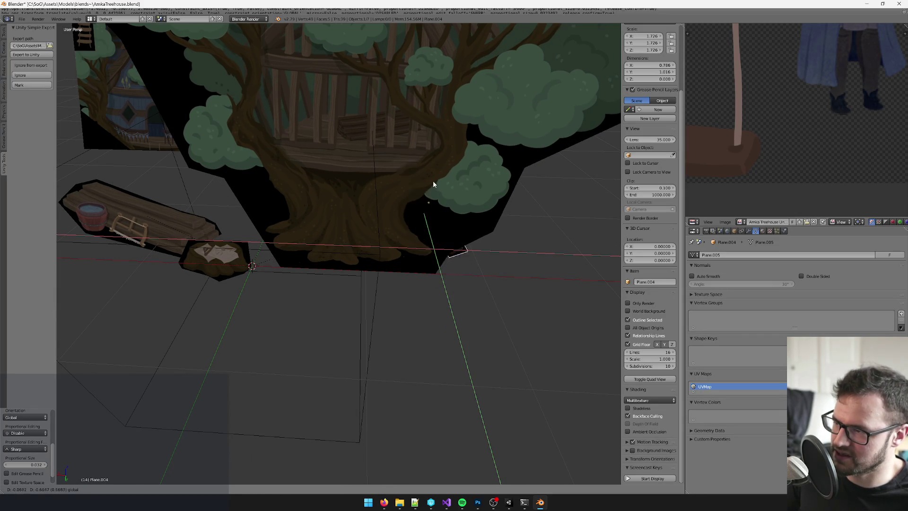
{"action": "left_click", "coordinate": [433, 204]}
{"action": "scroll", "coordinate": [433, 203], "scroll_direction": "up", "scroll_amount": 2}
{"action": "scroll", "coordinate": [408, 241], "scroll_direction": "down", "scroll_amount": 3}
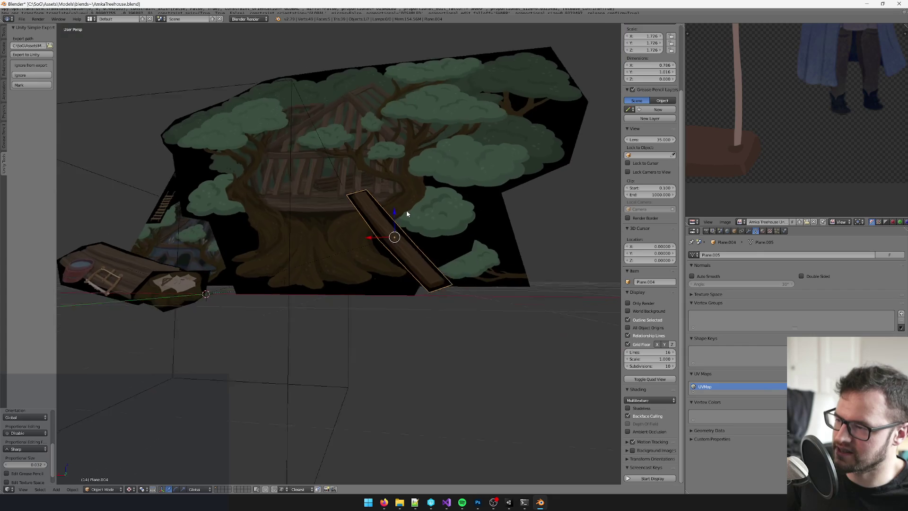
{"action": "scroll", "coordinate": [405, 217], "scroll_direction": "up", "scroll_amount": 3}
{"action": "left_click", "coordinate": [478, 502]}
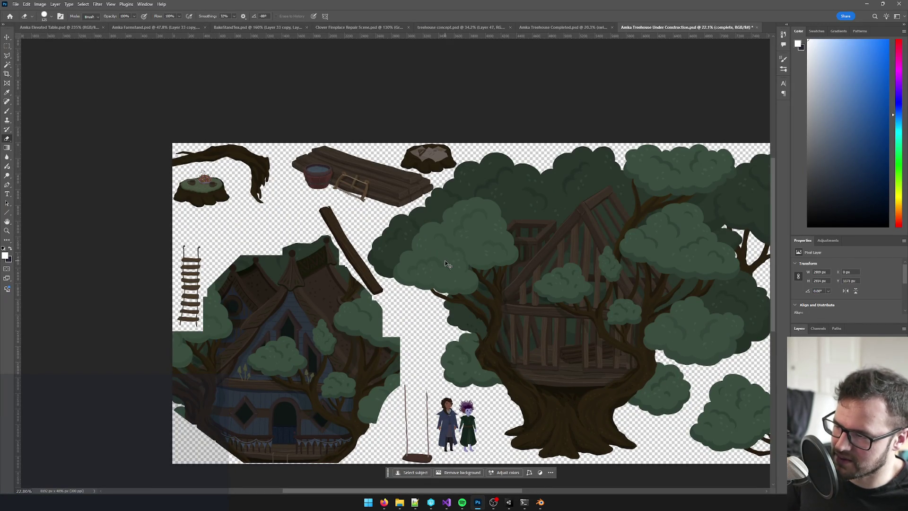
- Undo and redo to compare plank positions, keep the diagonal plank, then return to Blender
{"action": "key", "text": "ctrl+z"}
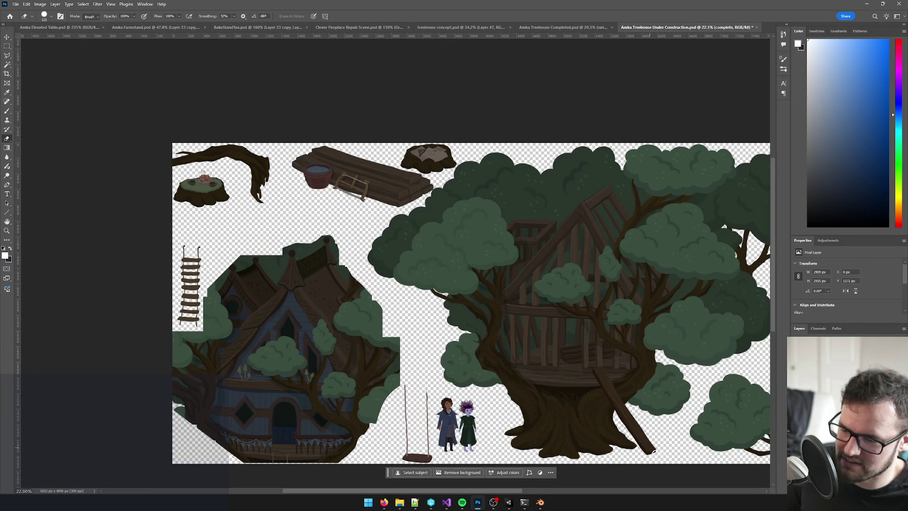
{"action": "key", "text": "ctrl+shift+z"}
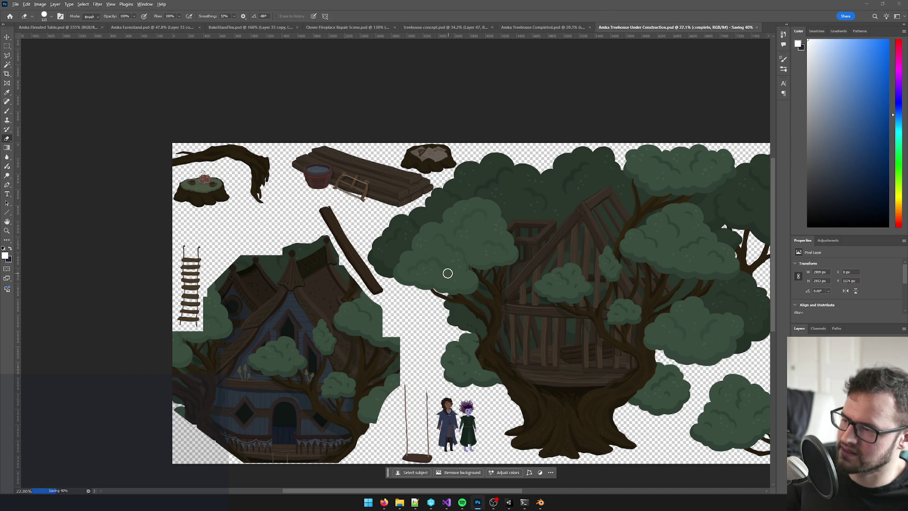
{"action": "key", "text": "alt+Tab"}
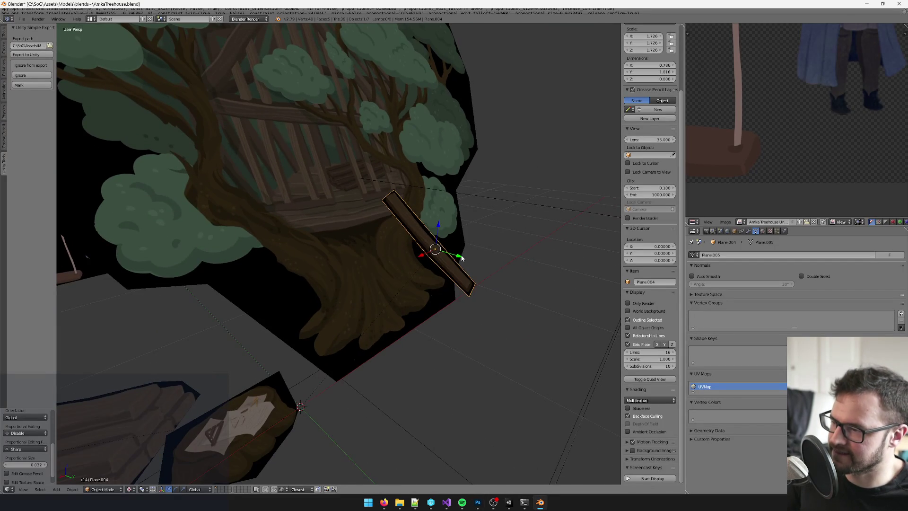
- Nudge the plank slightly along the Y depth axis
{"action": "key", "text": "g"}
{"action": "key", "text": "y"}
{"action": "left_click", "coordinate": [455, 252]}
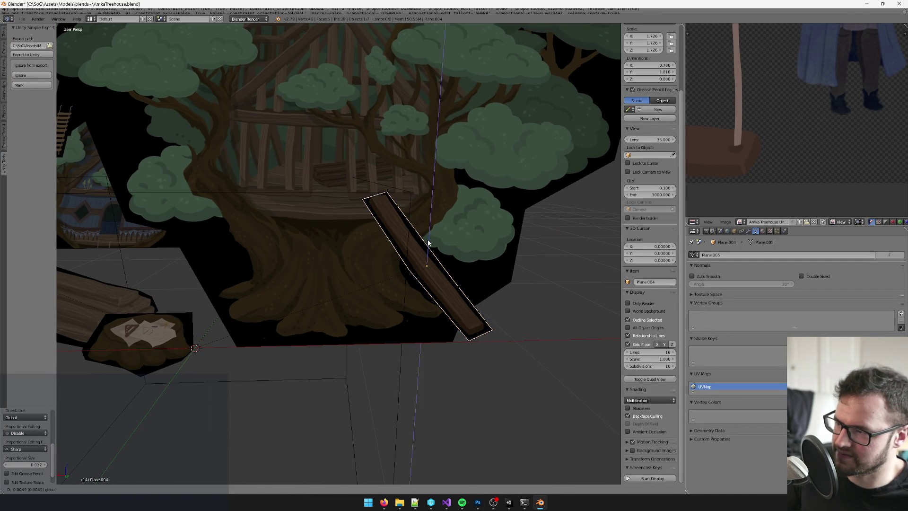
{"action": "scroll", "coordinate": [428, 241], "scroll_direction": "down", "scroll_amount": 6}
{"action": "scroll", "coordinate": [433, 326], "scroll_direction": "down", "scroll_amount": 2}
{"action": "scroll", "coordinate": [401, 327], "scroll_direction": "up", "scroll_amount": 5}
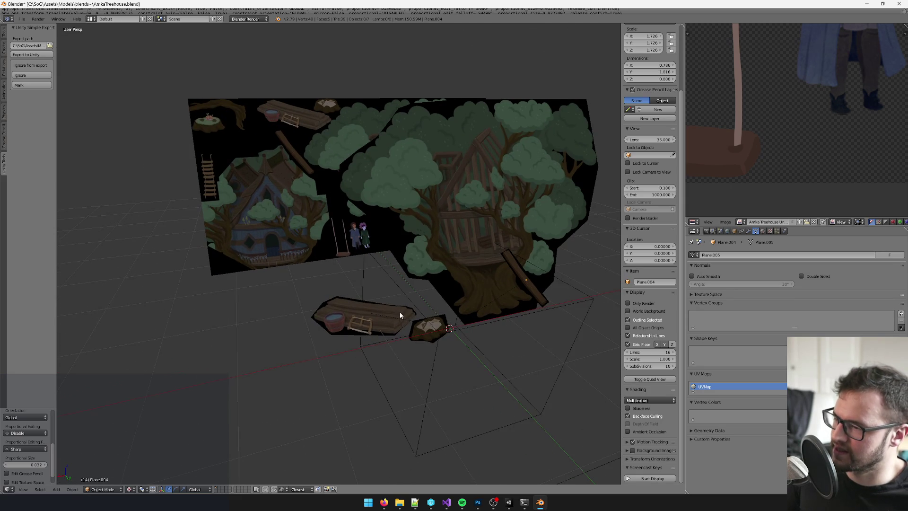
{"action": "scroll", "coordinate": [404, 305], "scroll_direction": "up", "scroll_amount": 3}
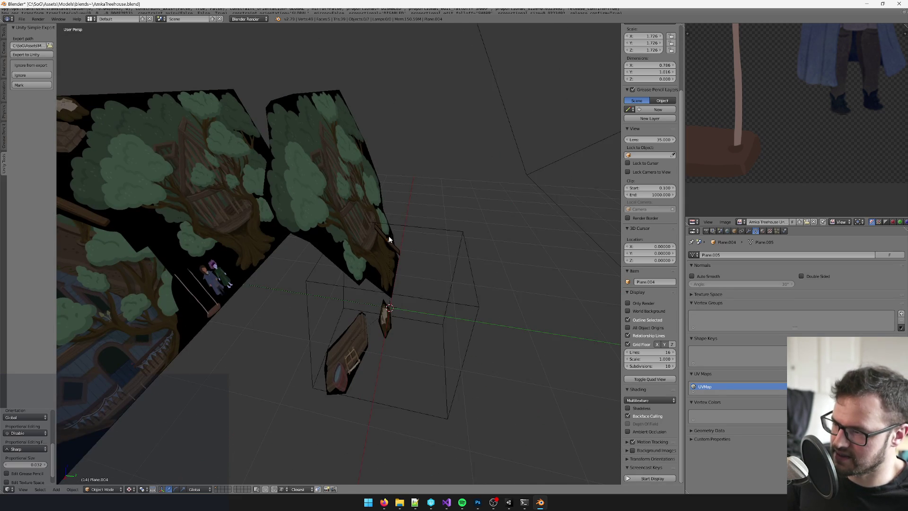
- Duplicate the wide left treehouse plane as Plane.005
{"action": "right_click", "coordinate": [353, 228]}
{"action": "mouse_move", "coordinate": [353, 229]}
{"action": "left_mouse_down"}
{"action": "mouse_move", "coordinate": [302, 240]}
{"action": "mouse_move", "coordinate": [353, 222]}
{"action": "left_mouse_up"}
{"action": "key", "text": "shift+d"}
{"action": "key", "text": "Escape"}
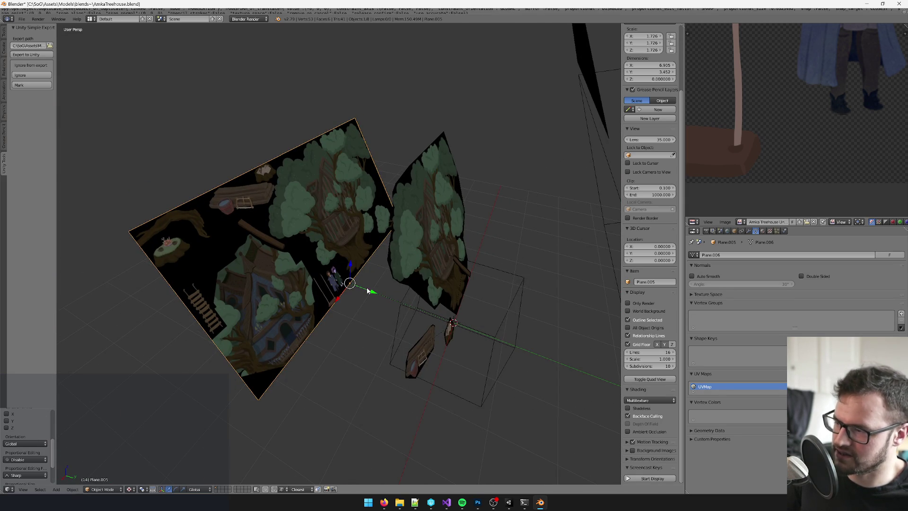
- Offset the Plane.005 copy along Y and enter Edit Mode
{"action": "key", "text": "g"}
{"action": "key", "text": "y"}
{"action": "left_click", "coordinate": [500, 323]}
{"action": "key", "text": "Tab"}
{"action": "mouse_move", "coordinate": [501, 322]}
{"action": "left_mouse_down"}
{"action": "mouse_move", "coordinate": [407, 269]}
{"action": "mouse_move", "coordinate": [365, 138]}
{"action": "left_mouse_up"}
- Add two vertical loop cuts and delete the middle strip's faces
{"action": "key", "text": "ctrl+r"}
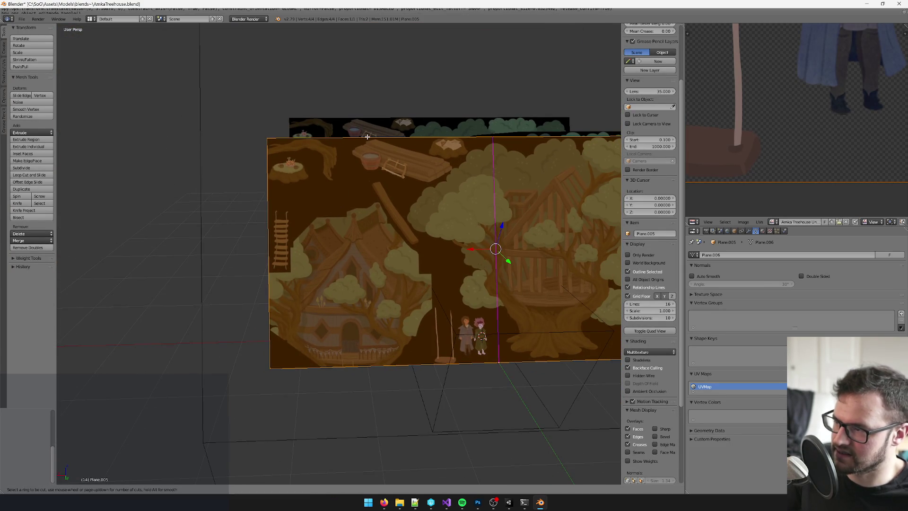
{"action": "left_click", "coordinate": [424, 139]}
{"action": "left_click", "coordinate": [338, 148]}
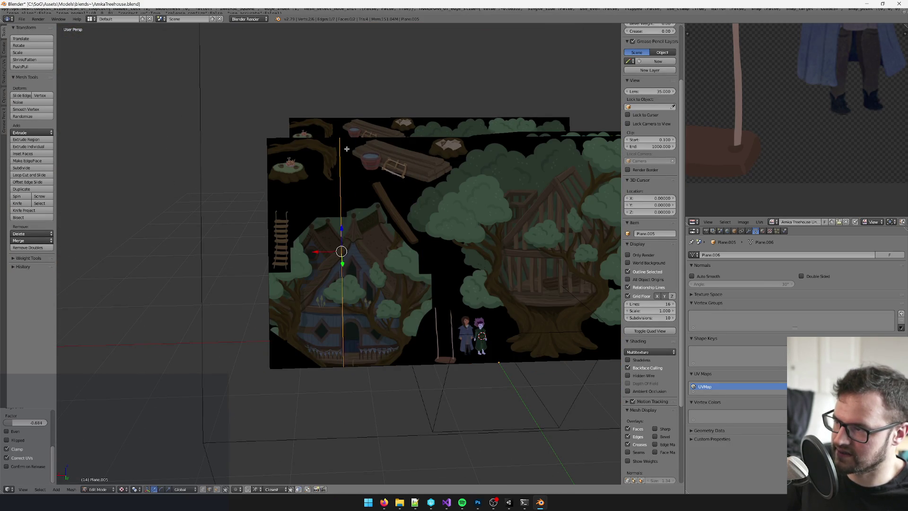
{"action": "scroll", "coordinate": [331, 166], "scroll_direction": "right", "scroll_amount": 5}
{"action": "key", "text": "ctrl+r"}
{"action": "left_click", "coordinate": [307, 151]}
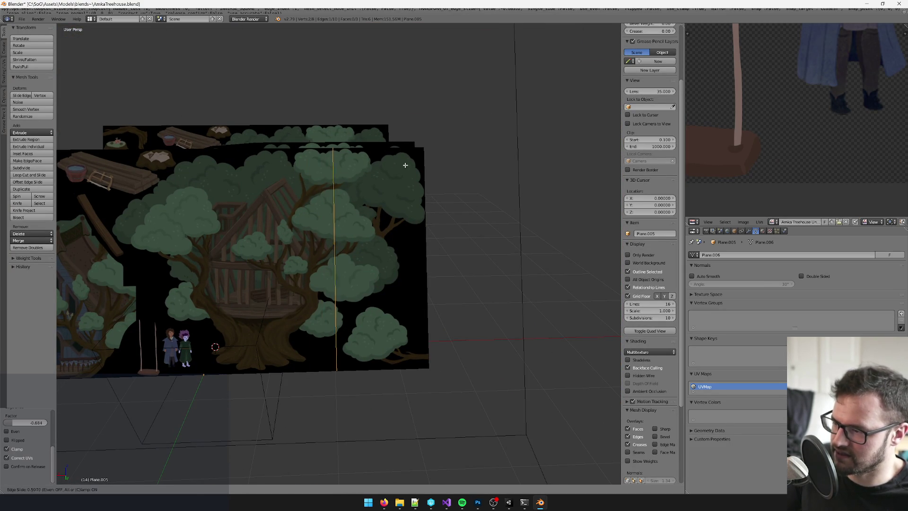
{"action": "left_click", "coordinate": [404, 165]}
{"action": "scroll", "coordinate": [380, 264], "scroll_direction": "left", "scroll_amount": 5}
{"action": "right_click", "coordinate": [259, 229]}
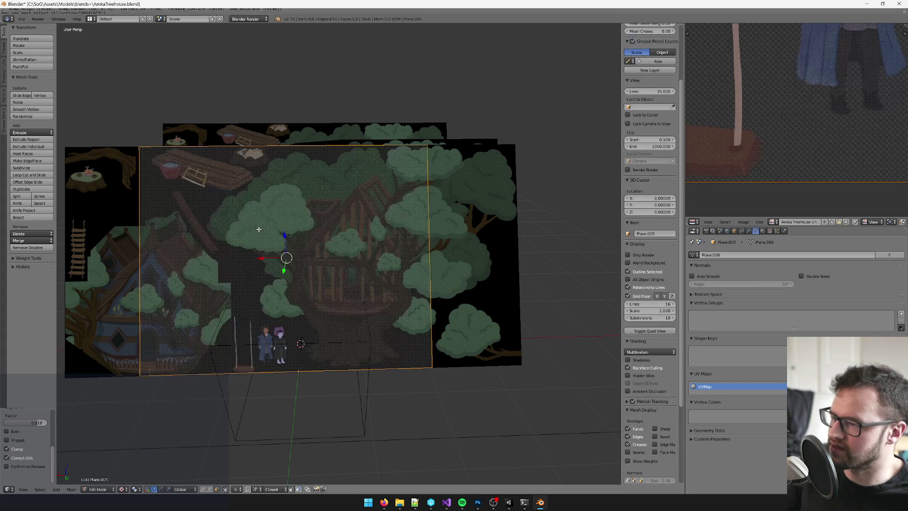
{"action": "key", "text": "x"}
{"action": "left_click", "coordinate": [259, 230]}
- Knife-cut around the tree stump with the fire and delete the leftover face to its left
{"action": "scroll", "coordinate": [230, 205], "scroll_direction": "up", "scroll_amount": 4}
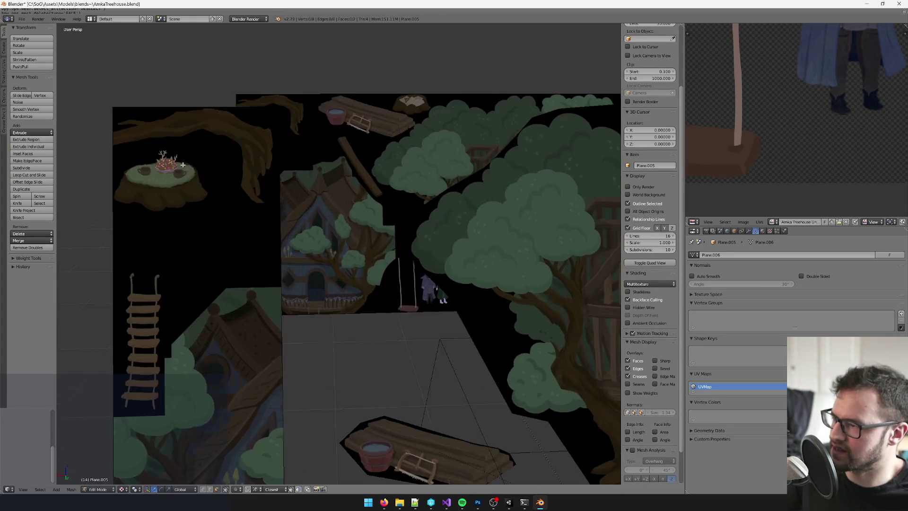
{"action": "key", "text": "k"}
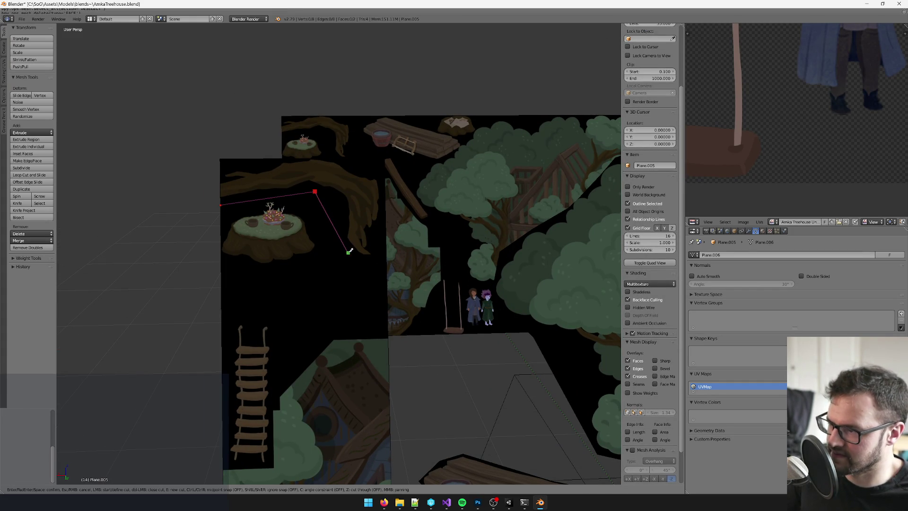
{"action": "key", "text": "Return"}
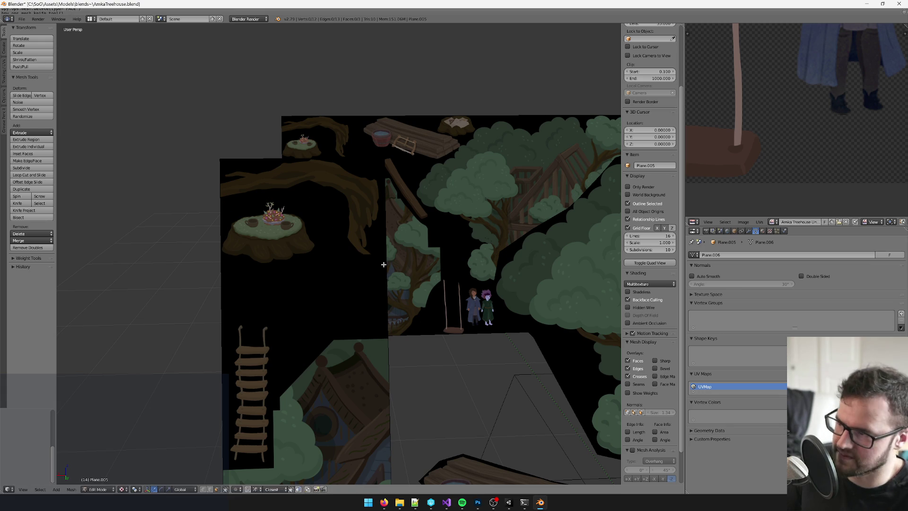
{"action": "right_click", "coordinate": [315, 375]}
{"action": "scroll", "coordinate": [314, 364], "scroll_direction": "down", "scroll_amount": 2}
{"action": "key", "text": "x"}
{"action": "left_click", "coordinate": [315, 352]}
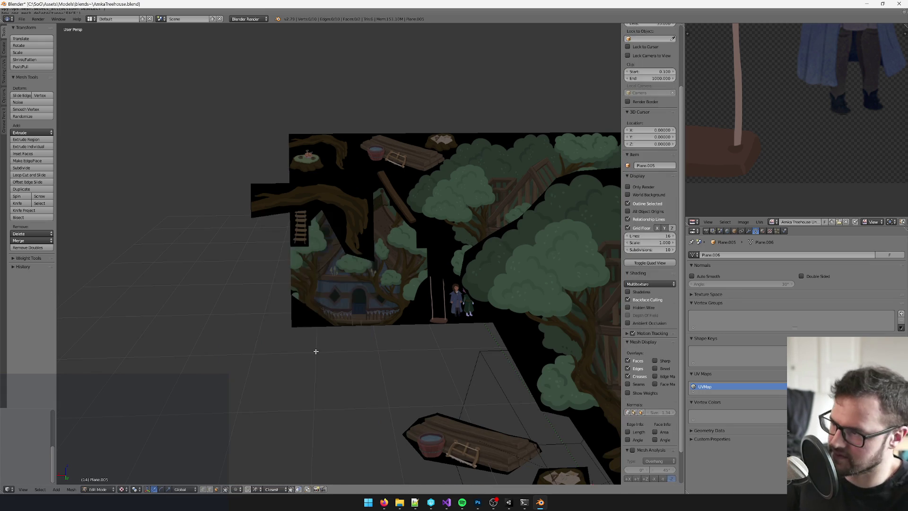
{"action": "scroll", "coordinate": [403, 350], "scroll_direction": "down", "scroll_amount": 2}
{"action": "scroll", "coordinate": [199, 237], "scroll_direction": "up", "scroll_amount": 6}
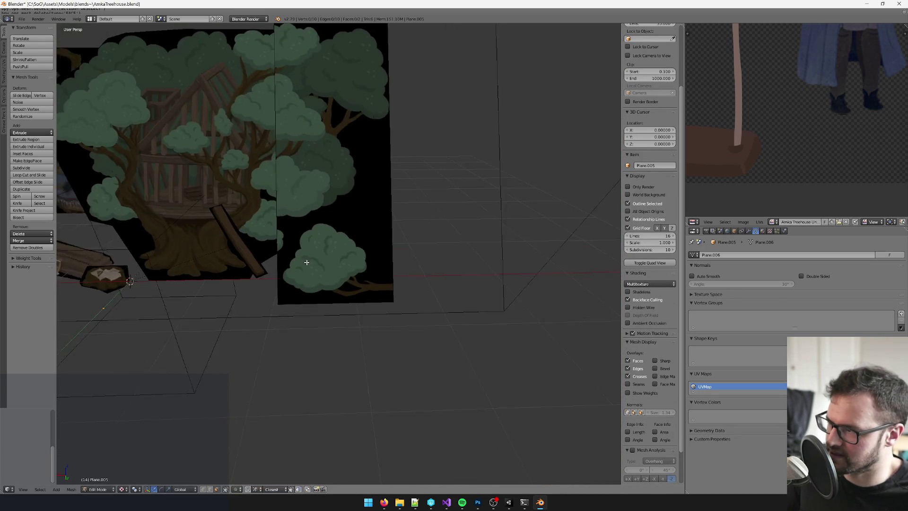
{"action": "scroll", "coordinate": [287, 266], "scroll_direction": "up", "scroll_amount": 2}
- Knife-cut around the round bush and delete everything outside it
{"action": "key", "text": "k"}
{"action": "left_click", "coordinate": [226, 308]}
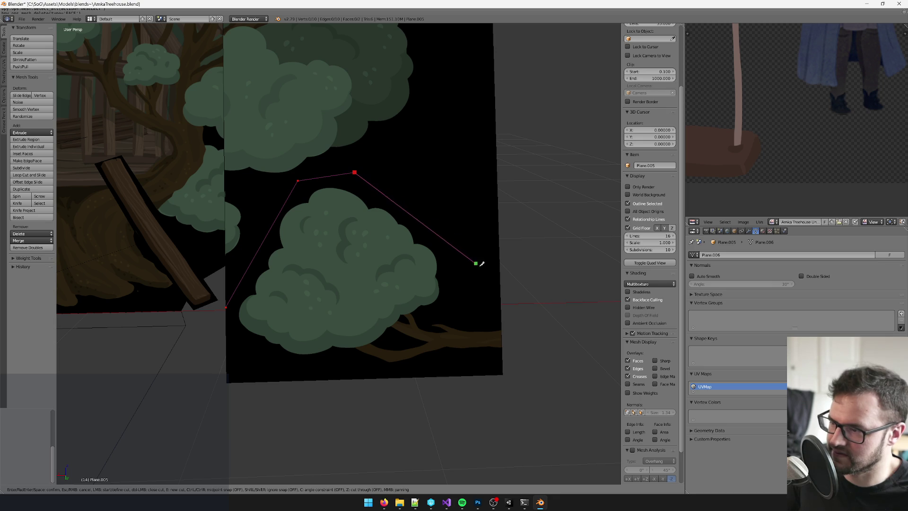
{"action": "left_click", "coordinate": [500, 278]}
{"action": "key", "text": "Return"}
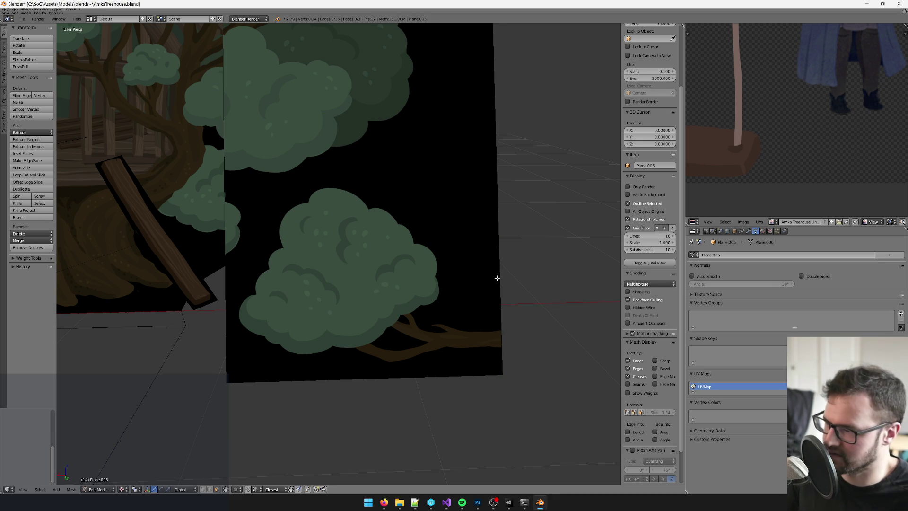
{"action": "scroll", "coordinate": [321, 261], "scroll_direction": "down", "scroll_amount": 3}
{"action": "right_click", "coordinate": [346, 289]}
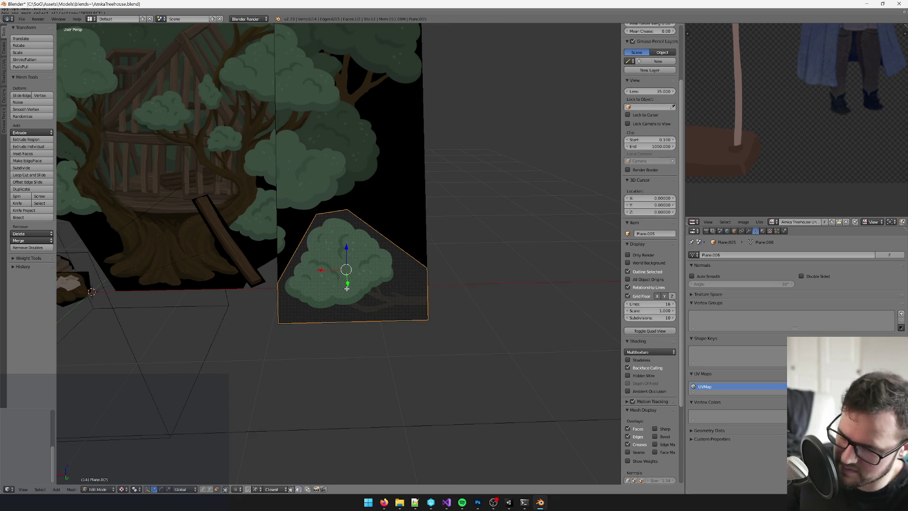
{"action": "scroll", "coordinate": [347, 289], "scroll_direction": "down", "scroll_amount": 3}
{"action": "key", "text": "ctrl+i"}
{"action": "key", "text": "x"}
{"action": "left_click", "coordinate": [368, 198]}
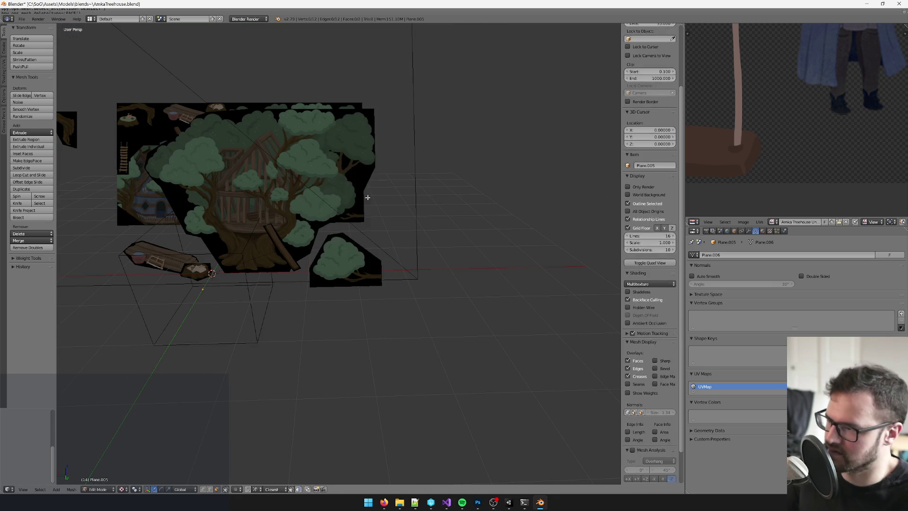
- Select the bush cut-out face and set Transform Orientation to Local
{"action": "scroll", "coordinate": [340, 255], "scroll_direction": "up", "scroll_amount": 2}
{"action": "right_click", "coordinate": [450, 291]}
{"action": "left_click_drag", "start_coordinate": [449, 291], "coordinate": [418, 350]}
{"action": "left_click", "coordinate": [185, 489]}
{"action": "left_click", "coordinate": [191, 472]}
{"action": "mouse_move", "coordinate": [533, 267]}
{"action": "left_mouse_down"}
{"action": "mouse_move", "coordinate": [279, 189]}
{"action": "mouse_move", "coordinate": [199, 182]}
{"action": "mouse_move", "coordinate": [199, 191]}
{"action": "left_mouse_up"}
{"action": "key", "text": "ctrl+z"}
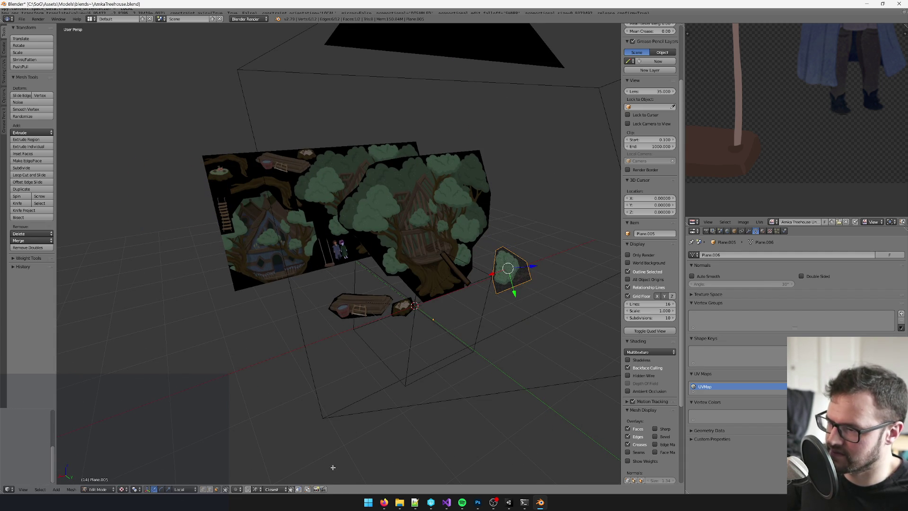
{"action": "left_click", "coordinate": [185, 489]}
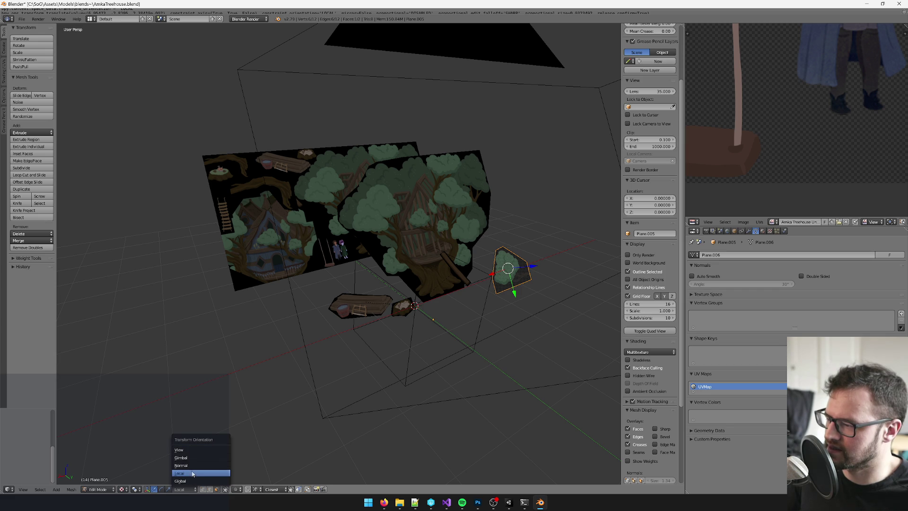
{"action": "left_click", "coordinate": [192, 470]}
- Reposition the bush face freely, then along its local X axis twice
{"action": "key", "text": "g"}
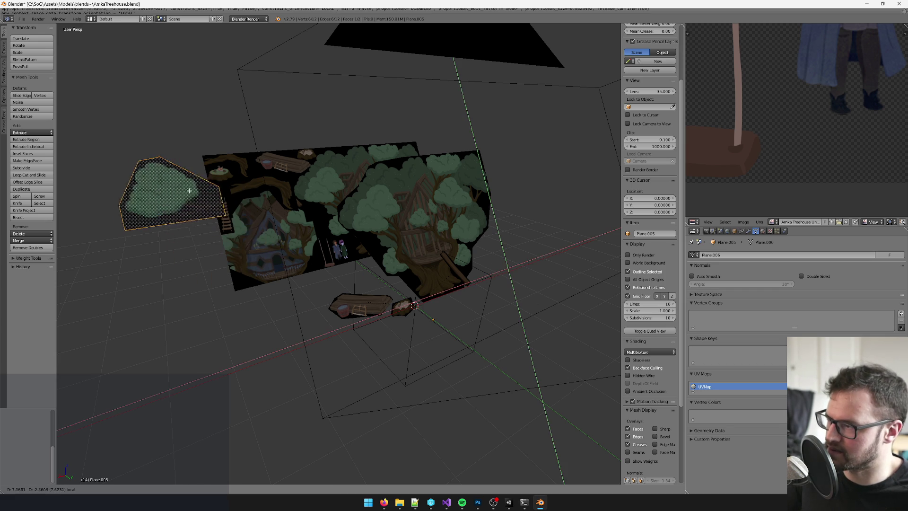
{"action": "left_click", "coordinate": [179, 180]}
{"action": "scroll", "coordinate": [333, 275], "scroll_direction": "up", "scroll_amount": 5}
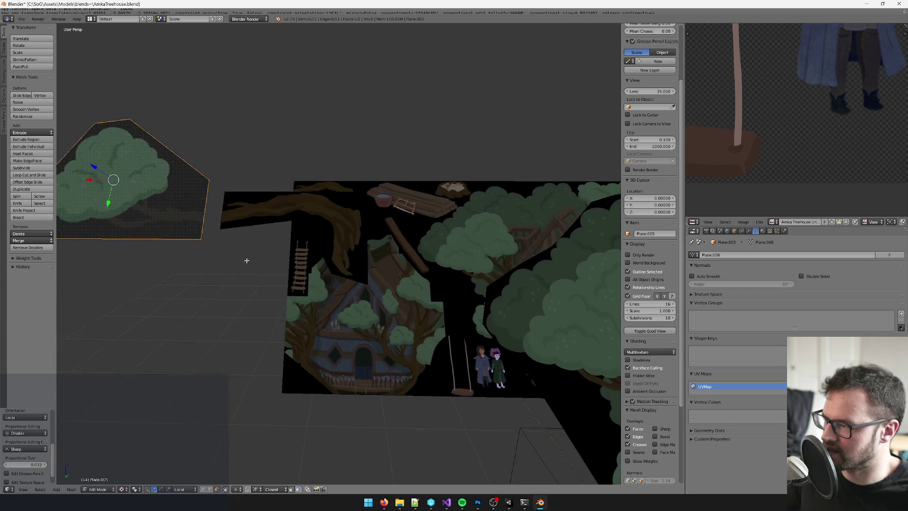
{"action": "key", "text": "g"}
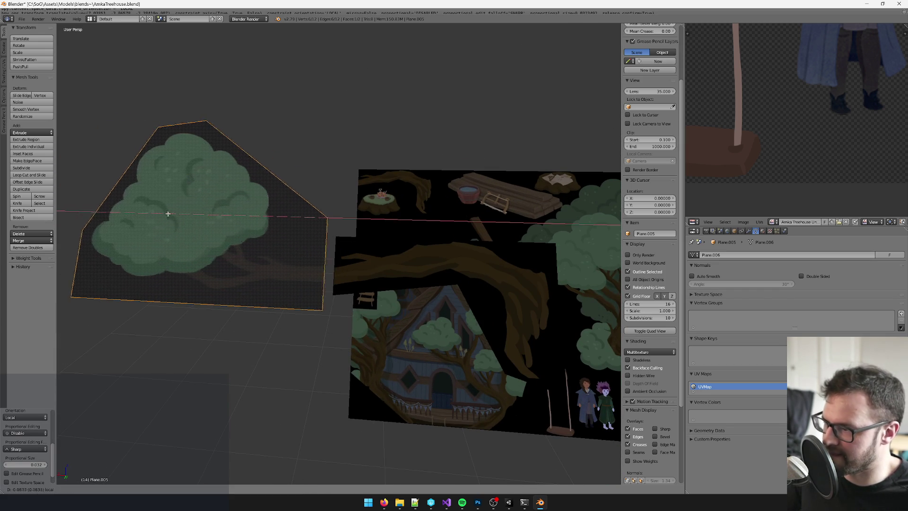
{"action": "left_click", "coordinate": [172, 210]}
{"action": "scroll", "coordinate": [209, 218], "scroll_direction": "up", "scroll_amount": 2}
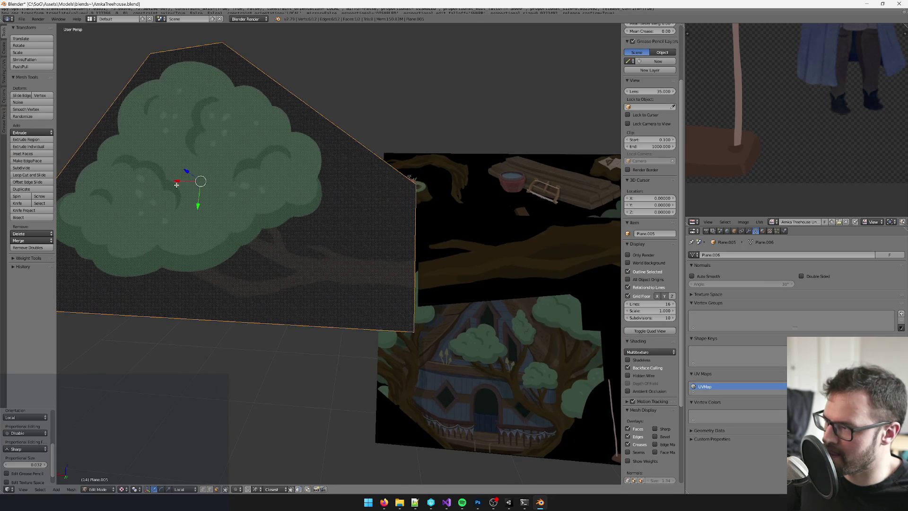
{"action": "key", "text": "g"}
{"action": "key", "text": "x"}
{"action": "key", "text": "x"}
{"action": "left_click", "coordinate": [178, 178]}
{"action": "key", "text": "g"}
{"action": "key", "text": "x"}
{"action": "key", "text": "x"}
{"action": "left_click", "coordinate": [182, 181]}
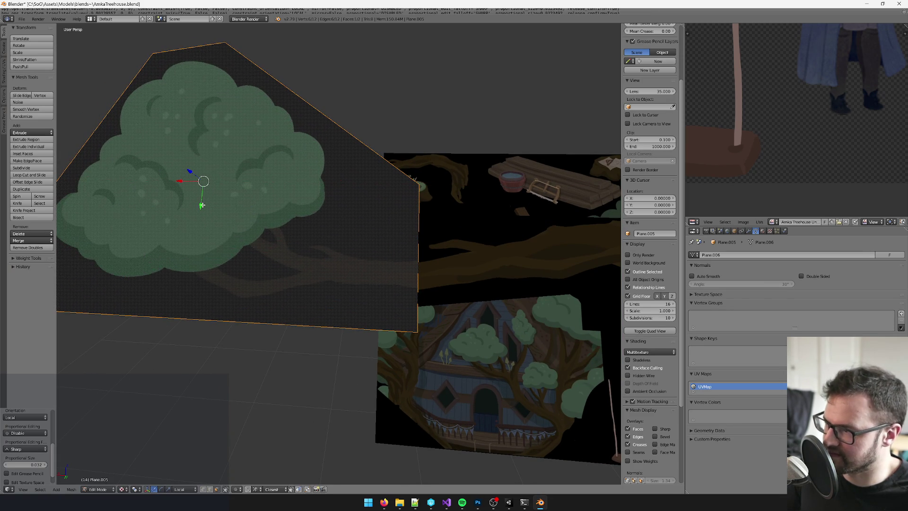
- Nudge the face along local Y, try local Z and X moves, then deselect everything
{"action": "key", "text": "g"}
{"action": "key", "text": "y"}
{"action": "key", "text": "y"}
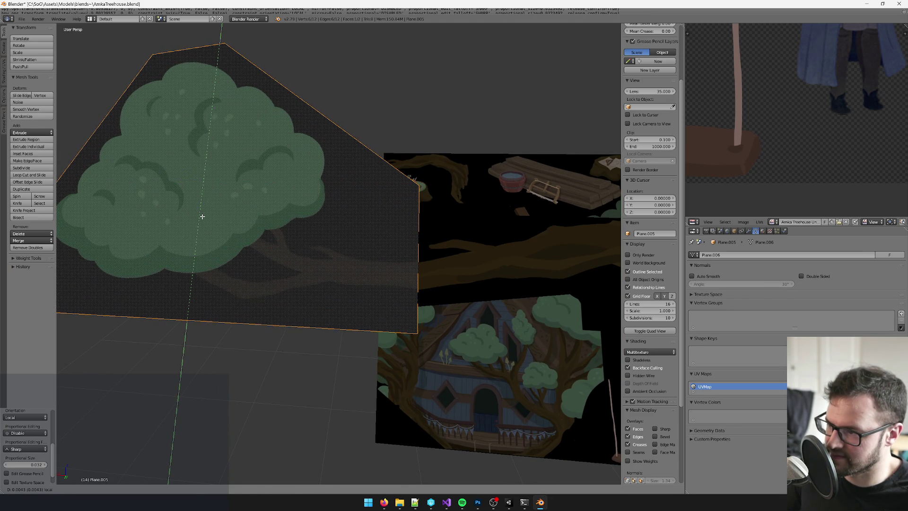
{"action": "left_click", "coordinate": [203, 216]}
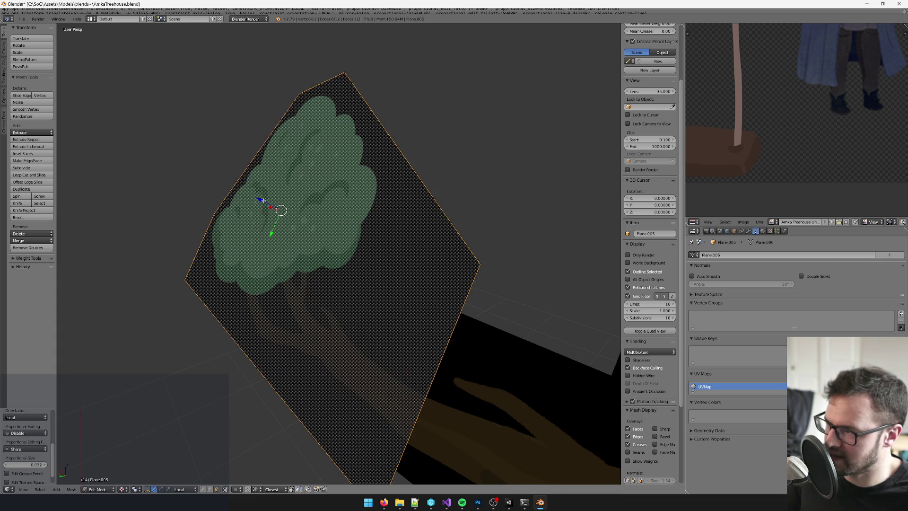
{"action": "key", "text": "g"}
{"action": "key", "text": "z"}
{"action": "key", "text": "z"}
{"action": "key", "text": "Escape"}
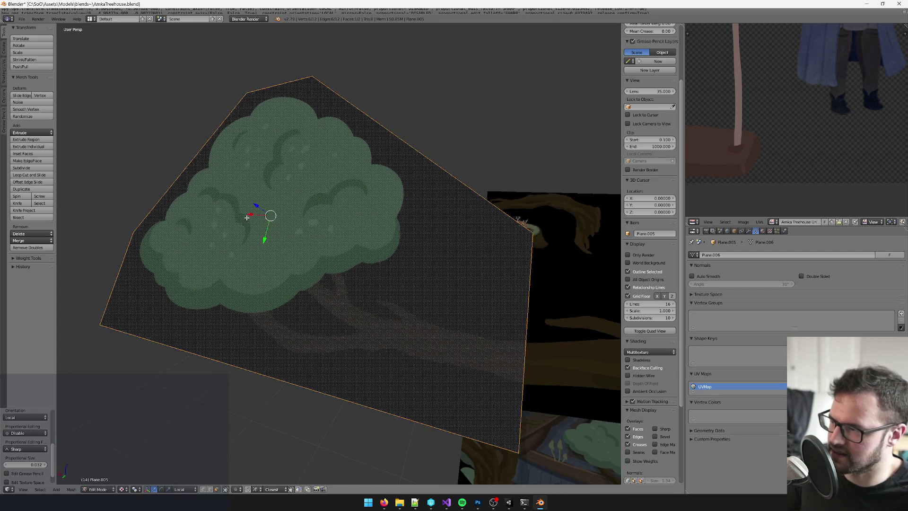
{"action": "key", "text": "g"}
{"action": "key", "text": "x"}
{"action": "key", "text": "x"}
{"action": "key", "text": "Escape"}
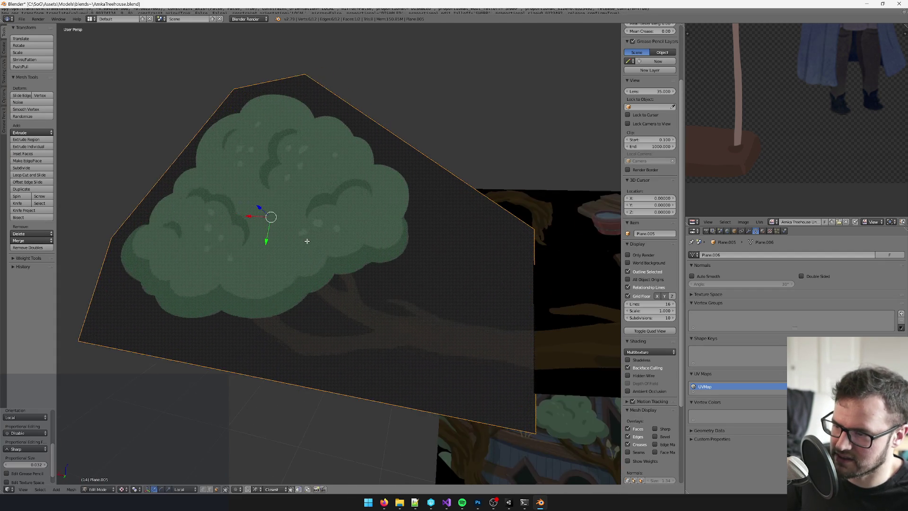
{"action": "key", "text": "a"}
{"action": "scroll", "coordinate": [377, 218], "scroll_direction": "up", "scroll_amount": 3}
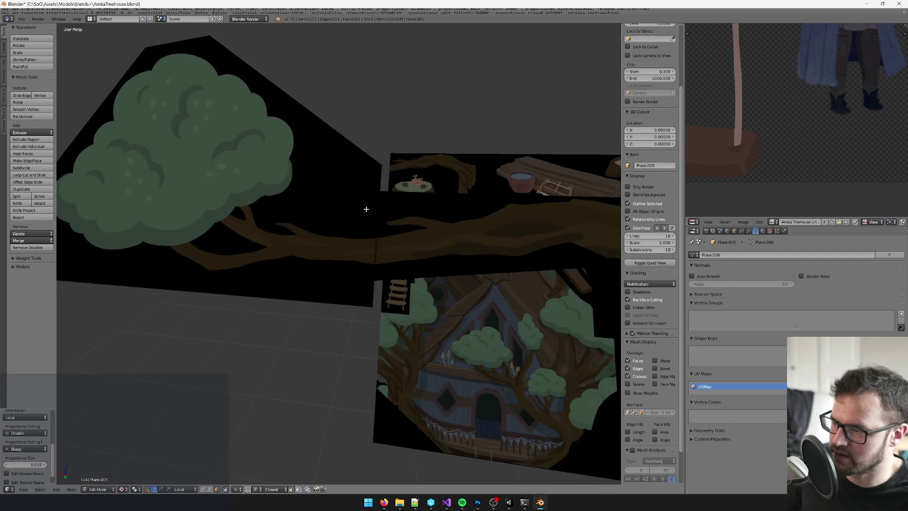
- Nudge the tree face slightly along local Y, then deselect everything
{"action": "right_click", "coordinate": [307, 255]}
{"action": "left_click_drag", "start_coordinate": [307, 254], "coordinate": [241, 238]}
{"action": "left_click_drag", "start_coordinate": [182, 175], "coordinate": [180, 175]}
{"action": "key", "text": "a"}
{"action": "scroll", "coordinate": [423, 170], "scroll_direction": "up", "scroll_amount": 2}
{"action": "scroll", "coordinate": [423, 170], "scroll_direction": "down", "scroll_amount": 4}
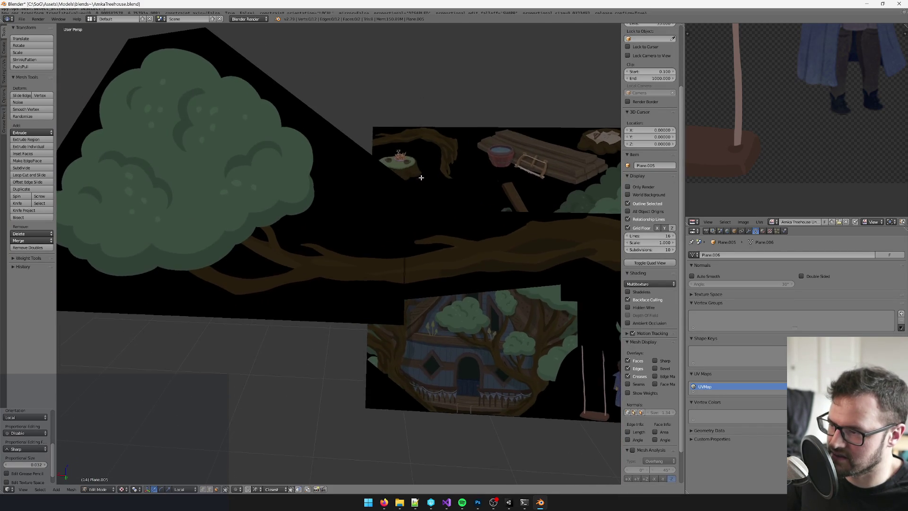
{"action": "scroll", "coordinate": [383, 258], "scroll_direction": "up", "scroll_amount": 1}
- In Object Mode, set the cut-out plane's origin to its geometry via the 'origin' search
{"action": "key", "text": "space"}
{"action": "type", "text": "origin"}
{"action": "key", "text": "Return"}
{"action": "left_click", "coordinate": [377, 268]}
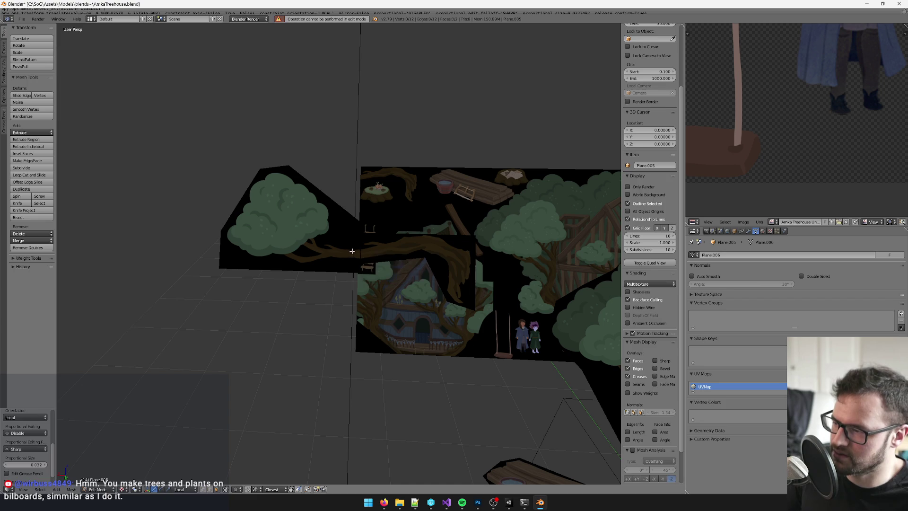
{"action": "key", "text": "Tab"}
{"action": "key", "text": "space"}
{"action": "key", "text": "Return"}
{"action": "left_click", "coordinate": [399, 273]}
{"action": "scroll", "coordinate": [351, 265], "scroll_direction": "down", "scroll_amount": 3}
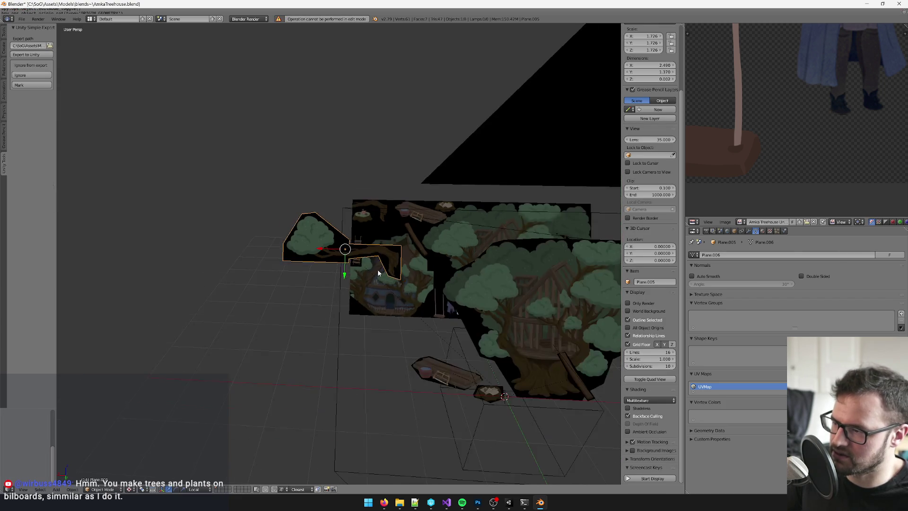
{"action": "scroll", "coordinate": [360, 235], "scroll_direction": "up", "scroll_amount": 2}
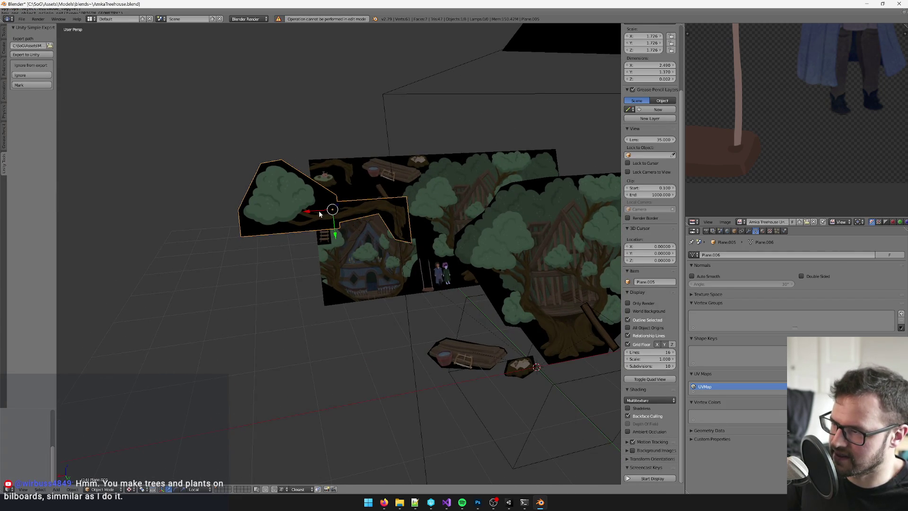
- Move the plane along local X, down-left, then along local Y, away from the back plane
{"action": "key", "text": "g"}
{"action": "key", "text": "x"}
{"action": "left_click", "coordinate": [331, 184]}
{"action": "scroll", "coordinate": [332, 185], "scroll_direction": "up", "scroll_amount": 1}
{"action": "key", "text": "g"}
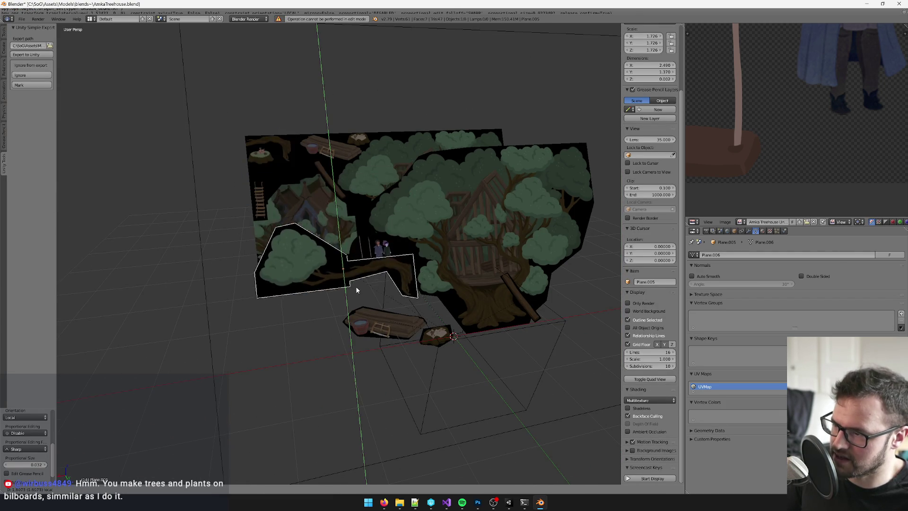
{"action": "left_click", "coordinate": [356, 284]}
{"action": "scroll", "coordinate": [326, 245], "scroll_direction": "up", "scroll_amount": 3}
{"action": "key", "text": "g"}
{"action": "key", "text": "y"}
{"action": "left_click", "coordinate": [326, 234]}
{"action": "mouse_move", "coordinate": [329, 236]}
{"action": "left_mouse_down"}
{"action": "mouse_move", "coordinate": [291, 209]}
{"action": "mouse_move", "coordinate": [382, 244]}
{"action": "mouse_move", "coordinate": [426, 237]}
{"action": "left_mouse_up"}
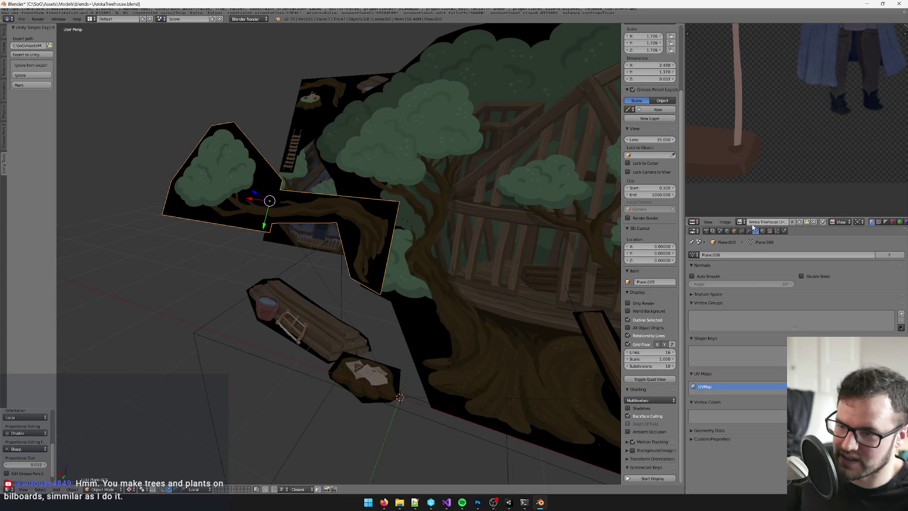
{"action": "left_click", "coordinate": [763, 231]}
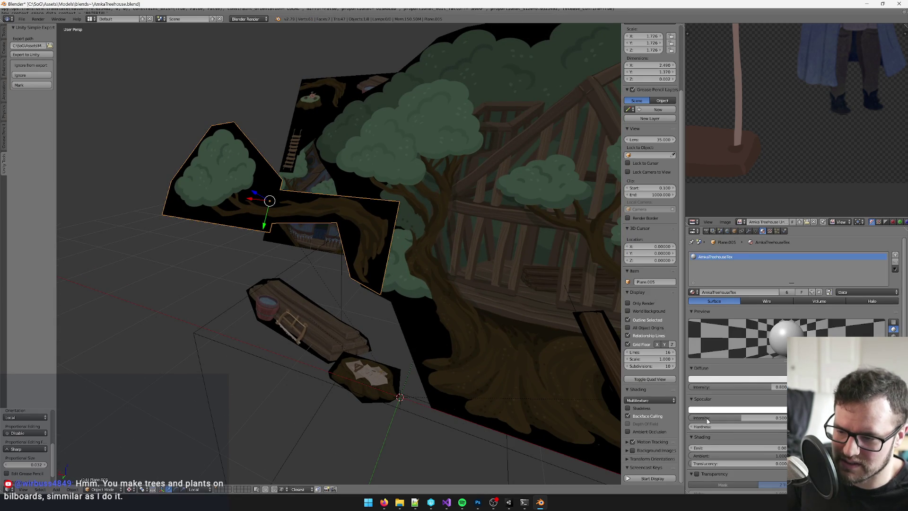
- Enable Transparency on the treehouse material and push the tree plane back along its depth axis
{"action": "scroll", "coordinate": [745, 379], "scroll_direction": "down", "scroll_amount": 2}
{"action": "left_click", "coordinate": [697, 445]}
{"action": "mouse_move", "coordinate": [360, 265]}
{"action": "left_mouse_down"}
{"action": "mouse_move", "coordinate": [379, 258]}
{"action": "mouse_move", "coordinate": [405, 274]}
{"action": "mouse_move", "coordinate": [319, 228]}
{"action": "left_mouse_up"}
{"action": "mouse_move", "coordinate": [279, 178]}
{"action": "left_mouse_down"}
{"action": "mouse_move", "coordinate": [322, 201]}
{"action": "mouse_move", "coordinate": [313, 198]}
{"action": "left_mouse_up"}
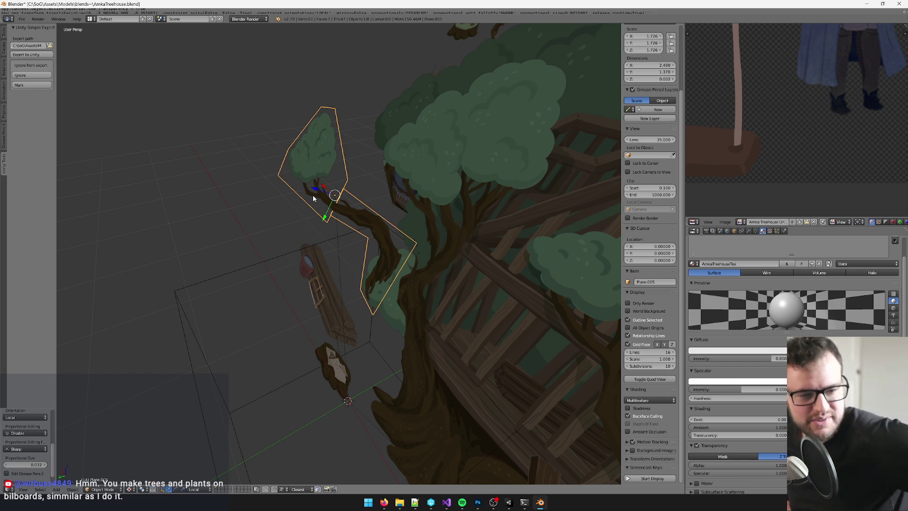
{"action": "mouse_move", "coordinate": [313, 199]}
{"action": "left_mouse_down"}
{"action": "mouse_move", "coordinate": [419, 181]}
{"action": "mouse_move", "coordinate": [334, 174]}
{"action": "left_mouse_up"}
- Move the bush plane left along X, then along Y, to set its depth among the layers
{"action": "key", "text": "g"}
{"action": "key", "text": "x"}
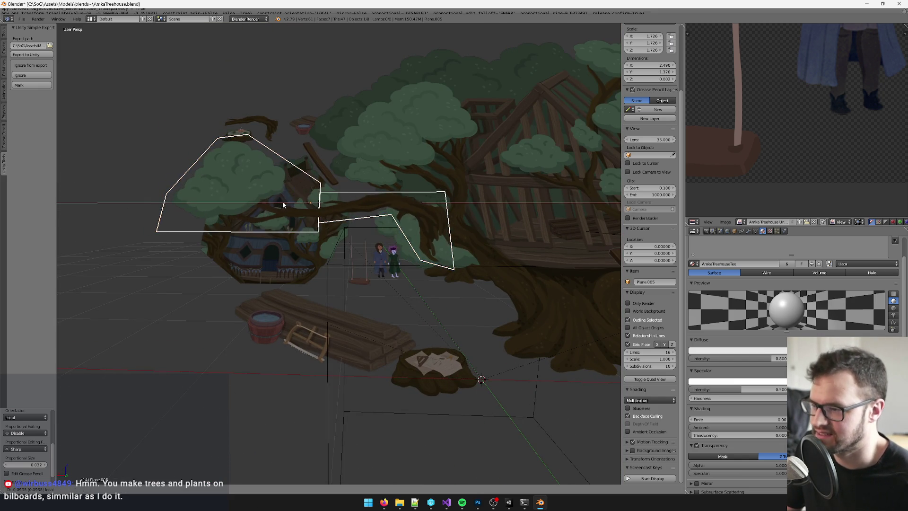
{"action": "left_click", "coordinate": [294, 209]}
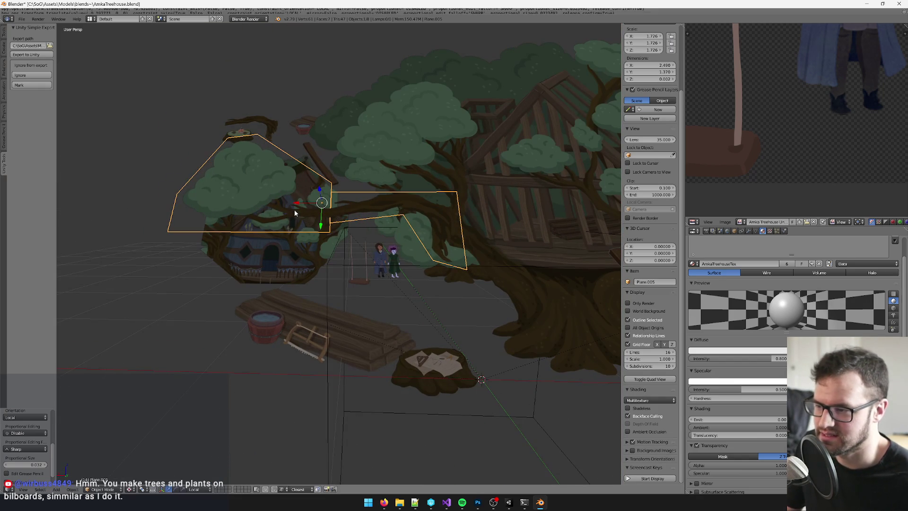
{"action": "mouse_move", "coordinate": [310, 218]}
{"action": "left_mouse_down"}
{"action": "mouse_move", "coordinate": [305, 235]}
{"action": "mouse_move", "coordinate": [334, 250]}
{"action": "mouse_move", "coordinate": [297, 256]}
{"action": "left_mouse_up"}
{"action": "key", "text": "g"}
{"action": "key", "text": "x"}
{"action": "left_click", "coordinate": [335, 226]}
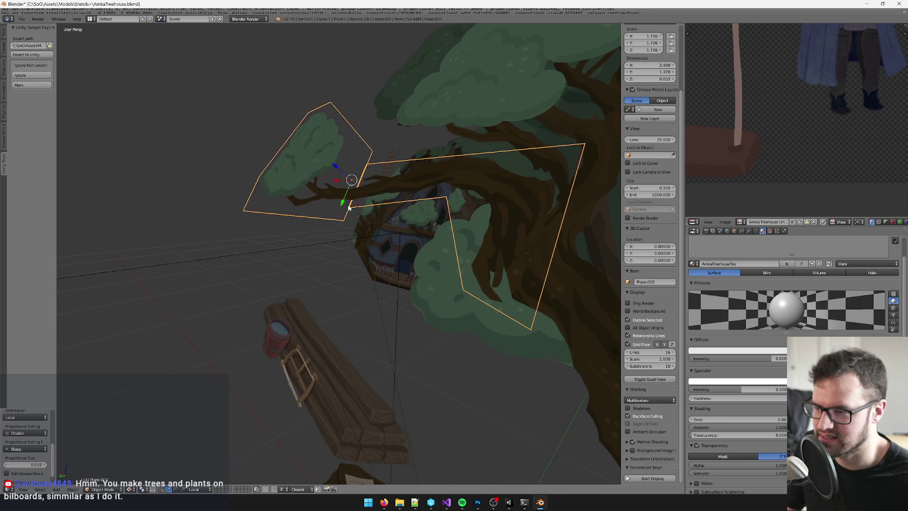
{"action": "left_click_drag", "start_coordinate": [335, 226], "coordinate": [355, 217]}
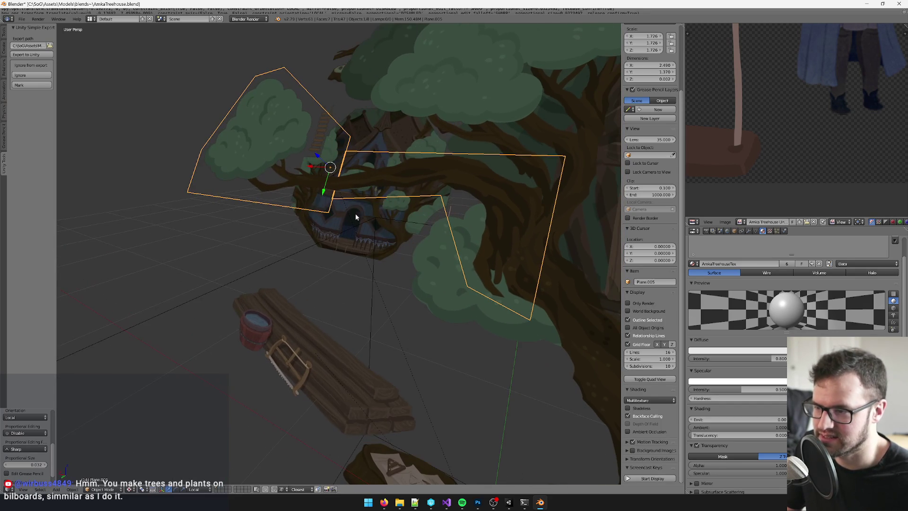
{"action": "key", "text": "g"}
{"action": "key", "text": "y"}
{"action": "left_click", "coordinate": [324, 183]}
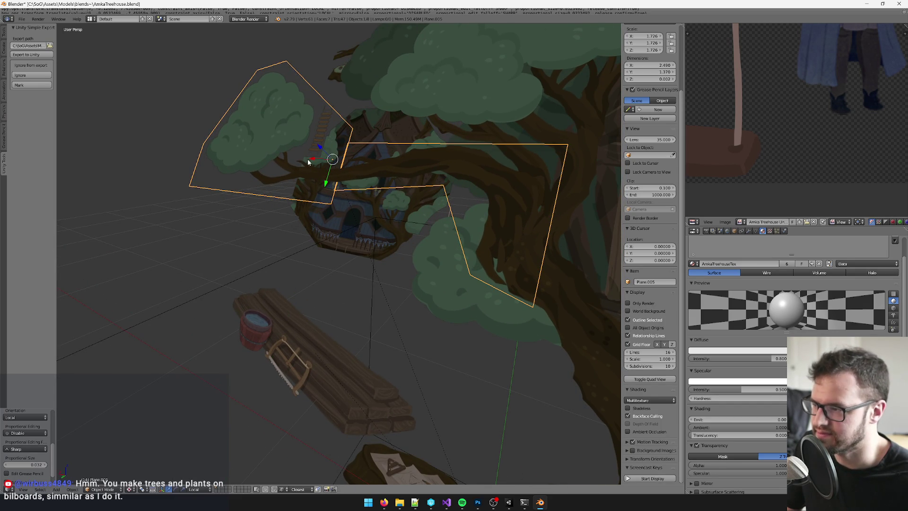
- Fine-tune the bush plane with further X and Y nudges, then check the texture in Photoshop
{"action": "key", "text": "g"}
{"action": "key", "text": "x"}
{"action": "left_click", "coordinate": [316, 158]}
{"action": "key", "text": "g"}
{"action": "key", "text": "y"}
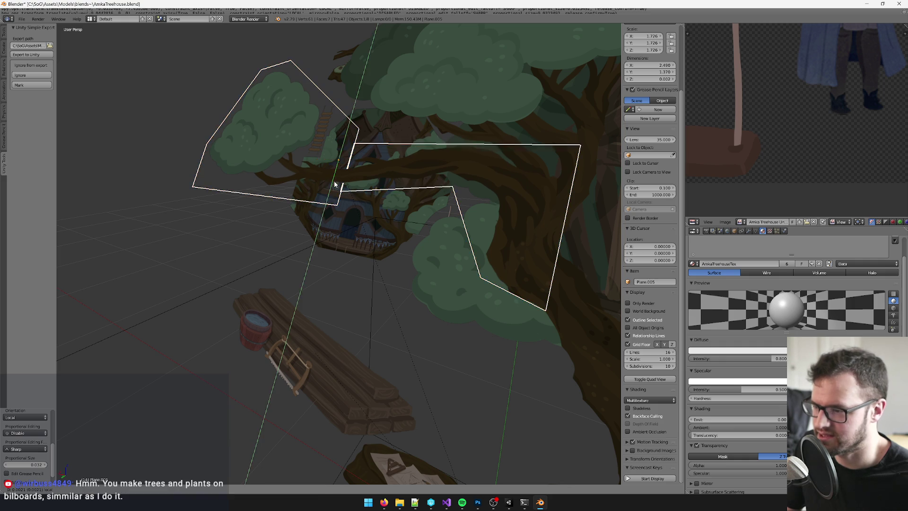
{"action": "left_click", "coordinate": [350, 186]}
{"action": "scroll", "coordinate": [365, 189], "scroll_direction": "up", "scroll_amount": 5}
{"action": "scroll", "coordinate": [377, 195], "scroll_direction": "down", "scroll_amount": 6}
{"action": "mouse_move", "coordinate": [393, 206]}
{"action": "left_mouse_down"}
{"action": "mouse_move", "coordinate": [396, 310]}
{"action": "mouse_move", "coordinate": [404, 303]}
{"action": "left_mouse_up"}
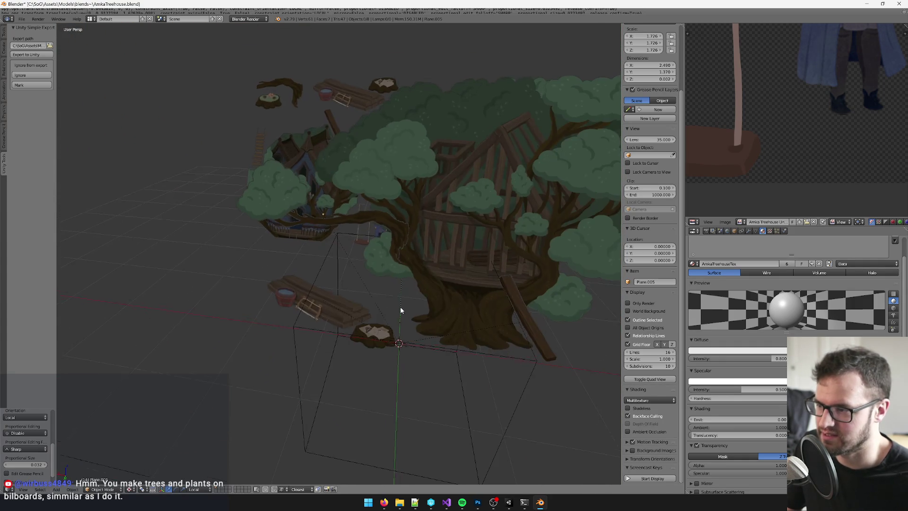
{"action": "scroll", "coordinate": [404, 307], "scroll_direction": "up", "scroll_amount": 3}
{"action": "left_click", "coordinate": [477, 506]}
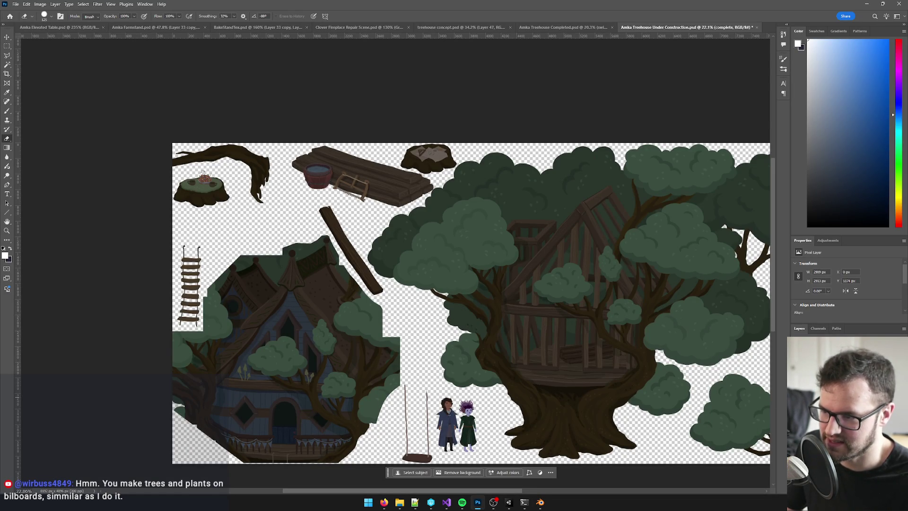
{"action": "key", "text": "alt+Tab"}
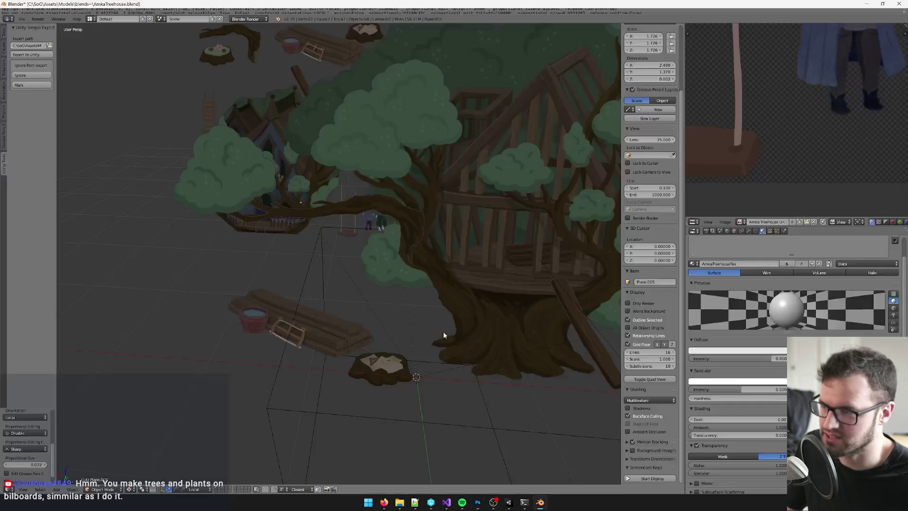
- Shift Plane.005 sideways along local X and up along local Y, twice, toward the tree artwork
{"action": "scroll", "coordinate": [455, 342], "scroll_direction": "up", "scroll_amount": 5}
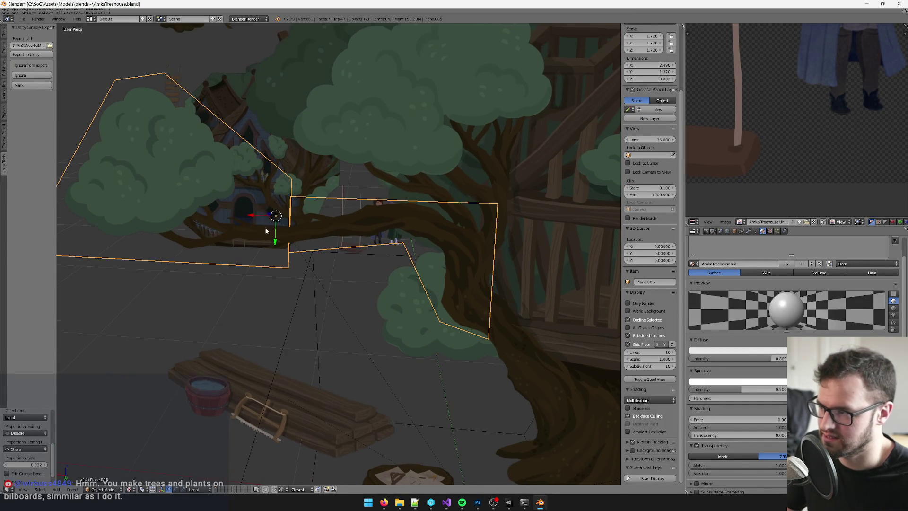
{"action": "key", "text": "g"}
{"action": "key", "text": "x"}
{"action": "key", "text": "x"}
{"action": "left_click", "coordinate": [247, 218]}
{"action": "key", "text": "g"}
{"action": "key", "text": "y"}
{"action": "key", "text": "y"}
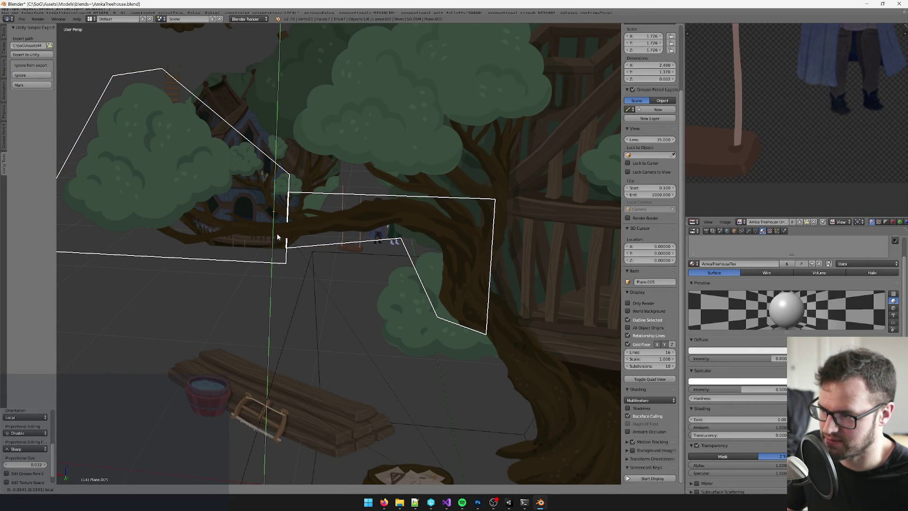
{"action": "left_click", "coordinate": [277, 233]}
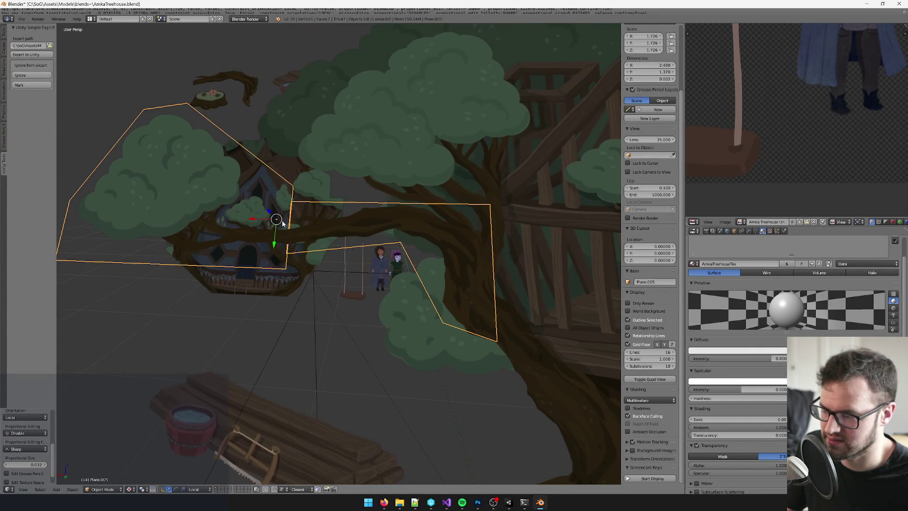
{"action": "key", "text": "g"}
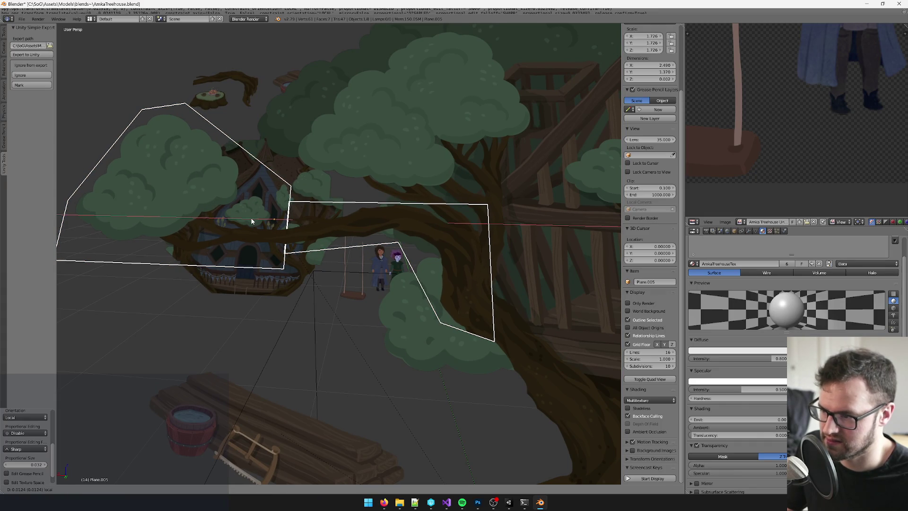
{"action": "key", "text": "x"}
{"action": "key", "text": "x"}
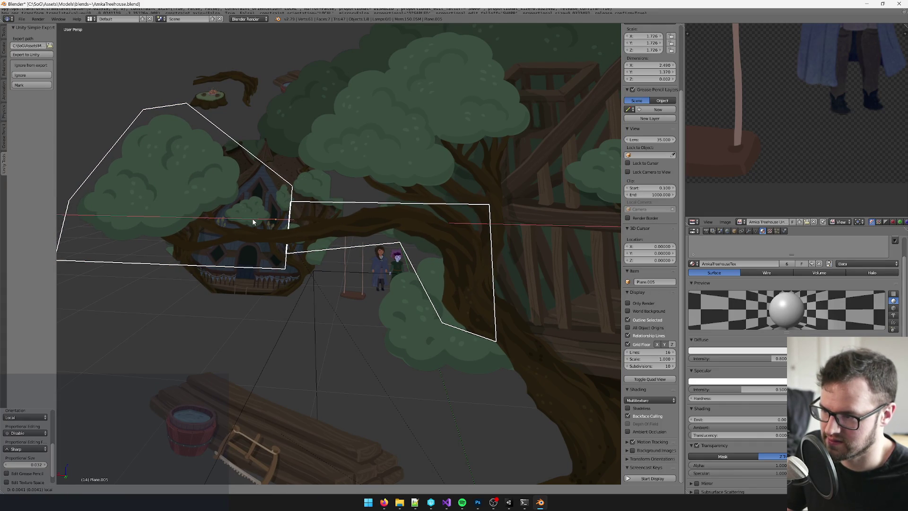
{"action": "left_click", "coordinate": [253, 221]}
{"action": "key", "text": "g"}
{"action": "key", "text": "y"}
{"action": "key", "text": "y"}
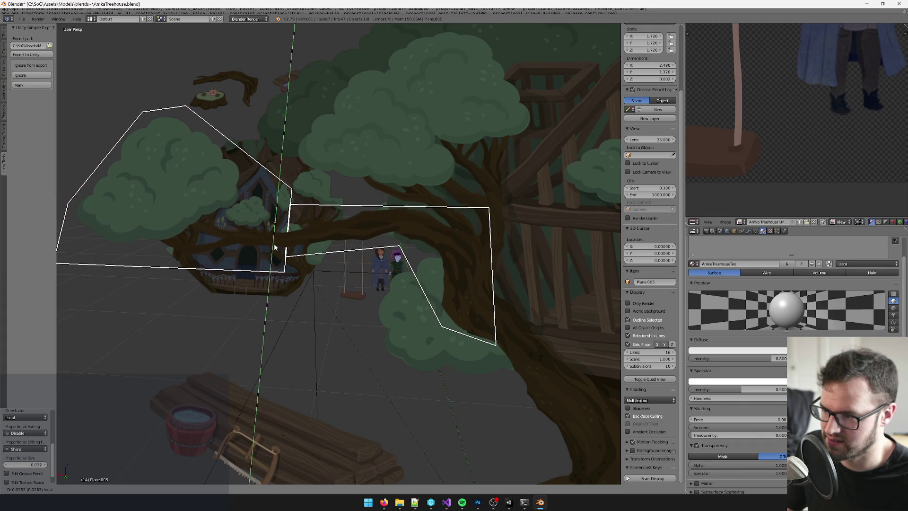
{"action": "left_click", "coordinate": [275, 249]}
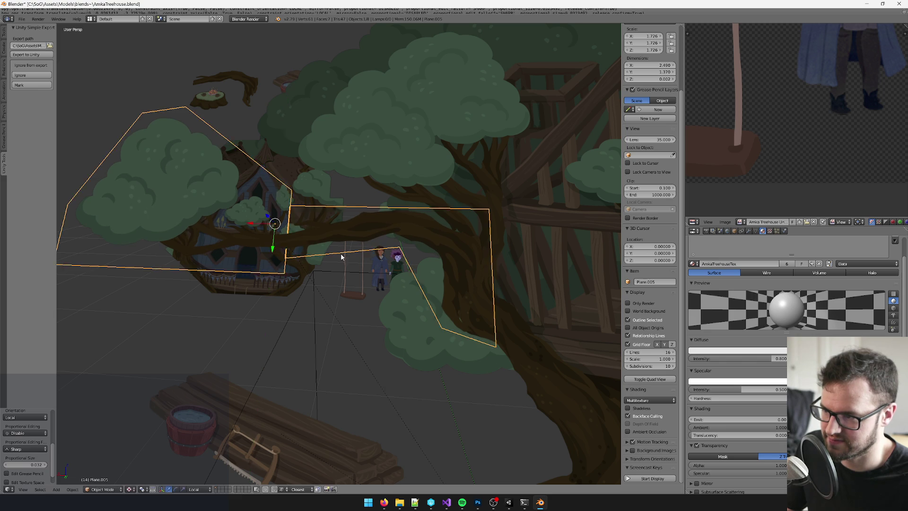
- From a side view, give Plane.005 a final local Y and X nudge into line
{"action": "key", "text": "KP_6"}
{"action": "key", "text": "g"}
{"action": "key", "text": "y"}
{"action": "key", "text": "y"}
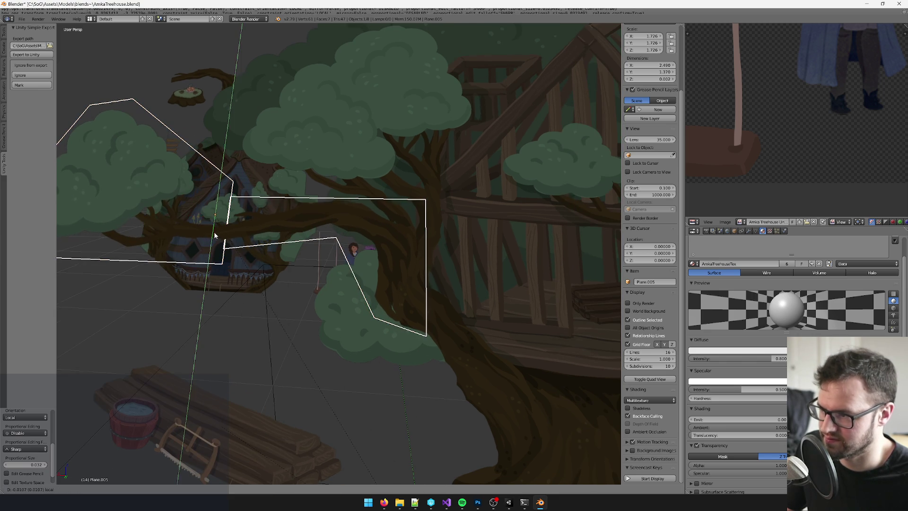
{"action": "left_click", "coordinate": [192, 218]}
{"action": "key", "text": "g"}
{"action": "key", "text": "x"}
{"action": "key", "text": "x"}
{"action": "left_click", "coordinate": [193, 216]}
{"action": "scroll", "coordinate": [332, 321], "scroll_direction": "down", "scroll_amount": 5}
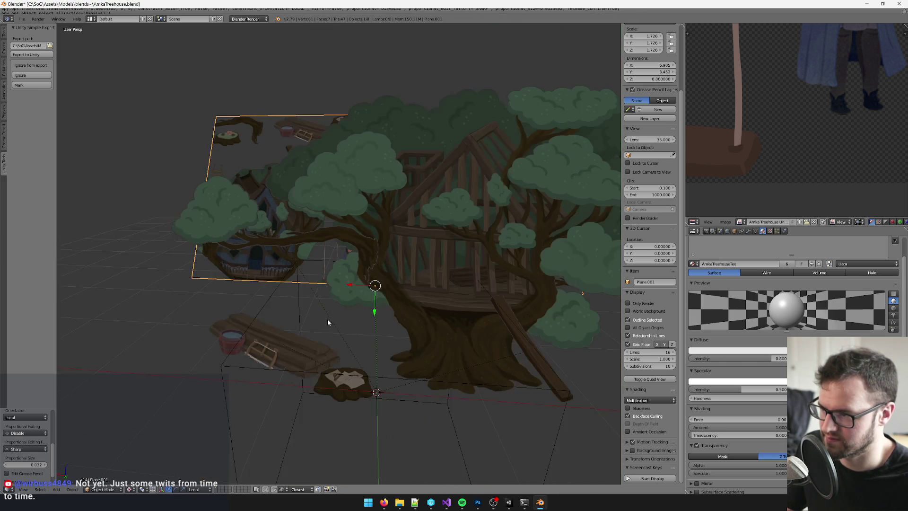
- Push Plane.005 forward in depth with the manipulator, then shift it vertically and sideways
{"action": "right_click", "coordinate": [338, 329]}
{"action": "scroll", "coordinate": [345, 322], "scroll_direction": "up", "scroll_amount": 6}
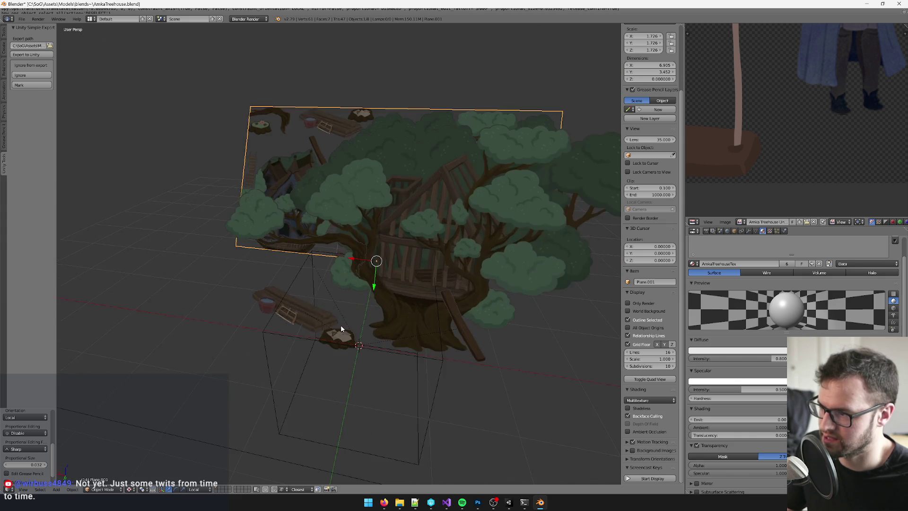
{"action": "scroll", "coordinate": [324, 319], "scroll_direction": "up", "scroll_amount": 8}
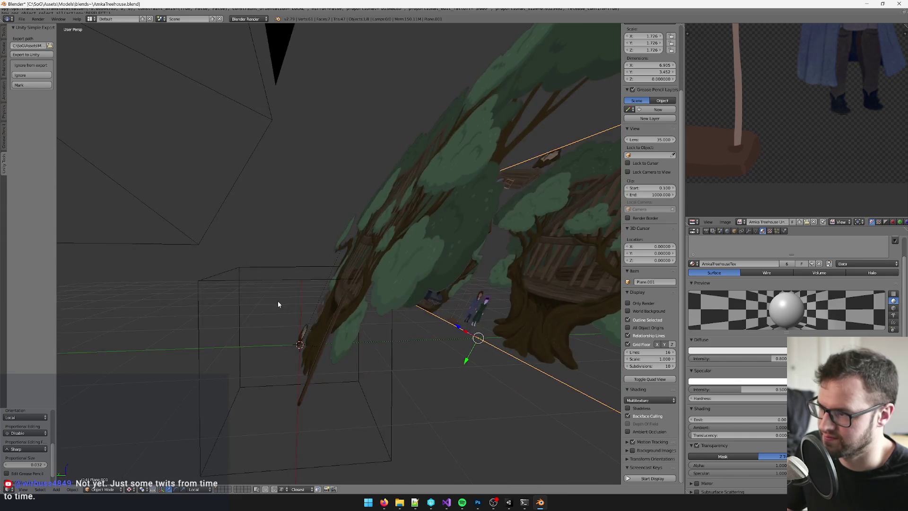
{"action": "right_click", "coordinate": [351, 243]}
{"action": "scroll", "coordinate": [352, 248], "scroll_direction": "up", "scroll_amount": 2}
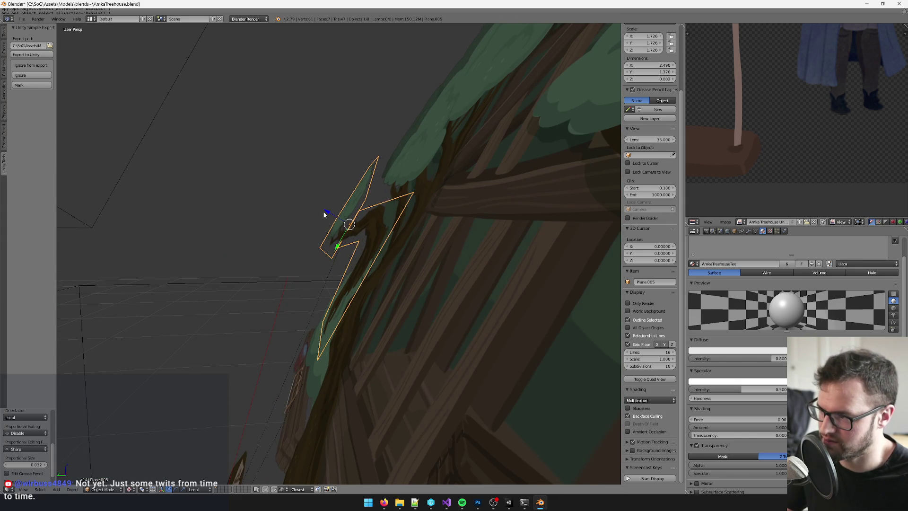
{"action": "left_click_drag", "start_coordinate": [325, 215], "coordinate": [327, 214]}
{"action": "scroll", "coordinate": [354, 222], "scroll_direction": "down", "scroll_amount": 6}
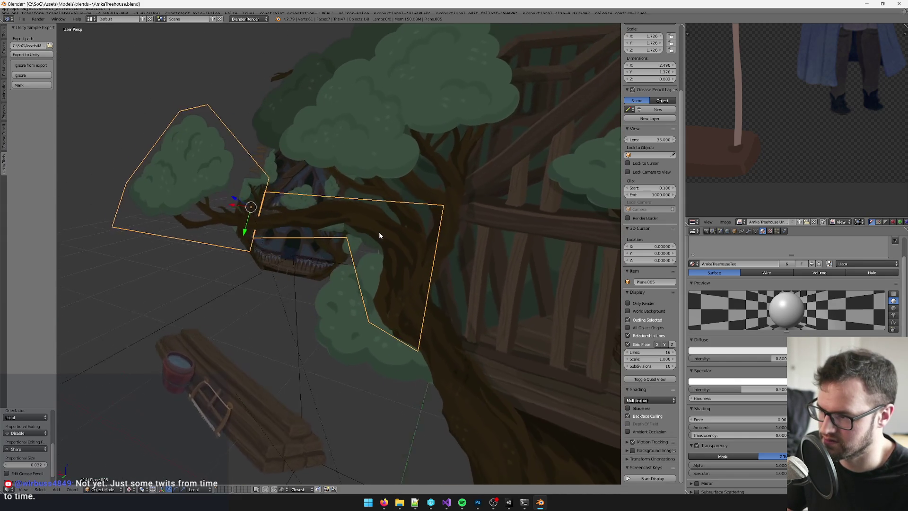
{"action": "scroll", "coordinate": [379, 235], "scroll_direction": "down", "scroll_amount": 2}
{"action": "mouse_move", "coordinate": [236, 222]}
{"action": "left_mouse_down"}
{"action": "mouse_move", "coordinate": [221, 197]}
{"action": "mouse_move", "coordinate": [237, 227]}
{"action": "mouse_move", "coordinate": [235, 219]}
{"action": "left_mouse_up"}
{"action": "key", "text": "a"}
- Reselect Plane.005, frame it in the view and enter Edit Mode on its mesh
{"action": "scroll", "coordinate": [277, 303], "scroll_direction": "down", "scroll_amount": 4}
{"action": "scroll", "coordinate": [271, 277], "scroll_direction": "up", "scroll_amount": 2}
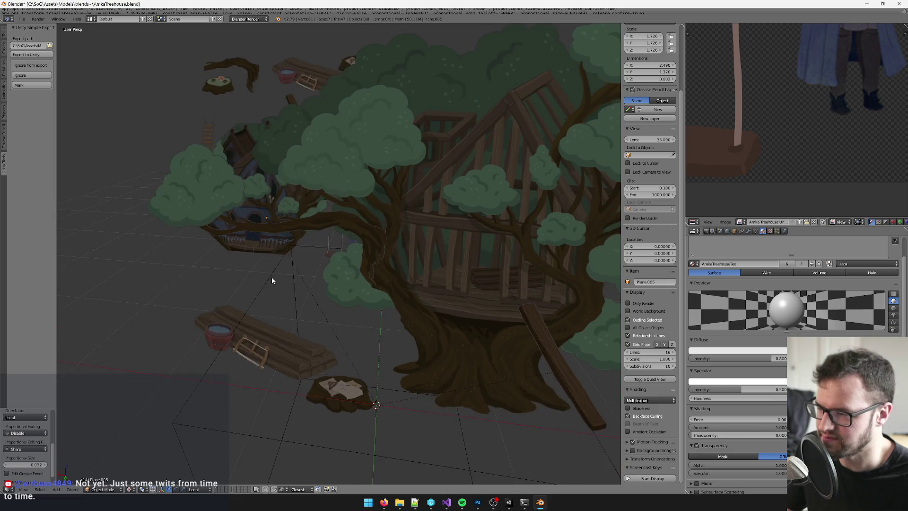
{"action": "scroll", "coordinate": [293, 298], "scroll_direction": "up", "scroll_amount": 3}
{"action": "right_click", "coordinate": [314, 308]}
{"action": "scroll", "coordinate": [364, 291], "scroll_direction": "up", "scroll_amount": 3}
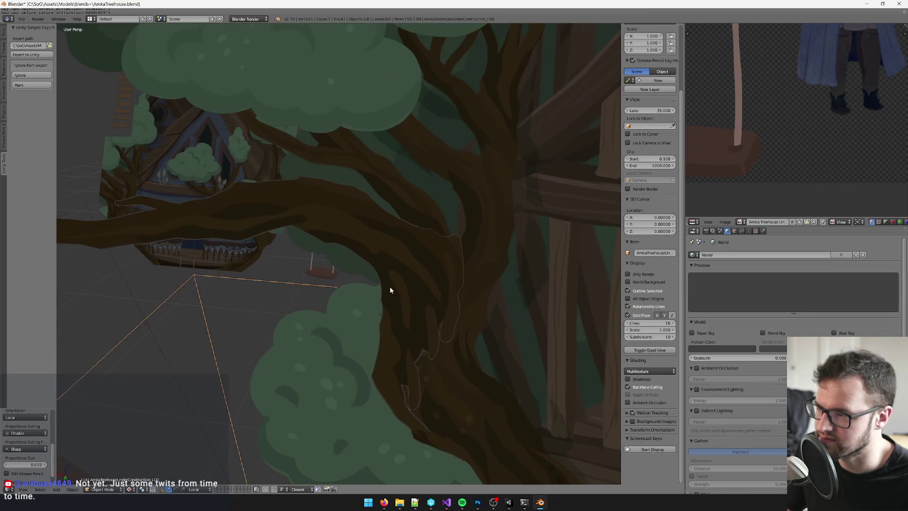
{"action": "scroll", "coordinate": [388, 289], "scroll_direction": "down", "scroll_amount": 2}
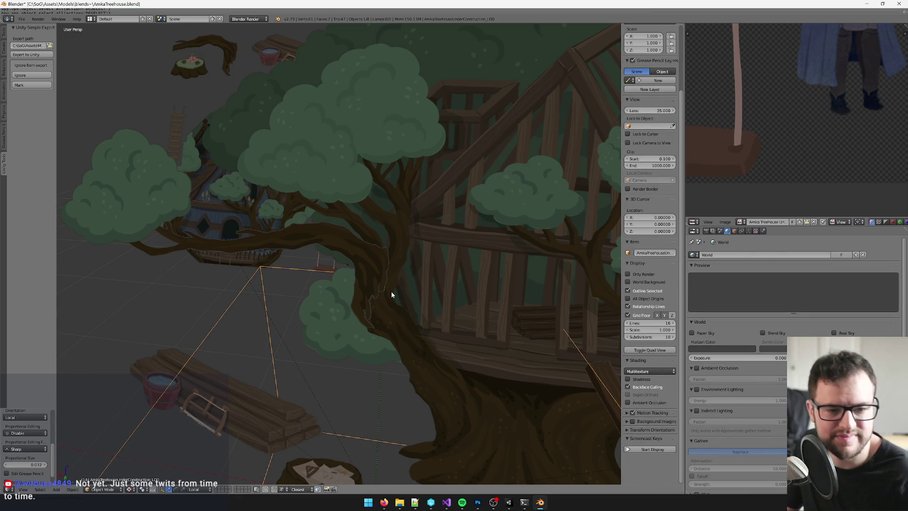
{"action": "right_click", "coordinate": [408, 274]}
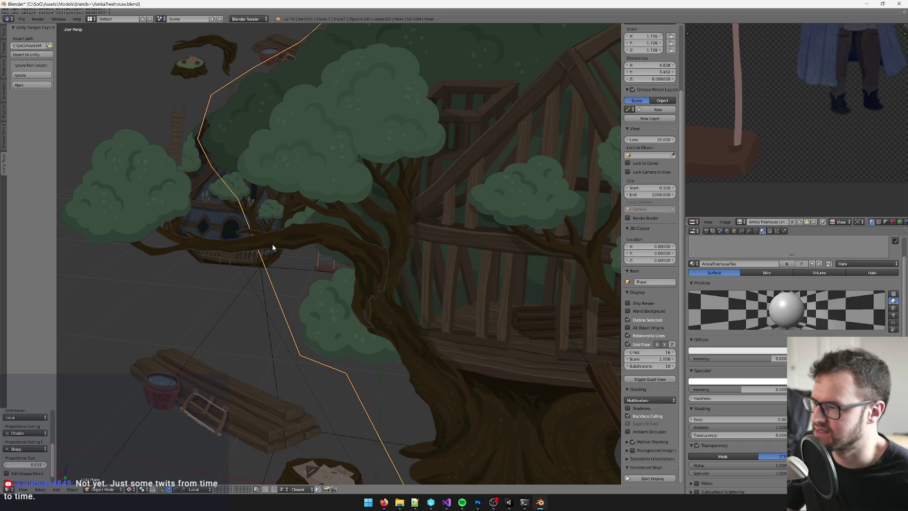
{"action": "key", "text": "KP_Decimal"}
{"action": "mouse_move", "coordinate": [288, 254]}
{"action": "left_mouse_down"}
{"action": "mouse_move", "coordinate": [304, 213]}
{"action": "mouse_move", "coordinate": [342, 251]}
{"action": "mouse_move", "coordinate": [299, 269]}
{"action": "mouse_move", "coordinate": [286, 265]}
{"action": "mouse_move", "coordinate": [365, 243]}
{"action": "mouse_move", "coordinate": [386, 257]}
{"action": "left_mouse_up"}
{"action": "scroll", "coordinate": [374, 248], "scroll_direction": "up", "scroll_amount": 5}
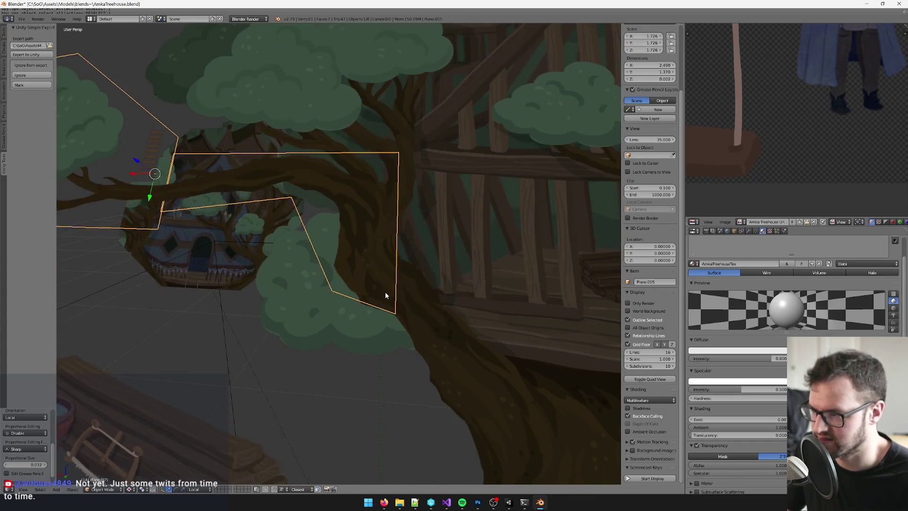
{"action": "key", "text": "Tab"}
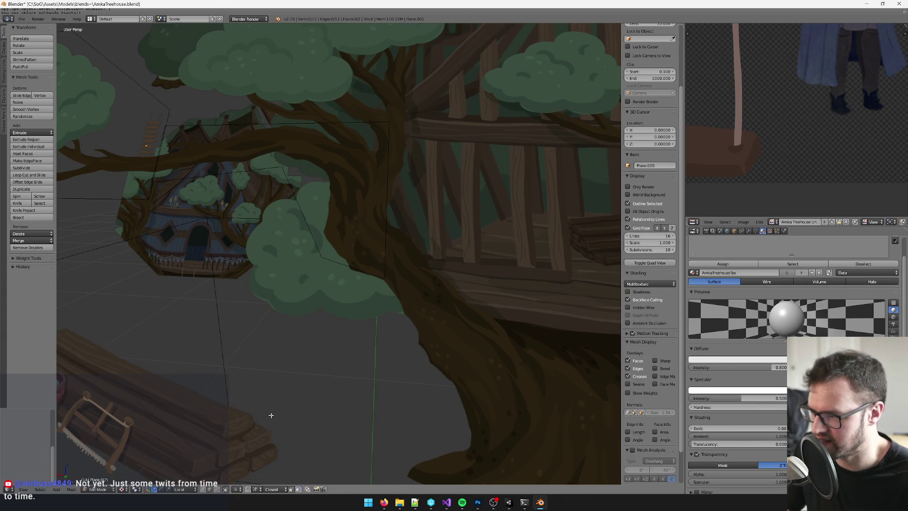
- Move the plane's lower edge along local Y to follow the foliage behind it
{"action": "mouse_move", "coordinate": [346, 273]}
{"action": "left_mouse_down"}
{"action": "mouse_move", "coordinate": [335, 263]}
{"action": "mouse_move", "coordinate": [331, 284]}
{"action": "left_mouse_up"}
{"action": "right_click", "coordinate": [333, 272]}
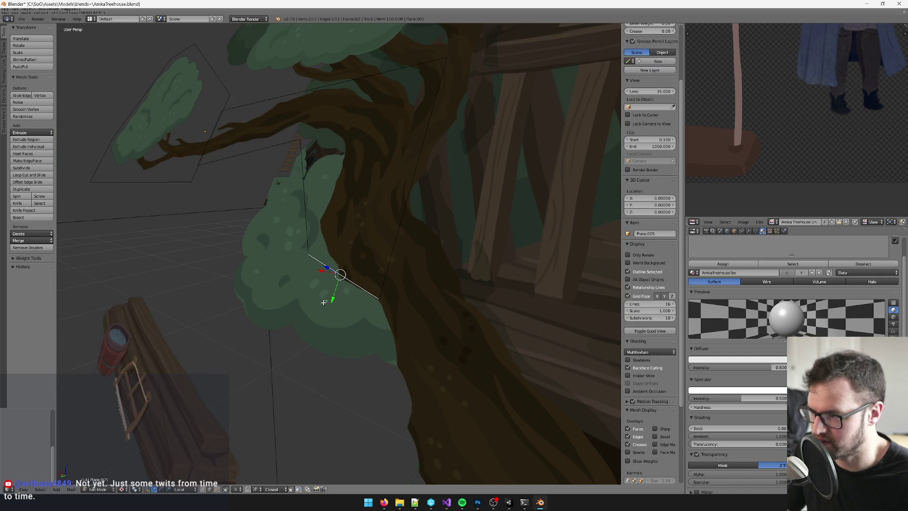
{"action": "key", "text": "g"}
{"action": "key", "text": "y"}
{"action": "key", "text": "y"}
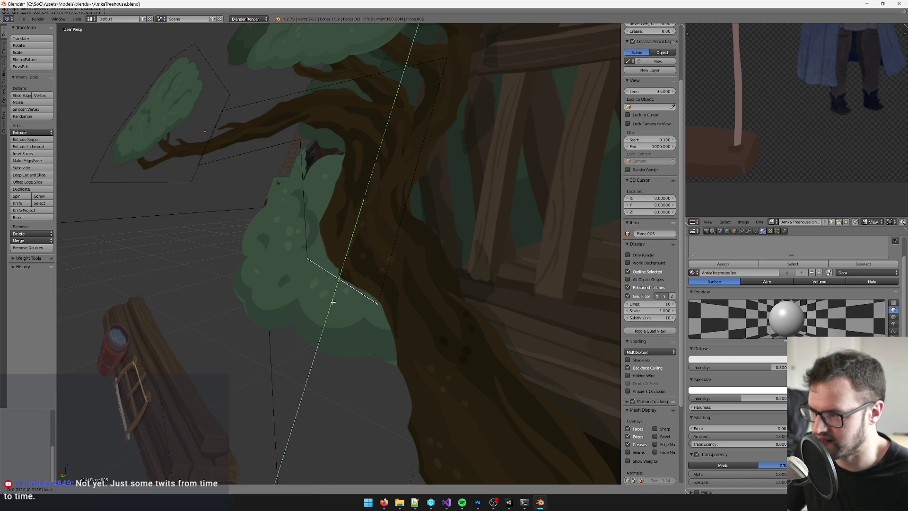
{"action": "left_click", "coordinate": [332, 303]}
{"action": "left_click_drag", "start_coordinate": [332, 304], "coordinate": [336, 282]}
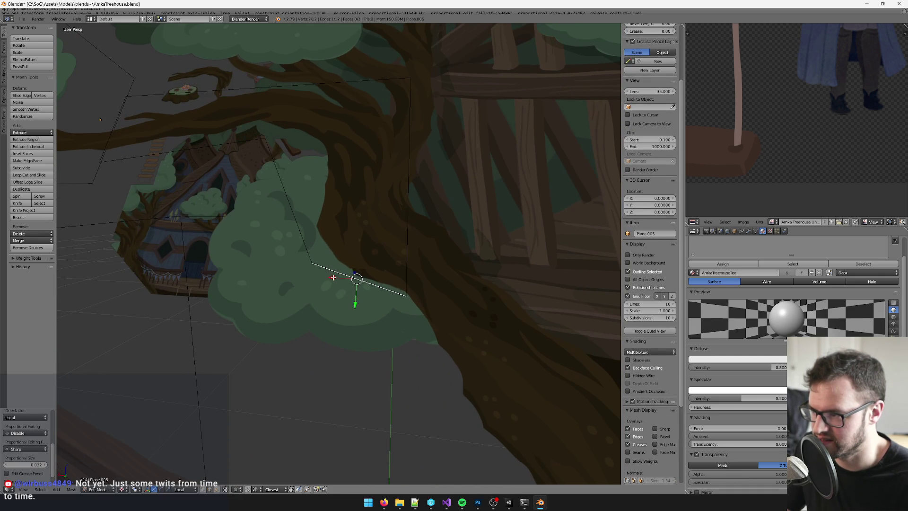
{"action": "left_click", "coordinate": [336, 282]}
- Make a final local Y adjustment to the lower edge and return to Object Mode
{"action": "key", "text": "g"}
{"action": "key", "text": "y"}
{"action": "key", "text": "y"}
{"action": "right_click", "coordinate": [335, 282]}
{"action": "key", "text": "g"}
{"action": "key", "text": "x"}
{"action": "key", "text": "x"}
{"action": "key", "text": "y"}
{"action": "key", "text": "y"}
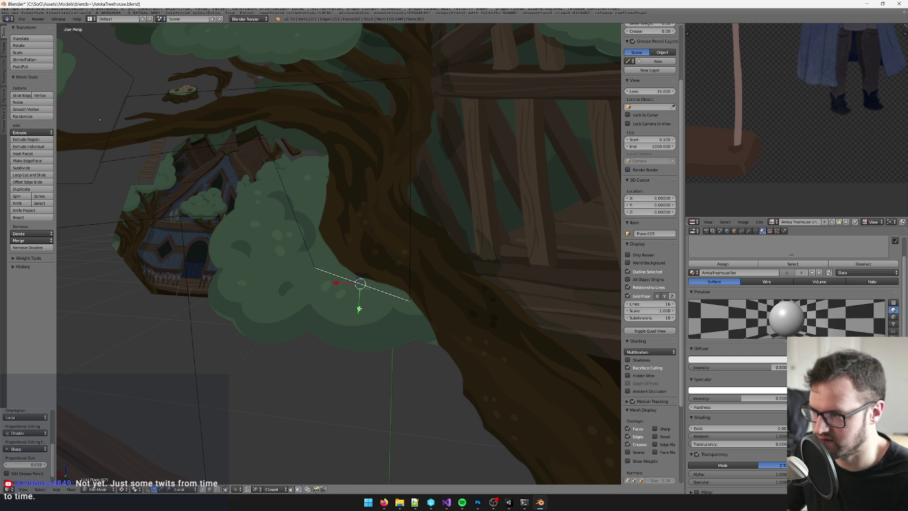
{"action": "left_click", "coordinate": [334, 282]}
{"action": "key", "text": "Tab"}
{"action": "key", "text": "a"}
{"action": "scroll", "coordinate": [252, 311], "scroll_direction": "down", "scroll_amount": 3}
{"action": "left_click_drag", "start_coordinate": [324, 269], "coordinate": [368, 263]}
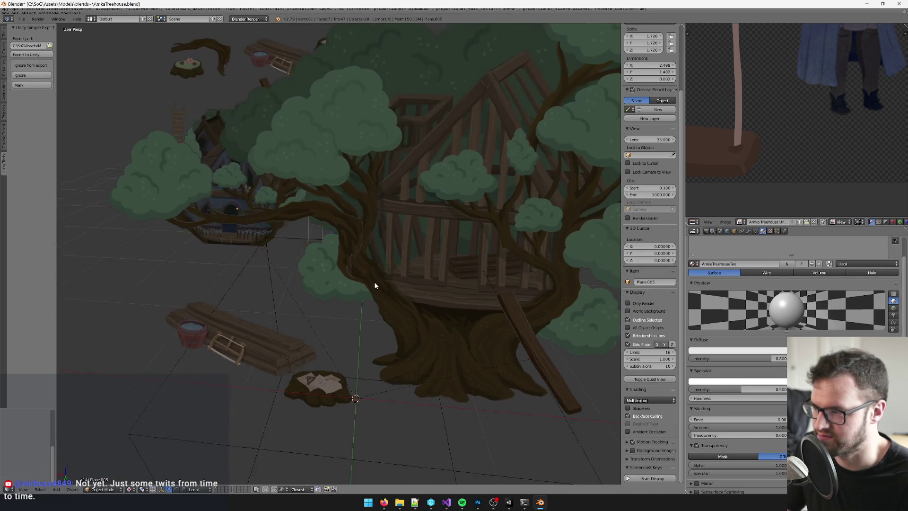
- Unparent Plane.001 using Clear and Keep Transformation
{"action": "scroll", "coordinate": [367, 263], "scroll_direction": "up", "scroll_amount": 5}
{"action": "scroll", "coordinate": [376, 300], "scroll_direction": "down", "scroll_amount": 6}
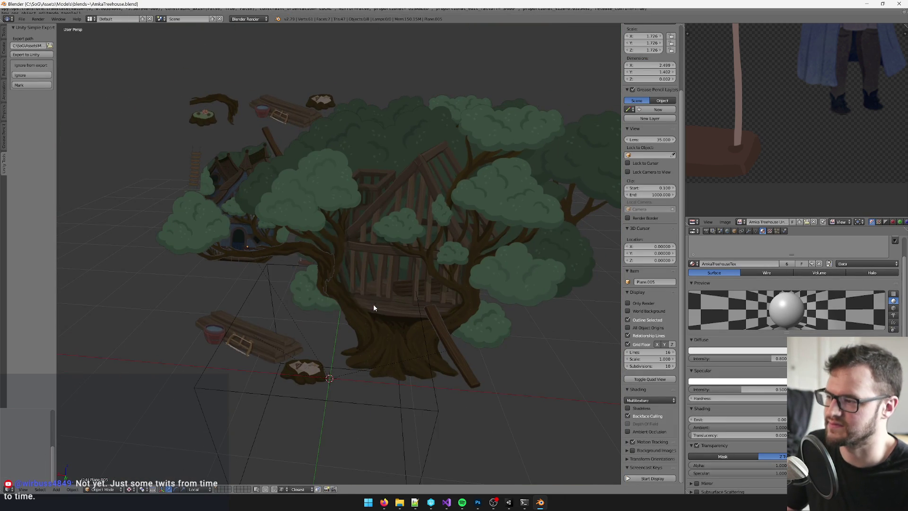
{"action": "scroll", "coordinate": [373, 306], "scroll_direction": "down", "scroll_amount": 4}
{"action": "scroll", "coordinate": [369, 307], "scroll_direction": "up", "scroll_amount": 3}
{"action": "right_click", "coordinate": [330, 216]}
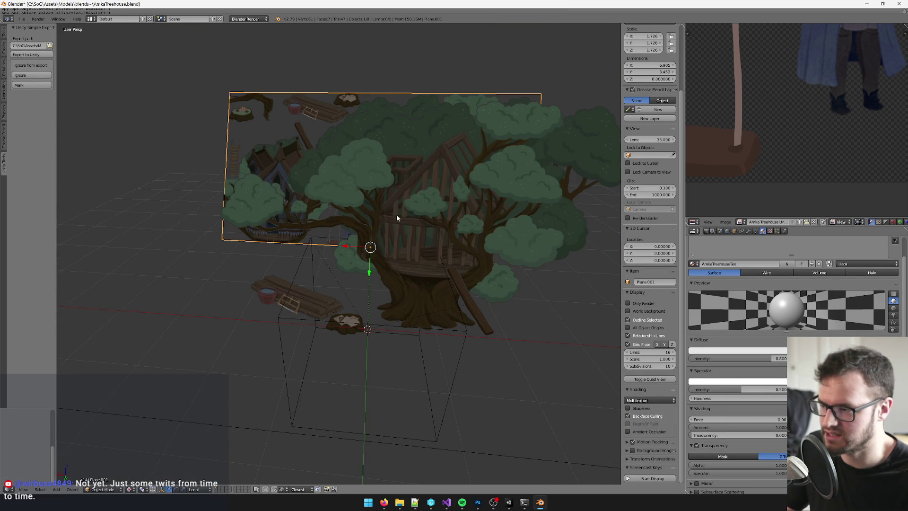
{"action": "left_click", "coordinate": [402, 286], "text": "shift"}
{"action": "mouse_move", "coordinate": [402, 286]}
{"action": "left_mouse_down"}
{"action": "mouse_move", "coordinate": [427, 258]}
{"action": "mouse_move", "coordinate": [419, 273]}
{"action": "mouse_move", "coordinate": [439, 265]}
{"action": "mouse_move", "coordinate": [265, 165]}
{"action": "mouse_move", "coordinate": [379, 185]}
{"action": "mouse_move", "coordinate": [323, 166]}
{"action": "mouse_move", "coordinate": [385, 305]}
{"action": "mouse_move", "coordinate": [305, 290]}
{"action": "mouse_move", "coordinate": [480, 266]}
{"action": "mouse_move", "coordinate": [521, 291]}
{"action": "mouse_move", "coordinate": [472, 291]}
{"action": "left_mouse_up"}
{"action": "right_click", "coordinate": [254, 159]}
{"action": "key", "text": "alt+p"}
{"action": "left_click", "coordinate": [278, 170]}
- Box-select the small cut-out planes, excluding the cube, and shift them left along X
{"action": "key", "text": "b"}
{"action": "right_click", "coordinate": [489, 260], "text": "shift"}
{"action": "key", "text": "g"}
{"action": "key", "text": "x"}
{"action": "key", "text": "x"}
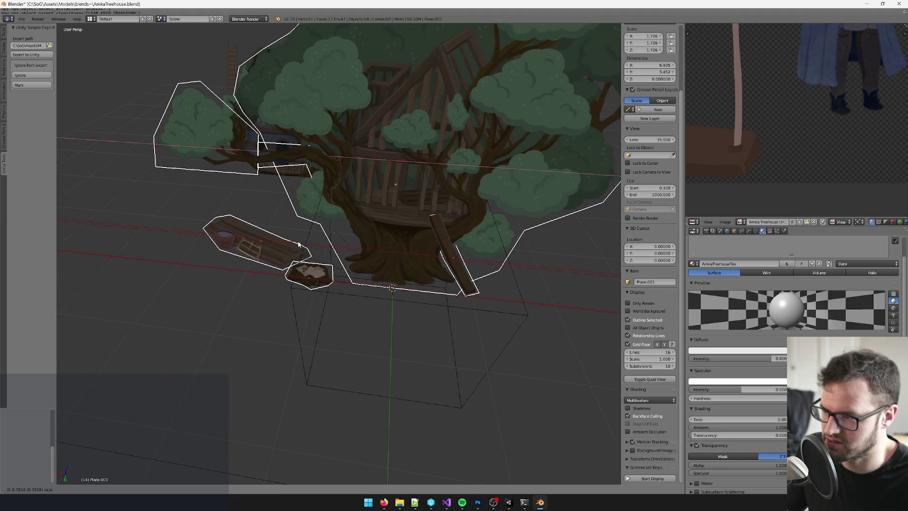
{"action": "left_click", "coordinate": [350, 293]}
{"action": "mouse_move", "coordinate": [350, 293]}
{"action": "left_mouse_down"}
{"action": "mouse_move", "coordinate": [344, 266]}
{"action": "mouse_move", "coordinate": [370, 286]}
{"action": "mouse_move", "coordinate": [353, 261]}
{"action": "left_mouse_up"}
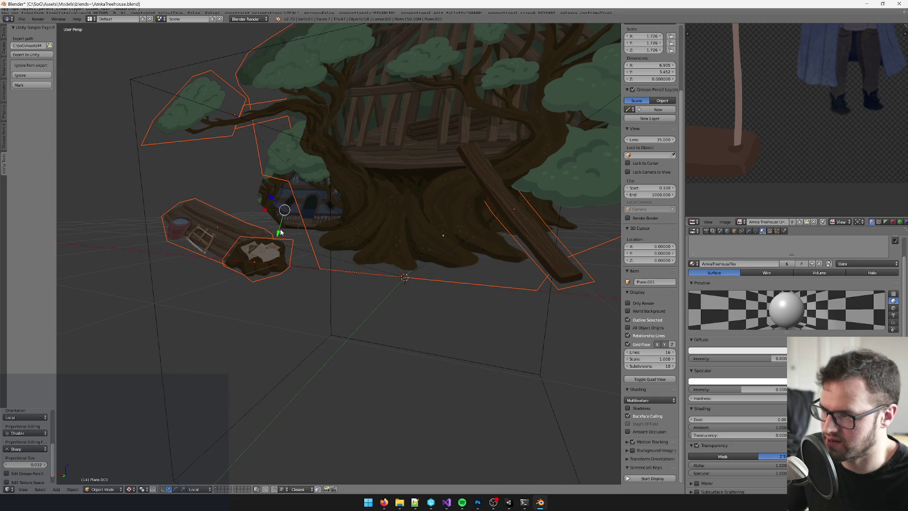
{"action": "key", "text": "g"}
{"action": "key", "text": "x"}
{"action": "key", "text": "x"}
{"action": "left_click", "coordinate": [413, 245]}
- Select the main tree plane and enter Edit Mode on its mesh
{"action": "right_click", "coordinate": [413, 242]}
{"action": "mouse_move", "coordinate": [413, 242]}
{"action": "left_mouse_down"}
{"action": "mouse_move", "coordinate": [357, 250]}
{"action": "mouse_move", "coordinate": [406, 257]}
{"action": "mouse_move", "coordinate": [392, 257]}
{"action": "left_mouse_up"}
{"action": "key", "text": "Tab"}
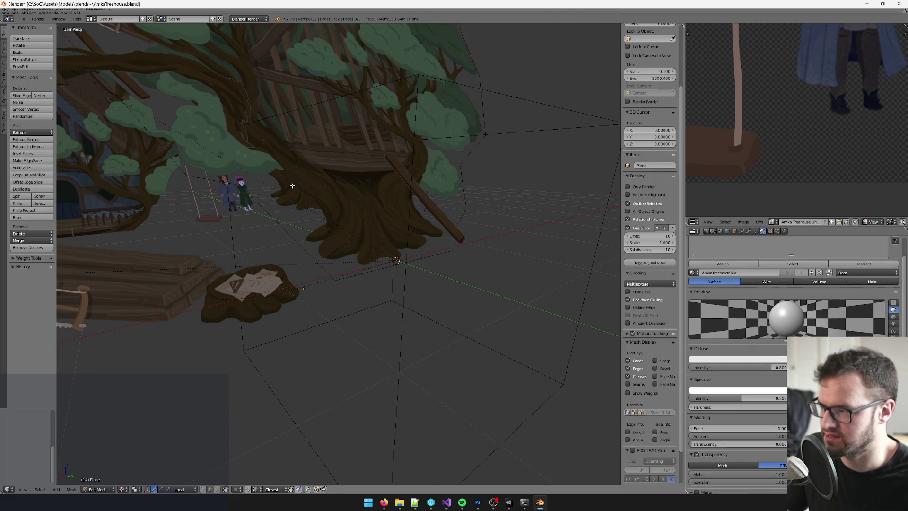
- Knife-cut a horizontal line across the trunk and a vertical line through it
{"action": "key", "text": "k"}
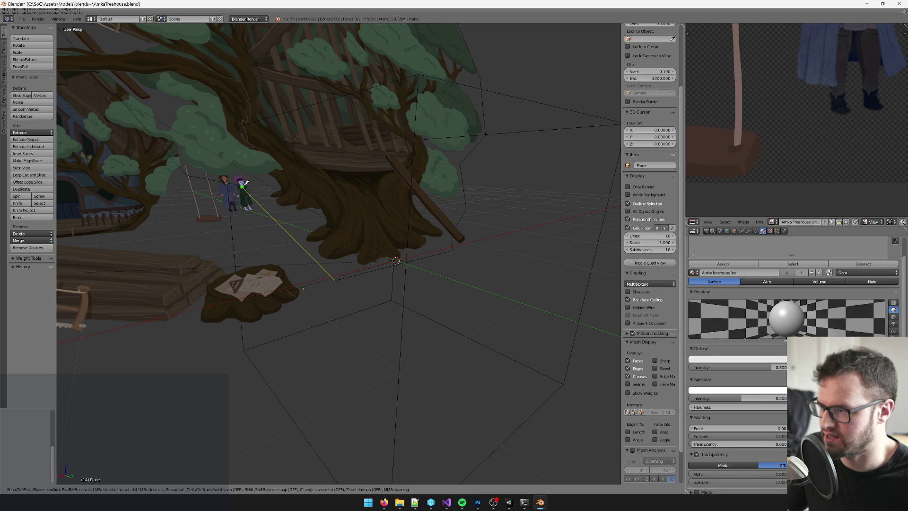
{"action": "left_click", "coordinate": [242, 186]}
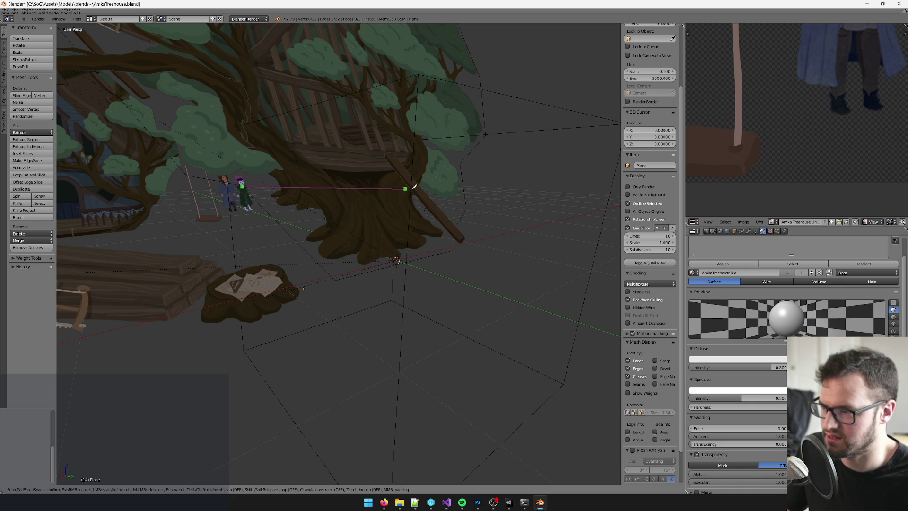
{"action": "left_click", "coordinate": [461, 164]}
{"action": "key", "text": "Return"}
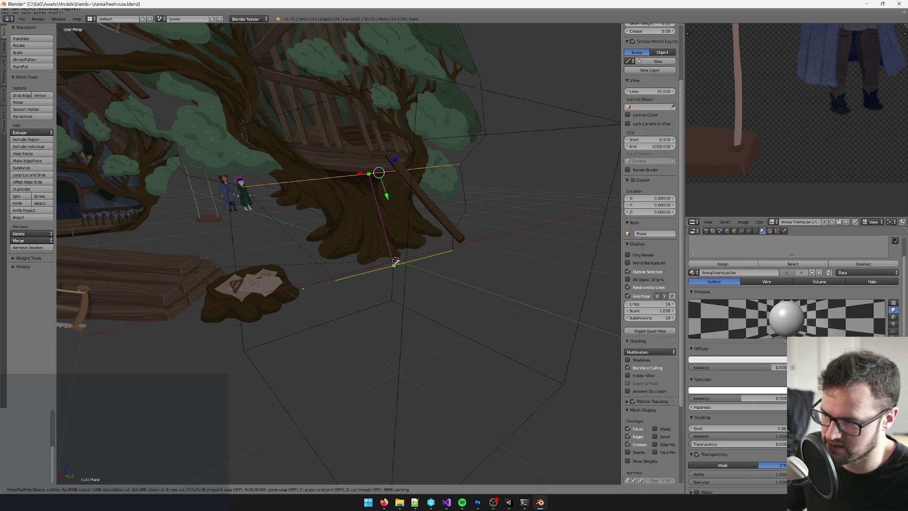
{"action": "left_click_drag", "start_coordinate": [396, 261], "coordinate": [336, 179]}
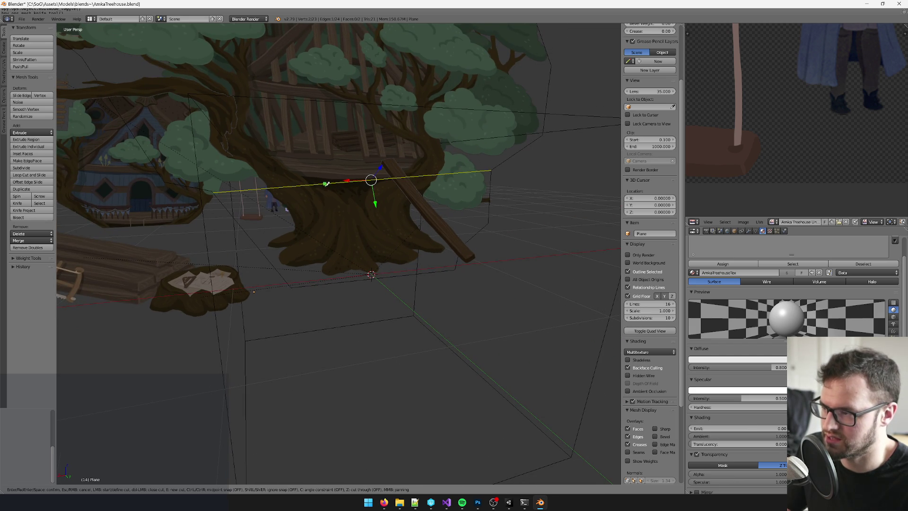
{"action": "left_click", "coordinate": [341, 282]}
{"action": "key", "text": "Return"}
- Add knife cuts running down the trunk's edges
{"action": "key", "text": "k"}
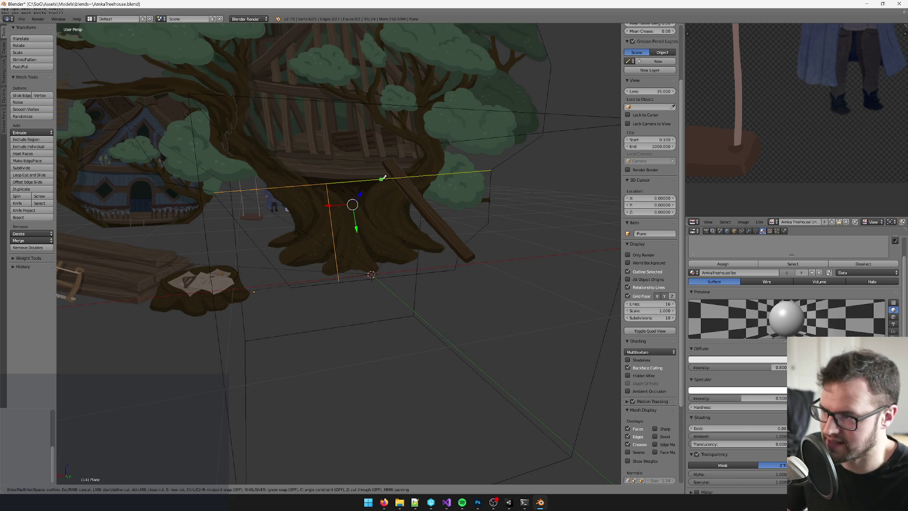
{"action": "left_click", "coordinate": [398, 274]}
{"action": "key", "text": "Return"}
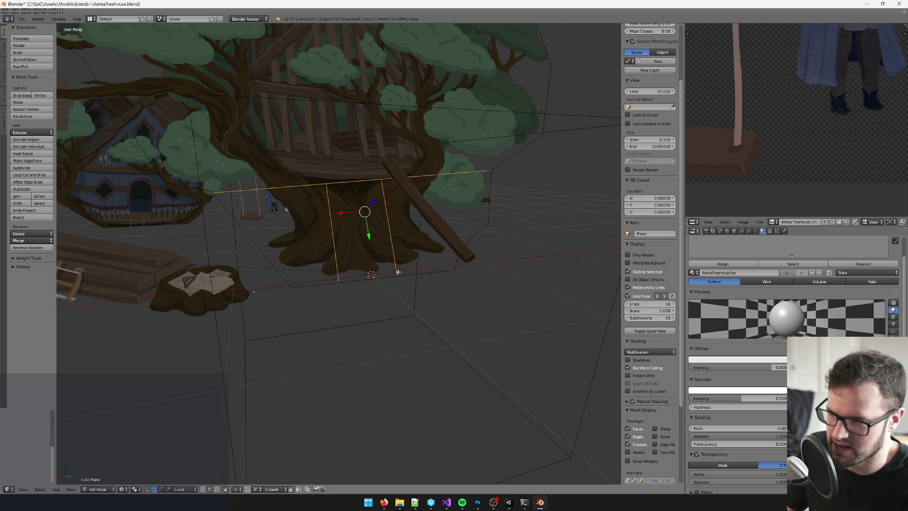
{"action": "left_click_drag", "start_coordinate": [384, 268], "coordinate": [434, 266]}
{"action": "key", "text": "k"}
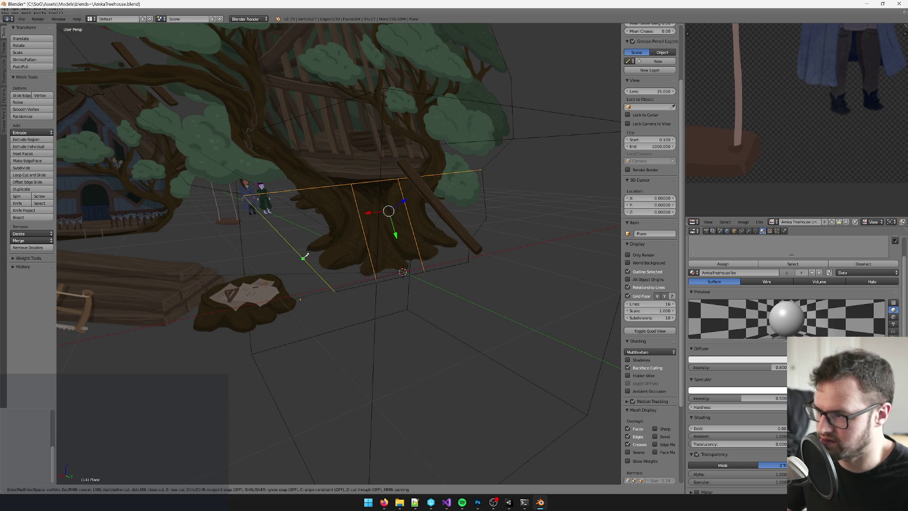
{"action": "left_click", "coordinate": [354, 183]}
{"action": "key", "text": "Return"}
- Add one more knife cut ending at the plane's right edge
{"action": "mouse_move", "coordinate": [354, 183]}
{"action": "left_mouse_down"}
{"action": "mouse_move", "coordinate": [478, 247]}
{"action": "mouse_move", "coordinate": [493, 281]}
{"action": "left_mouse_up"}
{"action": "key", "text": "k"}
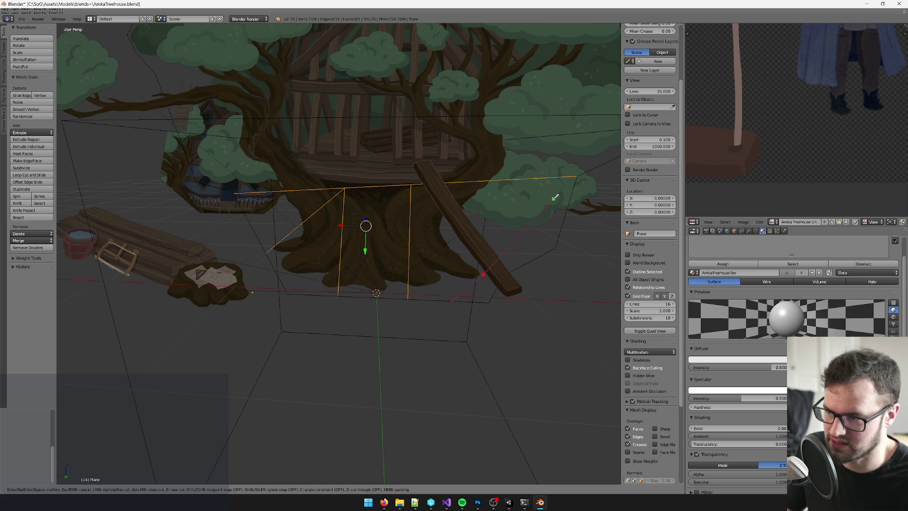
{"action": "key", "text": "Escape"}
{"action": "left_click_drag", "start_coordinate": [577, 176], "coordinate": [513, 224]}
{"action": "key", "text": "k"}
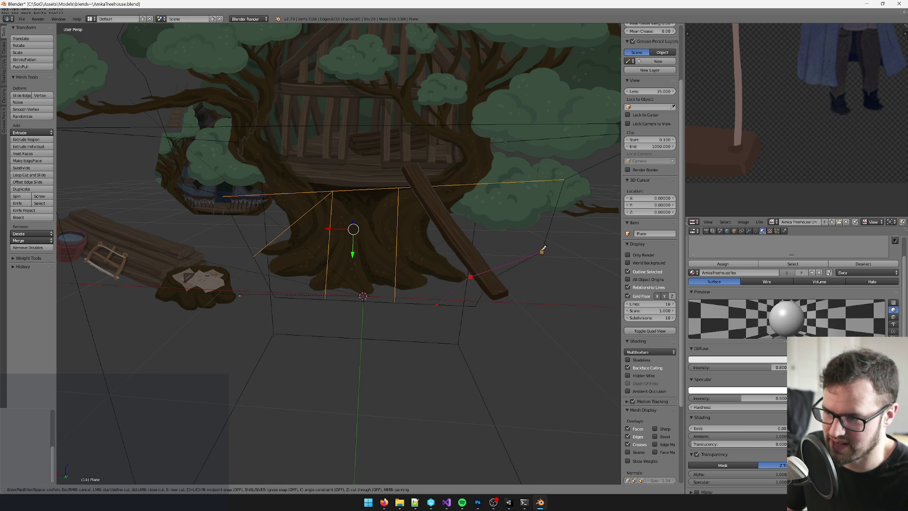
{"action": "left_click", "coordinate": [550, 226]}
{"action": "key", "text": "Return"}
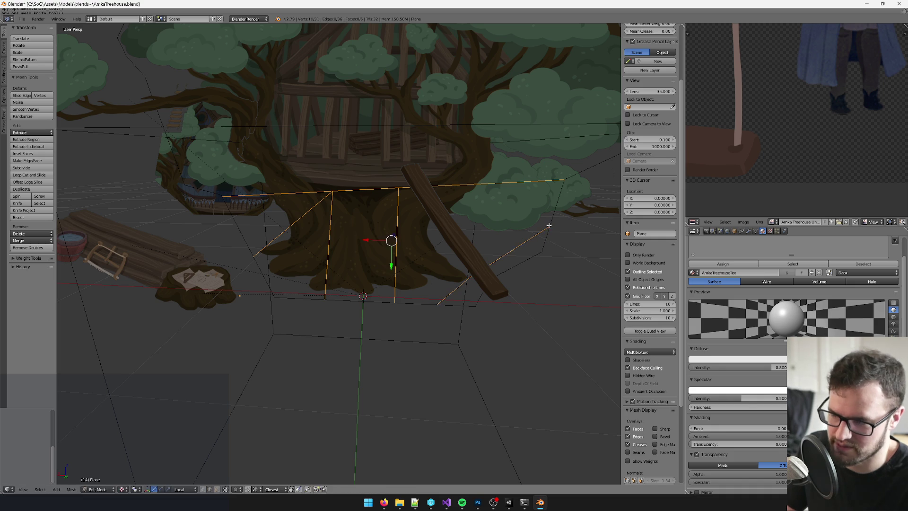
- Delete the leftover empty face beside the trunk
{"action": "key", "text": "a"}
{"action": "right_click", "coordinate": [506, 258]}
{"action": "key", "text": "x"}
{"action": "left_click", "coordinate": [506, 258]}
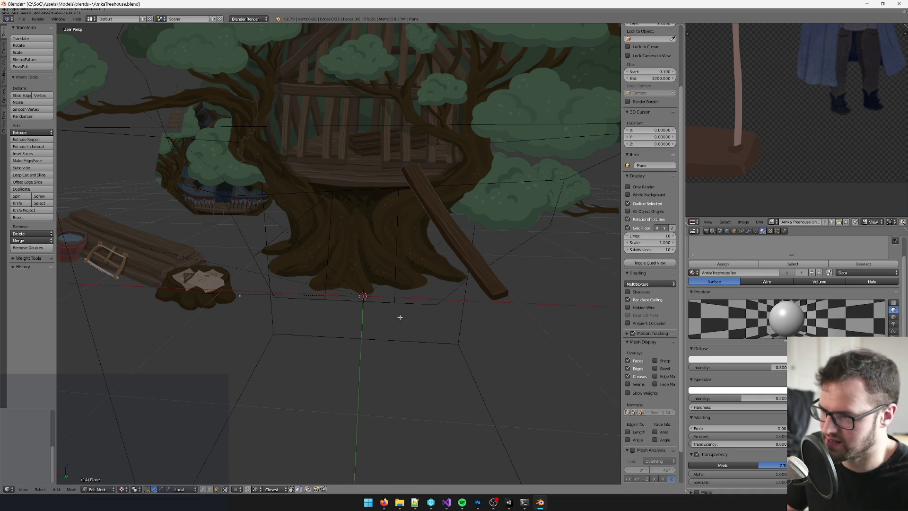
- Knife-cut another edge on the trunk plane and push its base vertices back along Z
{"action": "left_click_drag", "start_coordinate": [469, 265], "coordinate": [502, 259]}
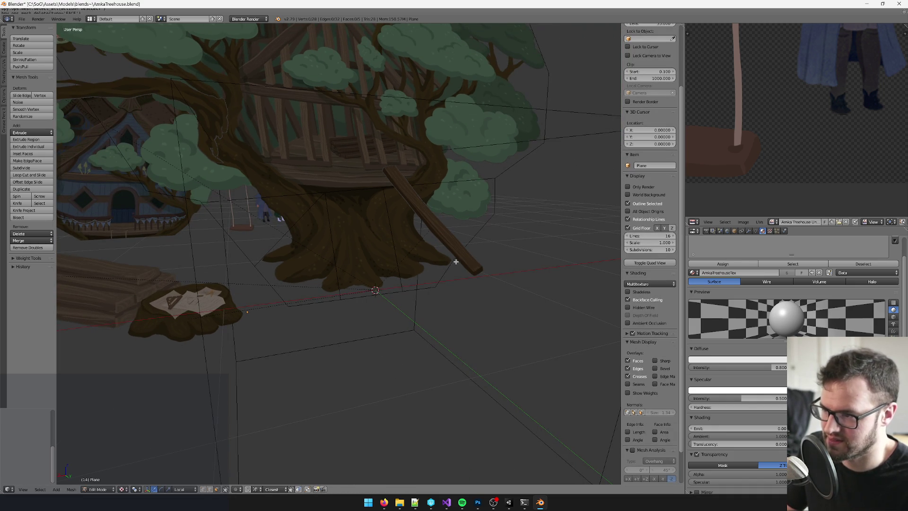
{"action": "key", "text": "k"}
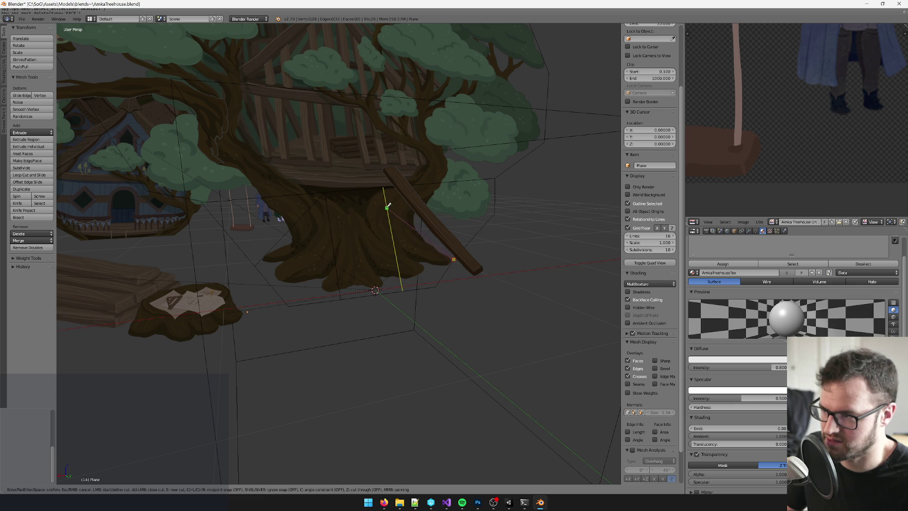
{"action": "key", "text": "Return"}
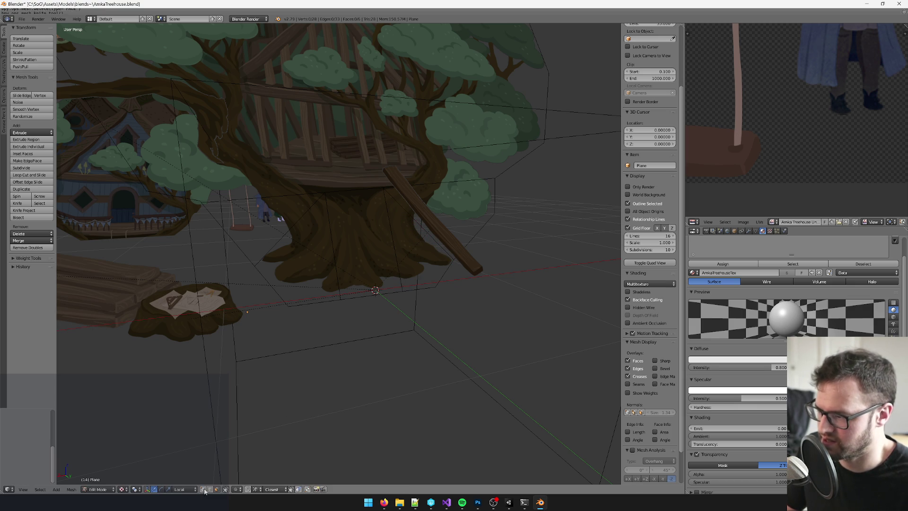
{"action": "right_click", "coordinate": [270, 251]}
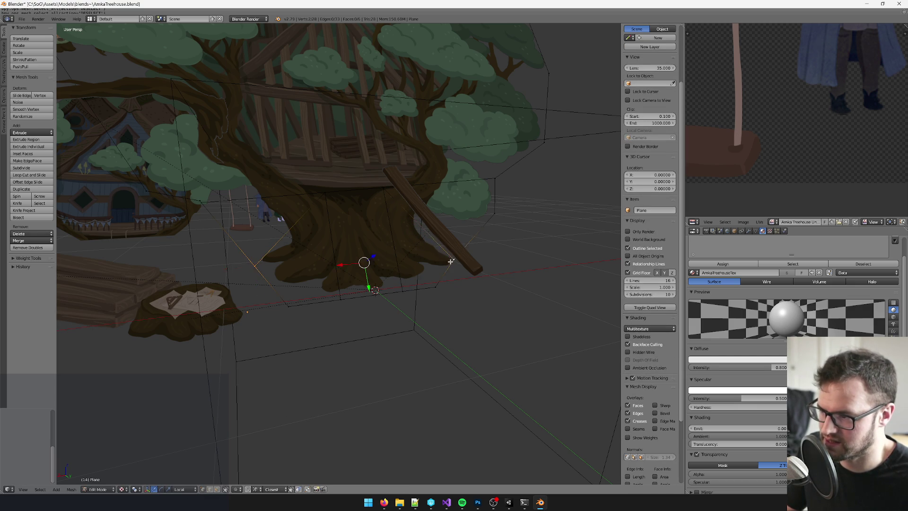
{"action": "key", "text": "g"}
{"action": "key", "text": "z"}
{"action": "key", "text": "z"}
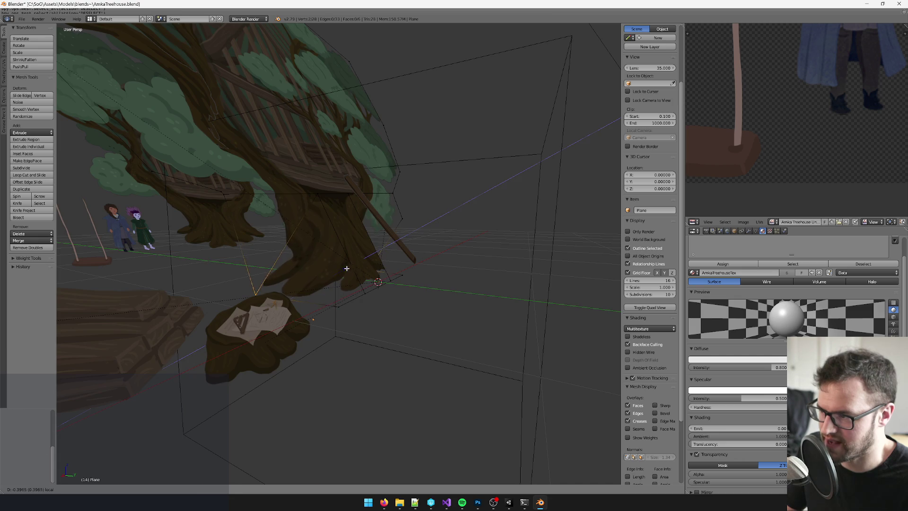
{"action": "left_click", "coordinate": [347, 269]}
- Move the base vertices along Z once more, check the bend, and return to Object Mode
{"action": "left_click_drag", "start_coordinate": [398, 260], "coordinate": [399, 251]}
{"action": "key", "text": "g"}
{"action": "key", "text": "z"}
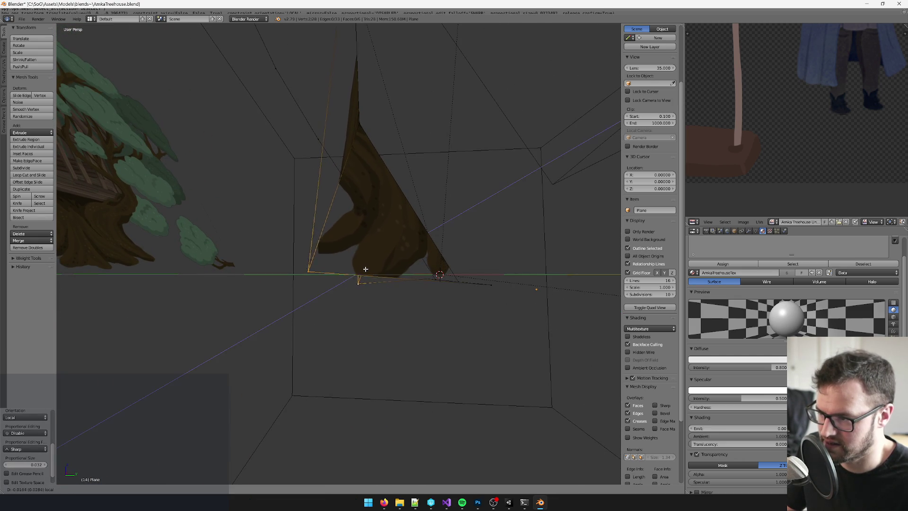
{"action": "left_click", "coordinate": [355, 276]}
{"action": "mouse_move", "coordinate": [355, 276]}
{"action": "left_mouse_down"}
{"action": "mouse_move", "coordinate": [378, 291]}
{"action": "mouse_move", "coordinate": [426, 296]}
{"action": "mouse_move", "coordinate": [403, 251]}
{"action": "mouse_move", "coordinate": [406, 375]}
{"action": "mouse_move", "coordinate": [379, 355]}
{"action": "mouse_move", "coordinate": [407, 343]}
{"action": "mouse_move", "coordinate": [331, 342]}
{"action": "mouse_move", "coordinate": [380, 343]}
{"action": "left_mouse_up"}
{"action": "key", "text": "Tab"}
{"action": "scroll", "coordinate": [410, 382], "scroll_direction": "down", "scroll_amount": 4}
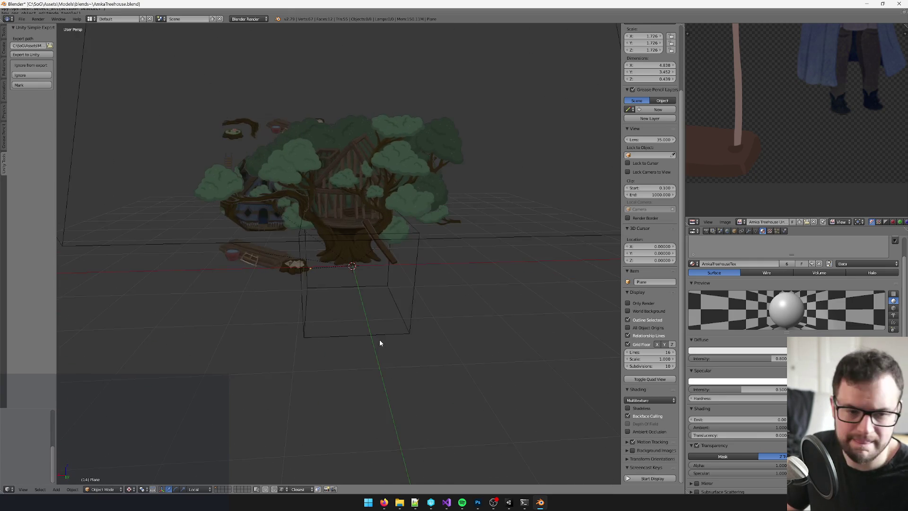
- Switch transform orientation to Global and move the tree cut-out plane Plane.005 in depth along Y
{"action": "left_click", "coordinate": [194, 489]}
{"action": "left_click", "coordinate": [204, 445]}
{"action": "right_click", "coordinate": [349, 240], "text": "shift"}
{"action": "key", "text": "g"}
{"action": "key", "text": "y"}
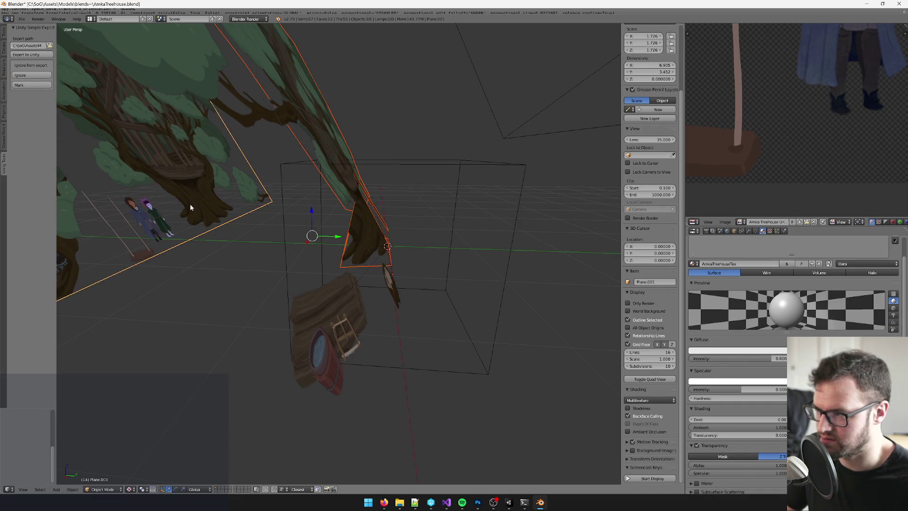
{"action": "left_click", "coordinate": [407, 203]}
{"action": "left_click", "coordinate": [397, 214]}
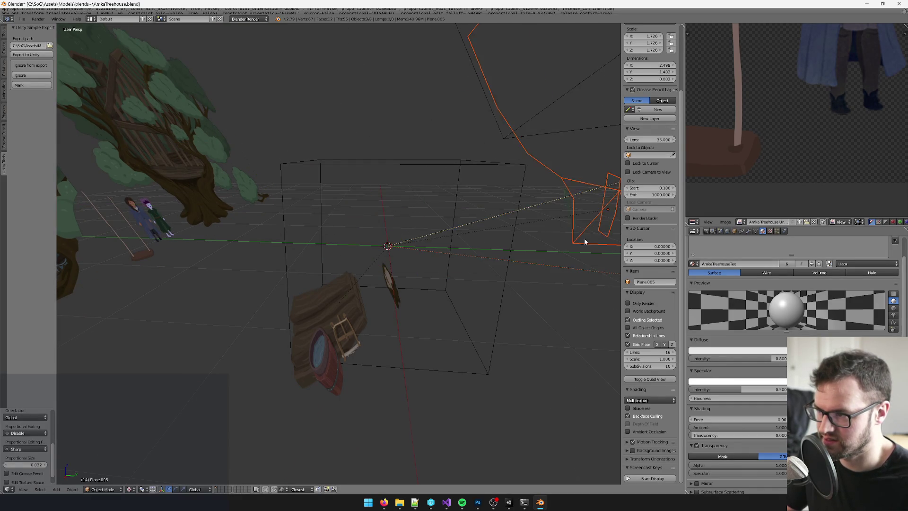
{"action": "scroll", "coordinate": [521, 246], "scroll_direction": "down", "scroll_amount": 3}
{"action": "scroll", "coordinate": [490, 270], "scroll_direction": "up", "scroll_amount": 4}
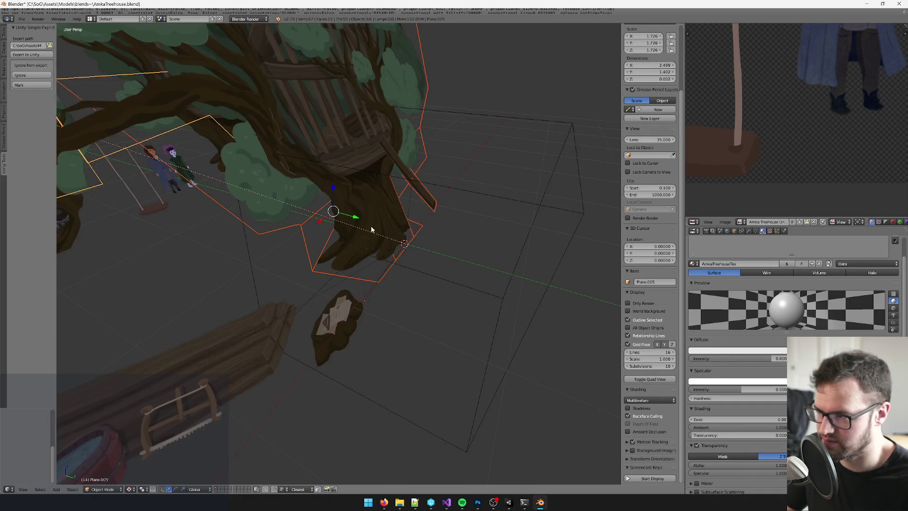
- Reposition the trunk plane once more among the layered planes
{"action": "key", "text": "g"}
{"action": "left_click", "coordinate": [373, 227]}
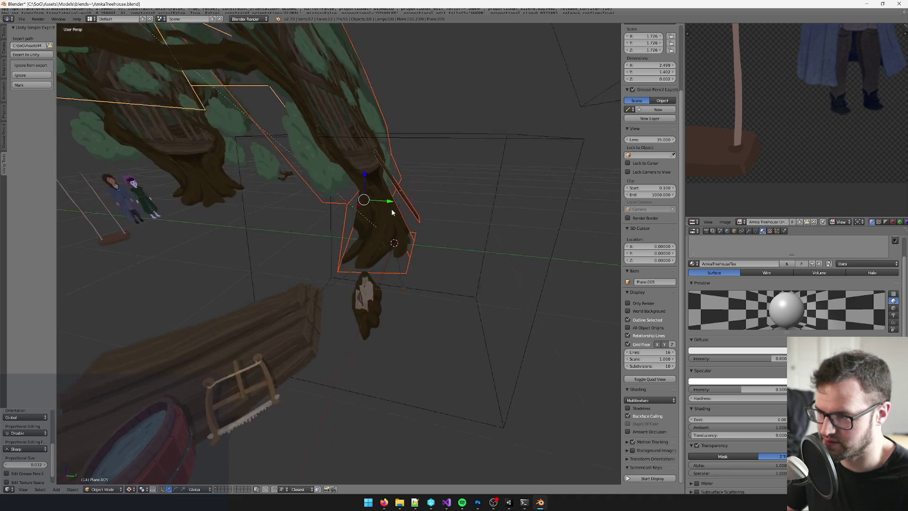
{"action": "scroll", "coordinate": [396, 315], "scroll_direction": "down", "scroll_amount": 4}
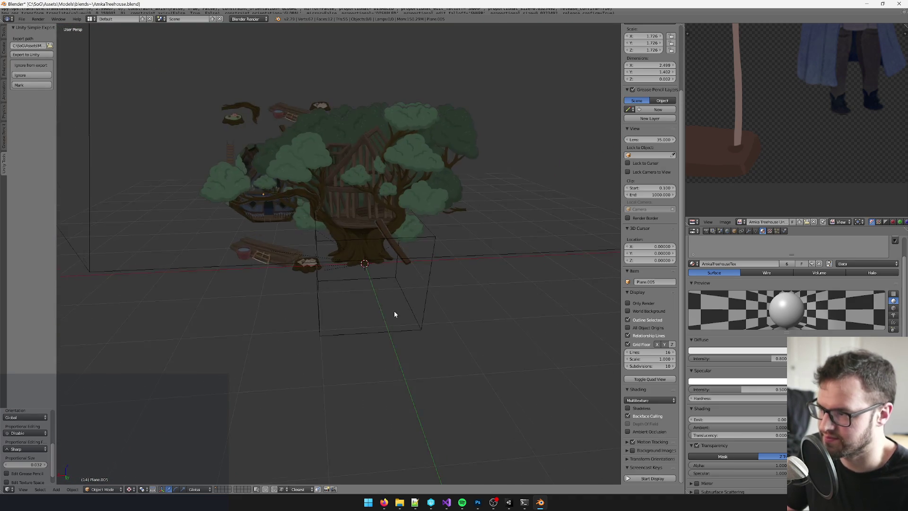
{"action": "scroll", "coordinate": [414, 319], "scroll_direction": "up", "scroll_amount": 3}
{"action": "scroll", "coordinate": [448, 274], "scroll_direction": "down", "scroll_amount": 2}
- Inspect the stump piece Plane.002 and delete the treehouse bounding-box object, then go to Unity
{"action": "right_click", "coordinate": [424, 260]}
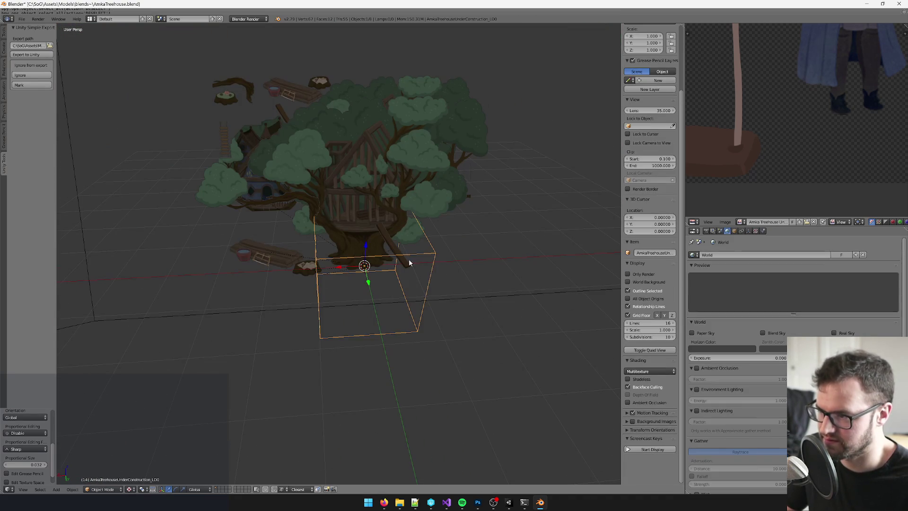
{"action": "mouse_move", "coordinate": [323, 283]}
{"action": "left_mouse_down"}
{"action": "mouse_move", "coordinate": [361, 273]}
{"action": "mouse_move", "coordinate": [375, 260]}
{"action": "mouse_move", "coordinate": [326, 270]}
{"action": "mouse_move", "coordinate": [341, 284]}
{"action": "left_mouse_up"}
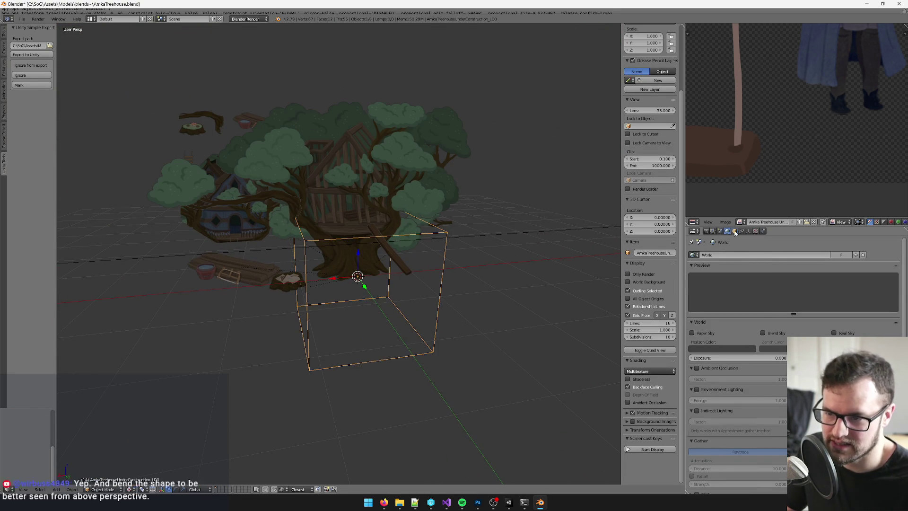
{"action": "left_click", "coordinate": [734, 231]}
{"action": "left_click_drag", "start_coordinate": [413, 235], "coordinate": [336, 274]}
{"action": "right_click", "coordinate": [336, 274]}
{"action": "scroll", "coordinate": [405, 301], "scroll_direction": "down", "scroll_amount": 4}
{"action": "left_click_drag", "start_coordinate": [422, 264], "coordinate": [439, 222]}
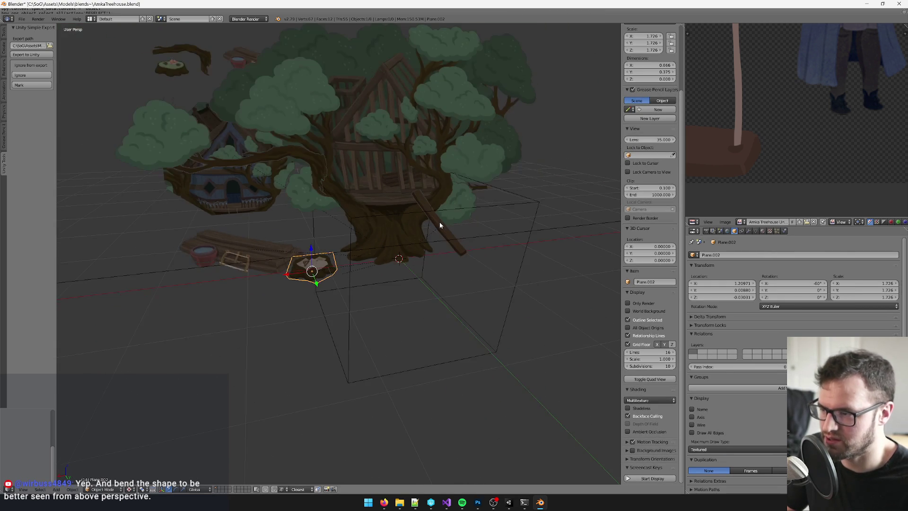
{"action": "right_click", "coordinate": [492, 206]}
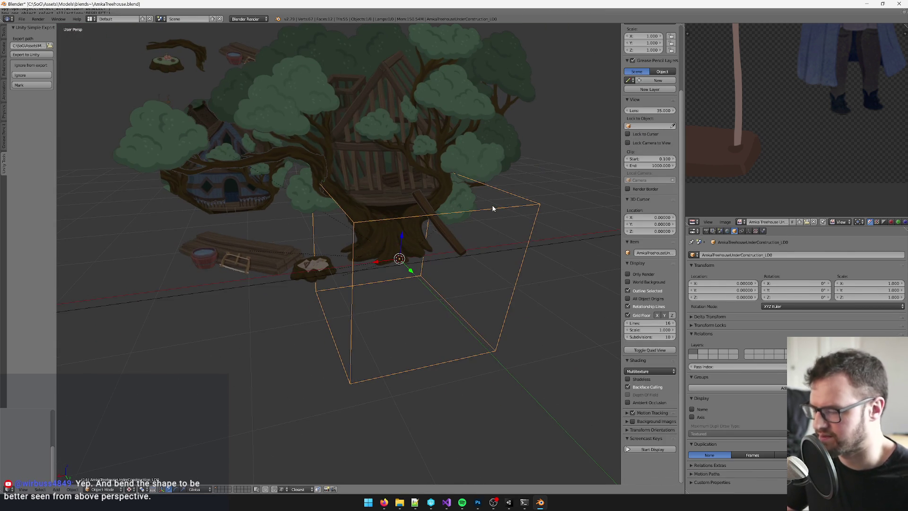
{"action": "key", "text": "Delete"}
{"action": "left_click_drag", "start_coordinate": [493, 208], "coordinate": [544, 358]}
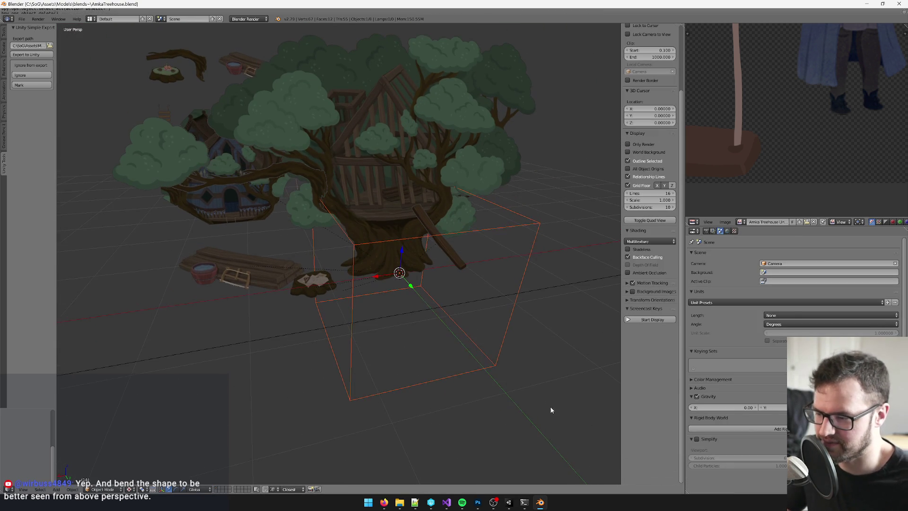
{"action": "left_click", "coordinate": [515, 503]}
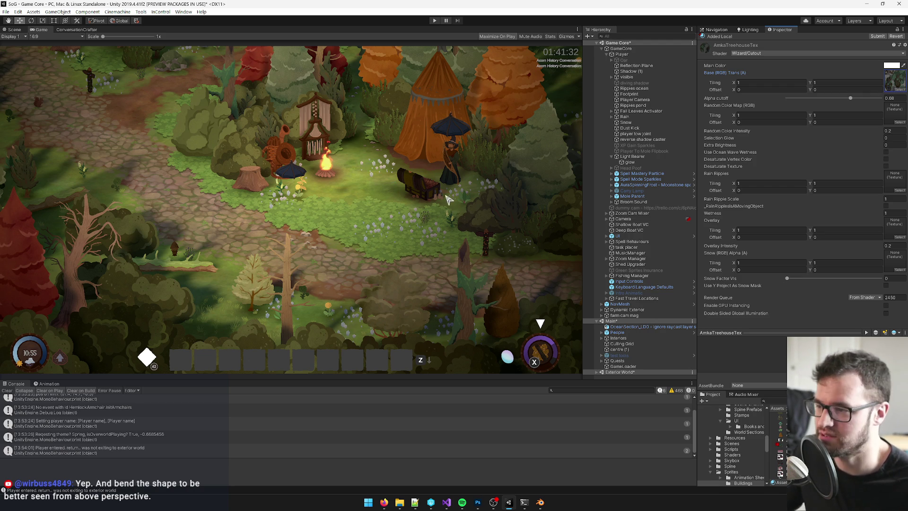
- Show the Scene view, select Spell Mode Sparkles, and fly the camera over the forest
{"action": "right_click", "coordinate": [7, 27]}
{"action": "left_click", "coordinate": [6, 32]}
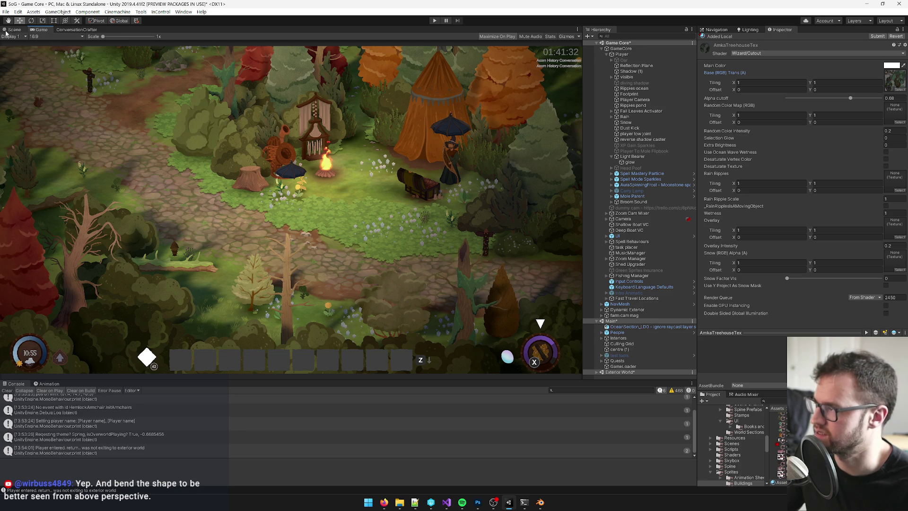
{"action": "left_click", "coordinate": [10, 30]}
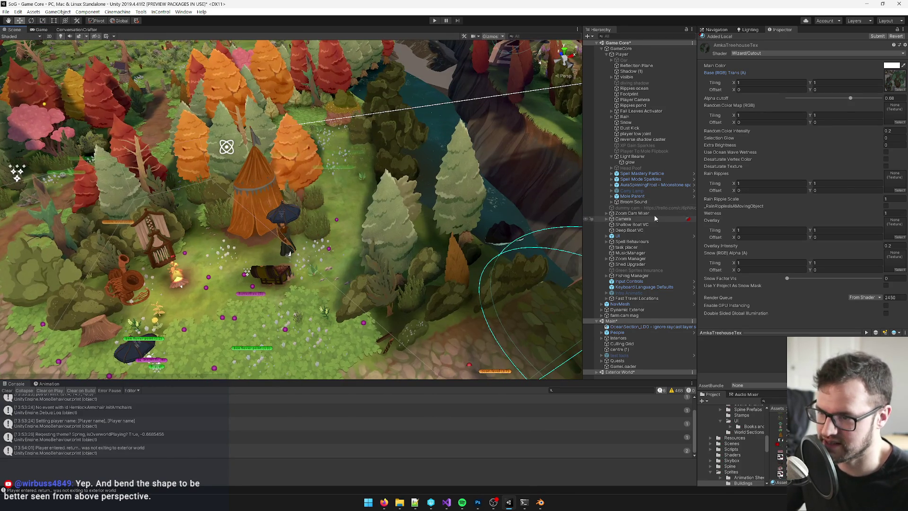
{"action": "left_click", "coordinate": [337, 189]}
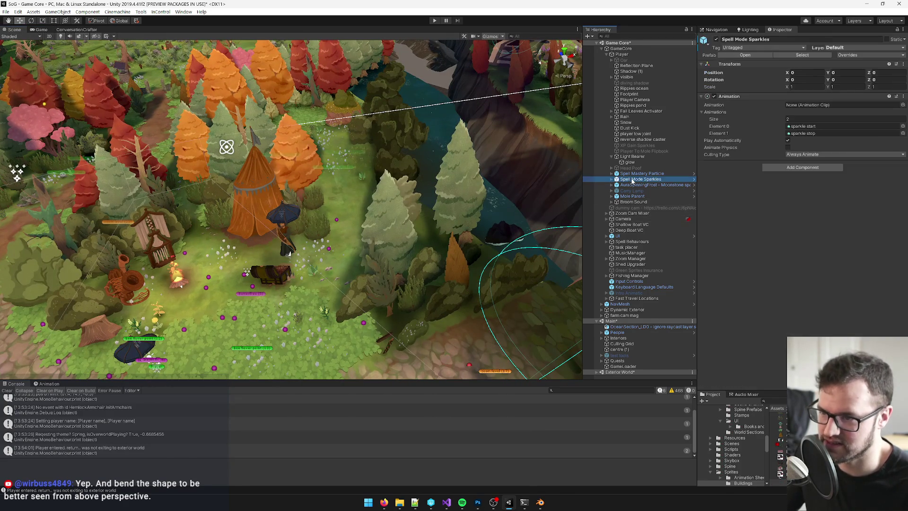
{"action": "left_click_drag", "start_coordinate": [338, 189], "coordinate": [362, 199]}
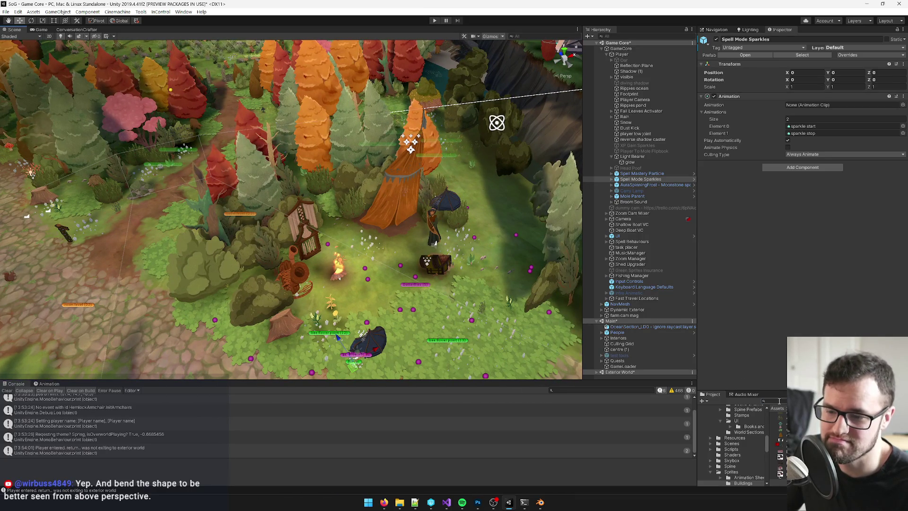
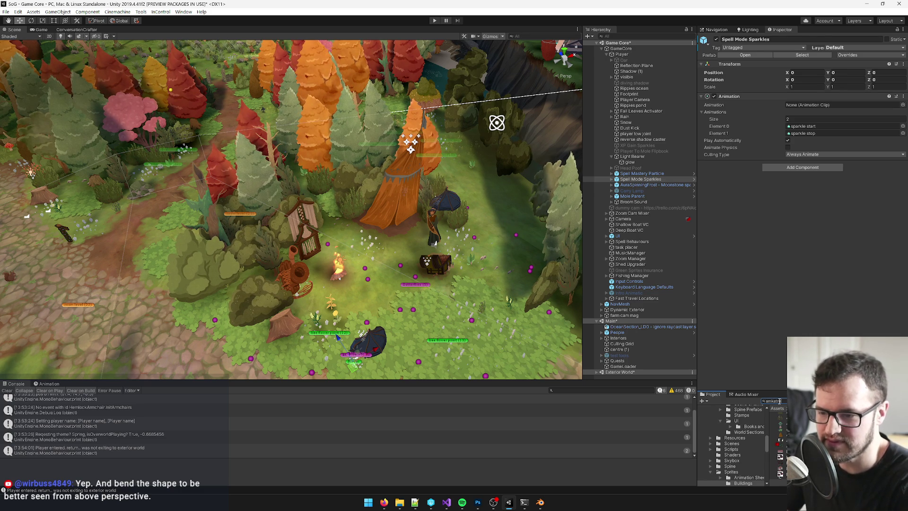
- Place AmkaTreehouseUnderConstruction_LD0 in the forest scene and create a new top-level empty object
{"action": "left_click", "coordinate": [778, 467]}
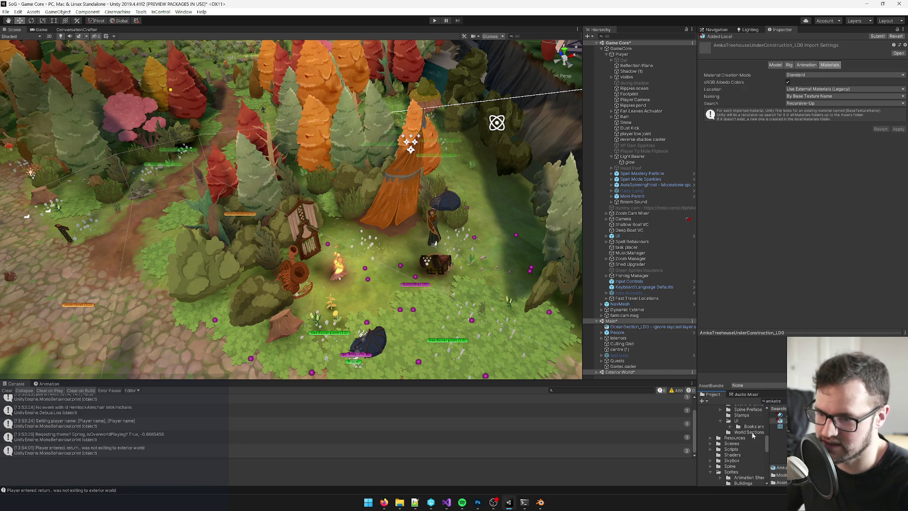
{"action": "left_click_drag", "start_coordinate": [460, 262], "coordinate": [387, 243]}
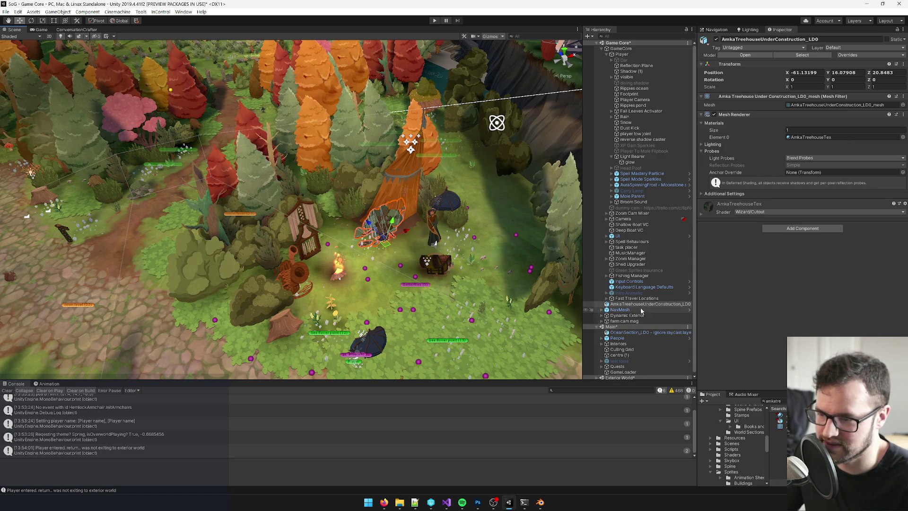
{"action": "left_click_drag", "start_coordinate": [631, 306], "coordinate": [633, 312]}
{"action": "right_click", "coordinate": [633, 312]}
{"action": "left_click", "coordinate": [660, 181]}
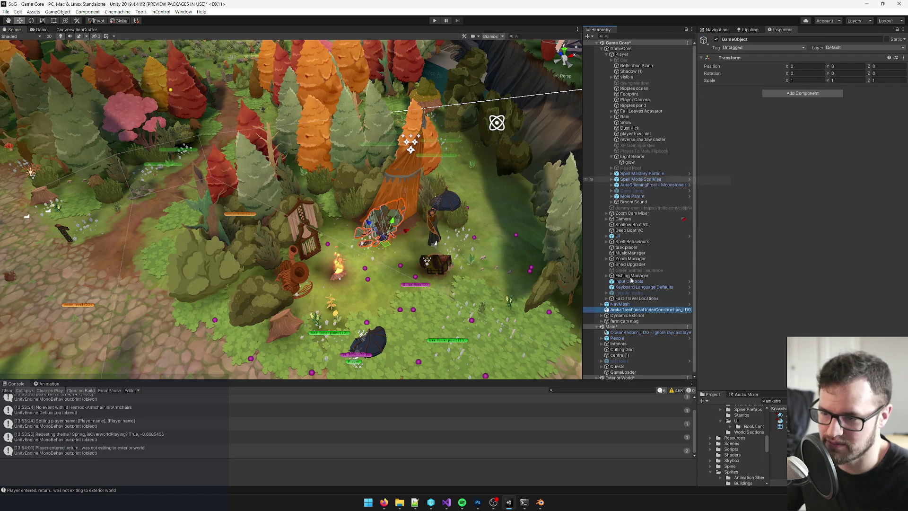
{"action": "left_click_drag", "start_coordinate": [623, 313], "coordinate": [622, 308]}
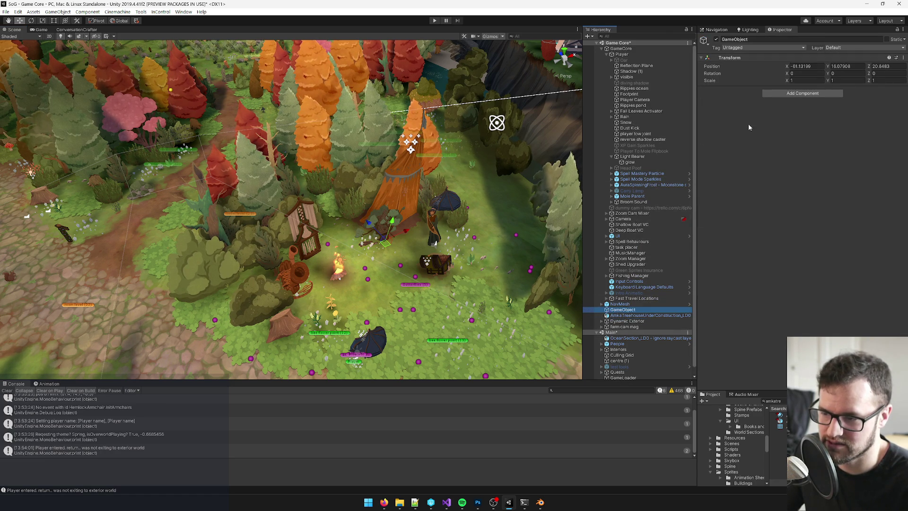
- Name the empty object Amka Treehouse and parent the treehouse model under it
{"action": "left_click", "coordinate": [755, 40]}
{"action": "type", "text": "A"}
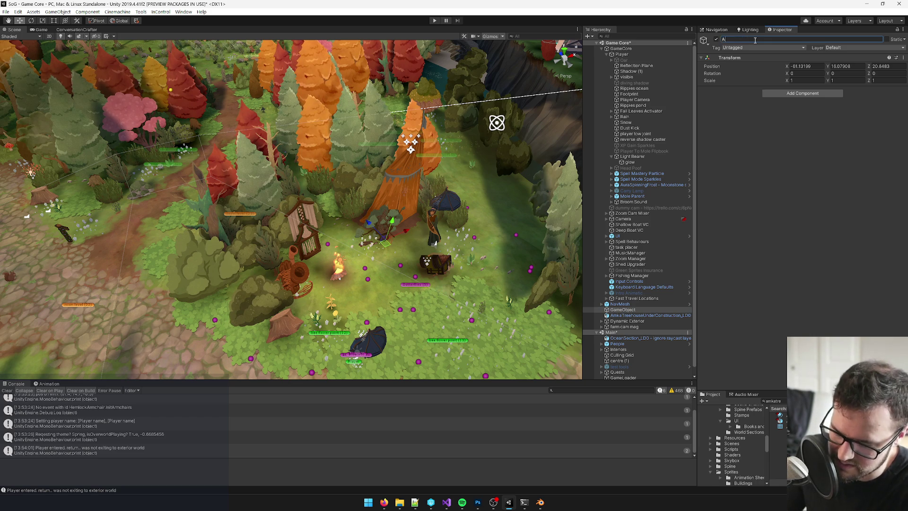
{"action": "type", "text": "mka Treehouse"}
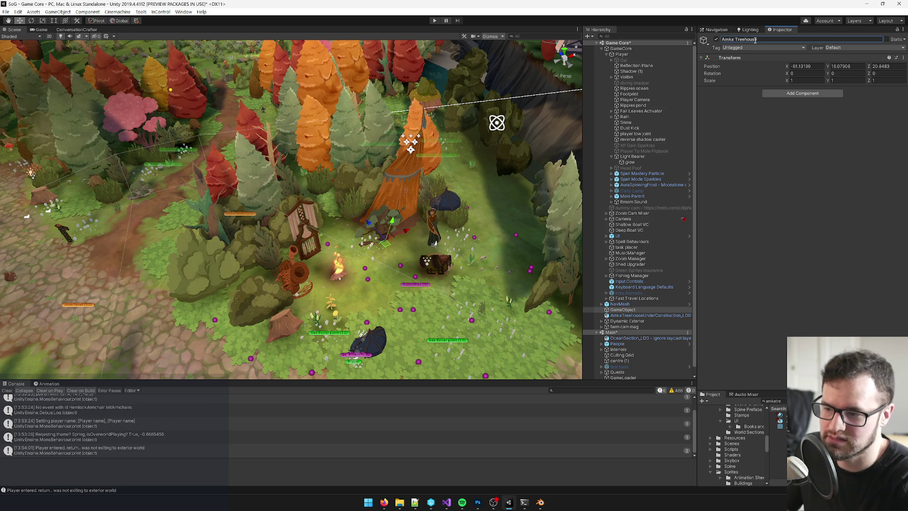
{"action": "left_click", "coordinate": [641, 315]}
{"action": "left_click_drag", "start_coordinate": [641, 314], "coordinate": [627, 309]}
- Frame the treehouse and scale it up uniformly to 6.5281
{"action": "key", "text": "f"}
{"action": "mouse_move", "coordinate": [344, 268]}
{"action": "left_mouse_down"}
{"action": "mouse_move", "coordinate": [339, 199]}
{"action": "mouse_move", "coordinate": [333, 212]}
{"action": "mouse_move", "coordinate": [348, 187]}
{"action": "mouse_move", "coordinate": [501, 106]}
{"action": "left_mouse_up"}
{"action": "key", "text": "r"}
{"action": "key", "text": "w"}
{"action": "left_click_drag", "start_coordinate": [322, 185], "coordinate": [323, 178]}
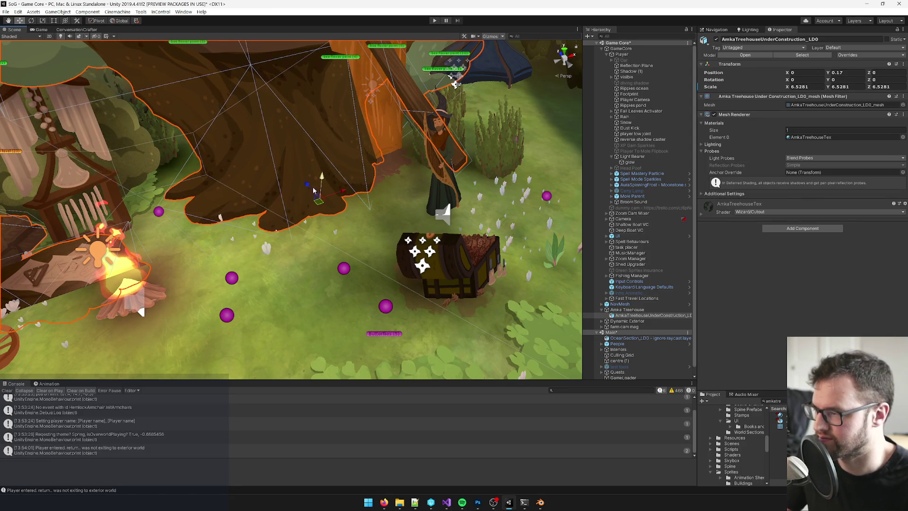
{"action": "key", "text": "ctrl+z"}
{"action": "key", "text": "alt+Tab"}
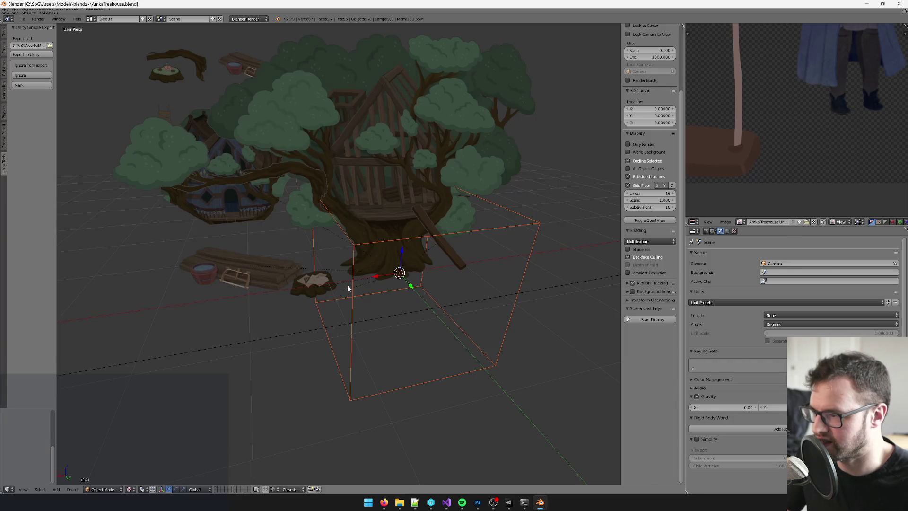
- Knife two vertical cuts across the treehouse trunk plane in Edit Mode
{"action": "scroll", "coordinate": [344, 285], "scroll_direction": "up", "scroll_amount": 5}
{"action": "key", "text": "Tab"}
{"action": "mouse_move", "coordinate": [391, 312]}
{"action": "left_mouse_down"}
{"action": "mouse_move", "coordinate": [379, 286]}
{"action": "mouse_move", "coordinate": [327, 288]}
{"action": "mouse_move", "coordinate": [347, 284]}
{"action": "mouse_move", "coordinate": [337, 286]}
{"action": "left_mouse_up"}
{"action": "key", "text": "k"}
{"action": "left_click", "coordinate": [314, 285]}
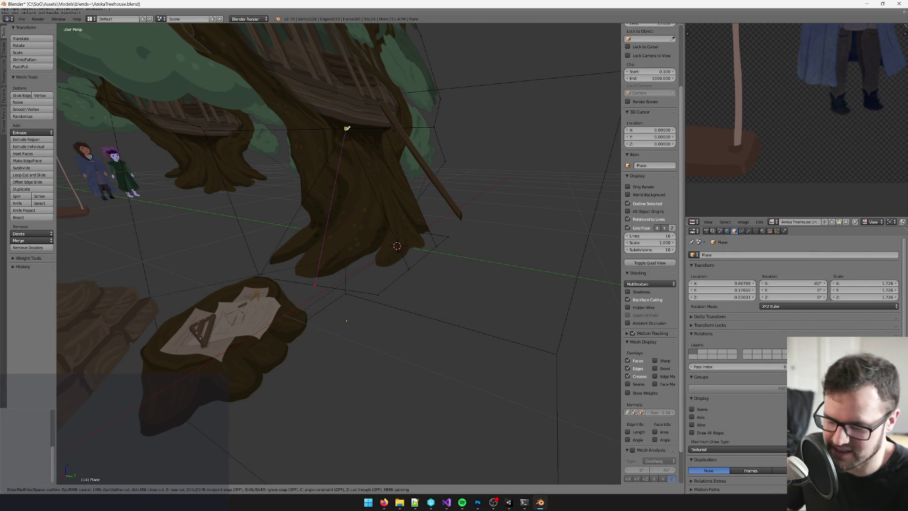
{"action": "left_click", "coordinate": [348, 127]}
{"action": "key", "text": "Return"}
{"action": "mouse_move", "coordinate": [348, 127]}
{"action": "left_mouse_down"}
{"action": "mouse_move", "coordinate": [367, 324]}
{"action": "mouse_move", "coordinate": [291, 324]}
{"action": "mouse_move", "coordinate": [365, 345]}
{"action": "left_mouse_up"}
{"action": "key", "text": "k"}
{"action": "left_click", "coordinate": [405, 382]}
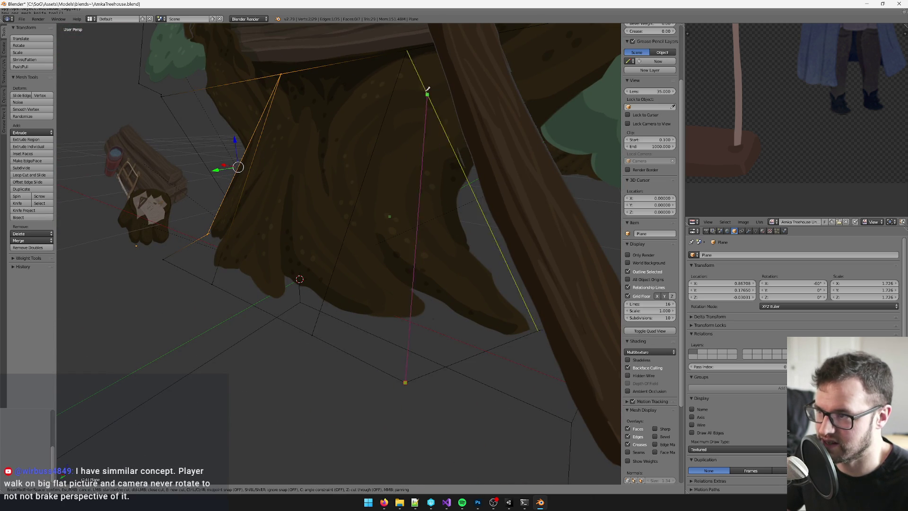
{"action": "left_click", "coordinate": [406, 51]}
{"action": "key", "text": "Return"}
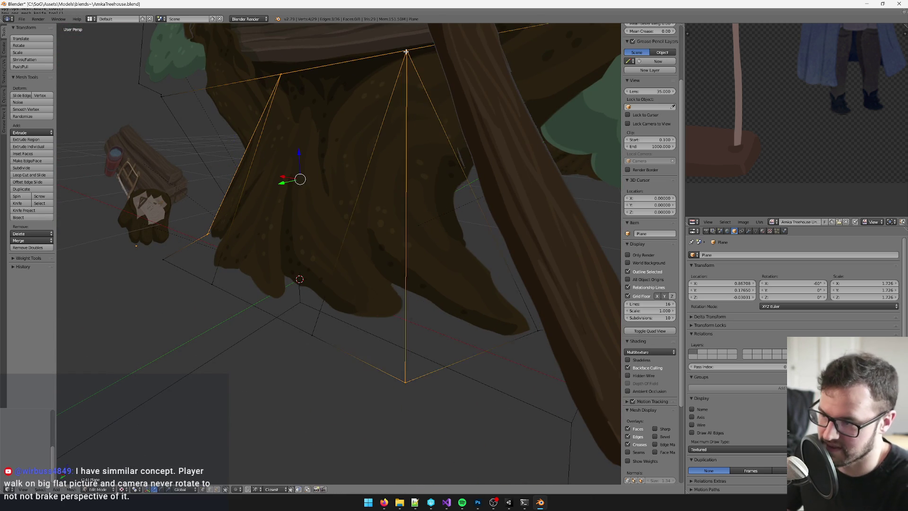
- Undo an accidental plane deletion and knife a third cut across the trunk plane
{"action": "scroll", "coordinate": [369, 175], "scroll_direction": "down", "scroll_amount": 5}
{"action": "key", "text": "Tab"}
{"action": "scroll", "coordinate": [369, 175], "scroll_direction": "up", "scroll_amount": 2}
{"action": "left_click_drag", "start_coordinate": [369, 175], "coordinate": [372, 204]}
{"action": "key", "text": "Delete"}
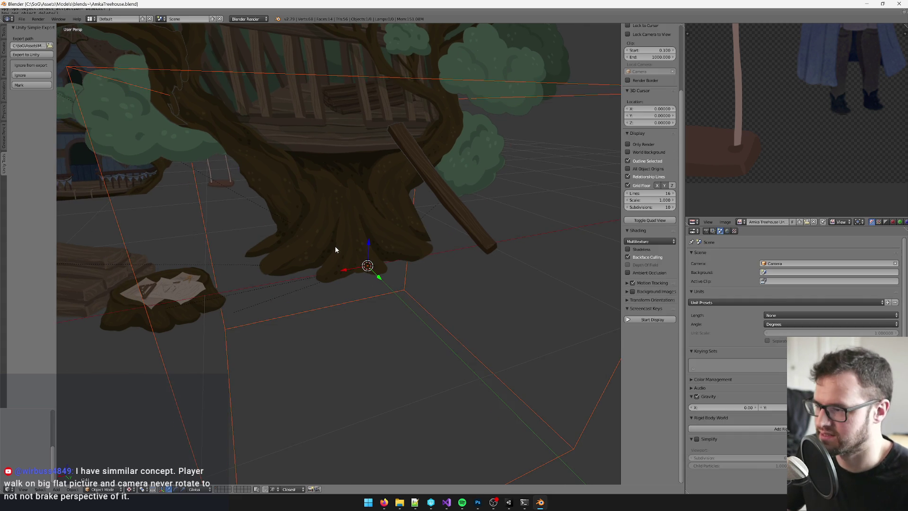
{"action": "scroll", "coordinate": [334, 248], "scroll_direction": "up", "scroll_amount": 2}
{"action": "key", "text": "ctrl+z"}
{"action": "key", "text": "Tab"}
{"action": "key", "text": "k"}
{"action": "left_click", "coordinate": [280, 287]}
{"action": "left_click", "coordinate": [327, 112]}
{"action": "key", "text": "Return"}
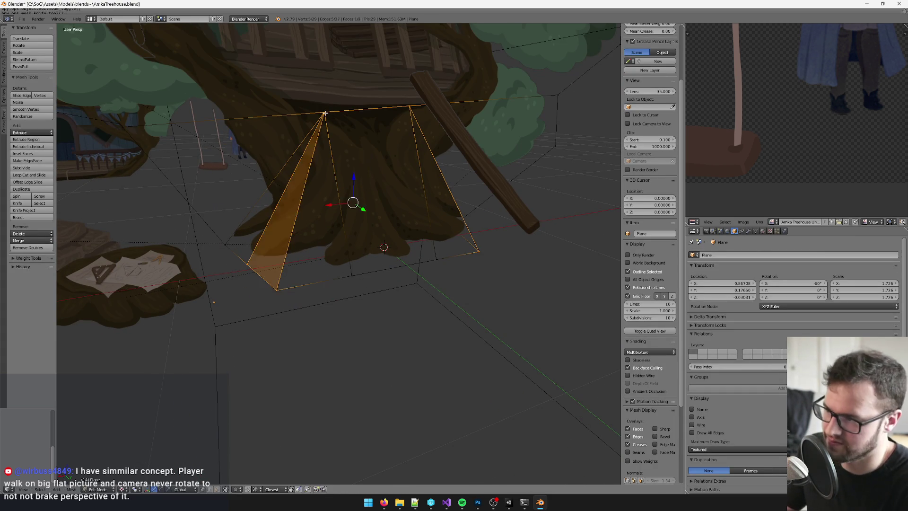
- Leave Edit Mode, delete the selected plane, and return to Unity to reimport
{"action": "key", "text": "Tab"}
{"action": "scroll", "coordinate": [321, 137], "scroll_direction": "up", "scroll_amount": 2}
{"action": "key", "text": "Delete"}
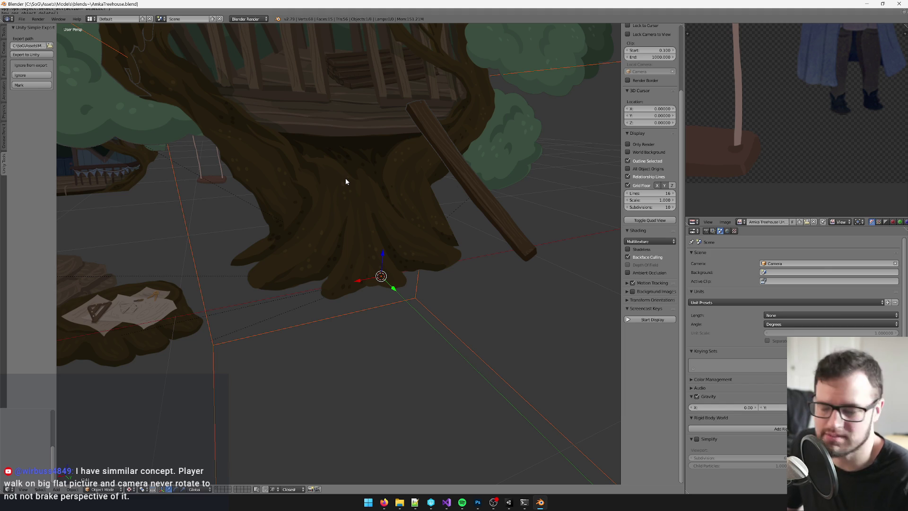
{"action": "left_click_drag", "start_coordinate": [345, 182], "coordinate": [345, 210]}
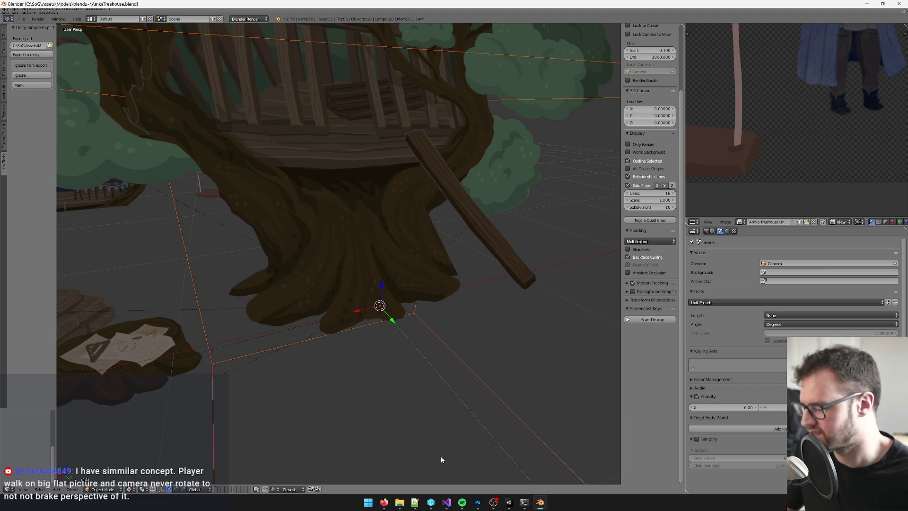
{"action": "left_click", "coordinate": [507, 502]}
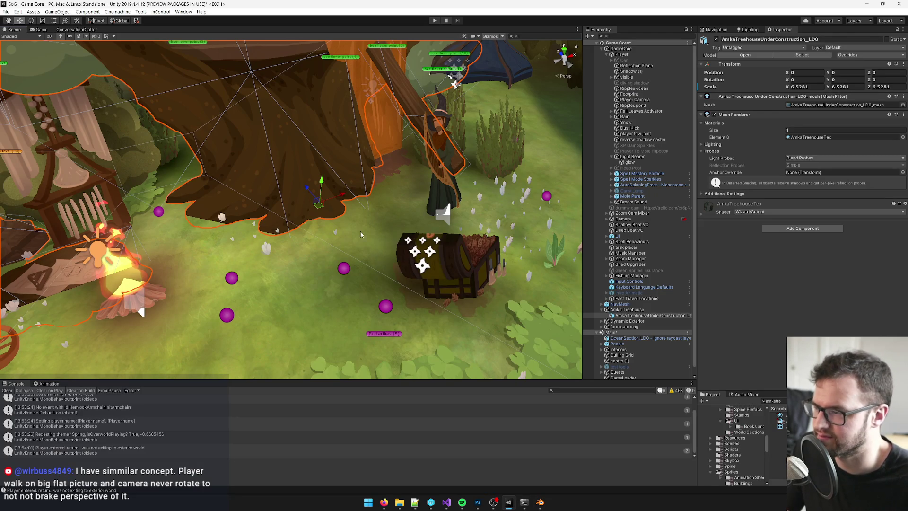
- Orbit closer to the treehouse and preview it through the Game camera
{"action": "mouse_move", "coordinate": [327, 264]}
{"action": "left_mouse_down"}
{"action": "mouse_move", "coordinate": [316, 285]}
{"action": "mouse_move", "coordinate": [343, 213]}
{"action": "mouse_move", "coordinate": [355, 207]}
{"action": "left_mouse_up"}
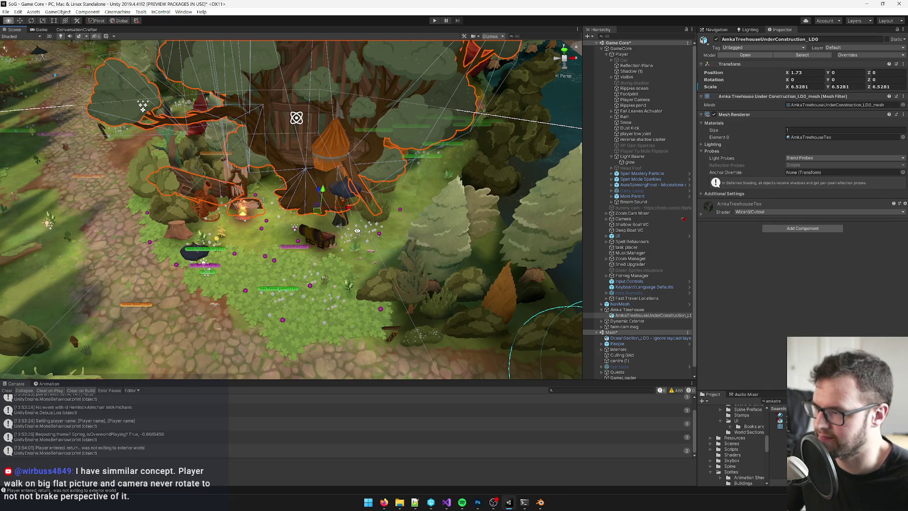
{"action": "scroll", "coordinate": [304, 219], "scroll_direction": "up", "scroll_amount": 3}
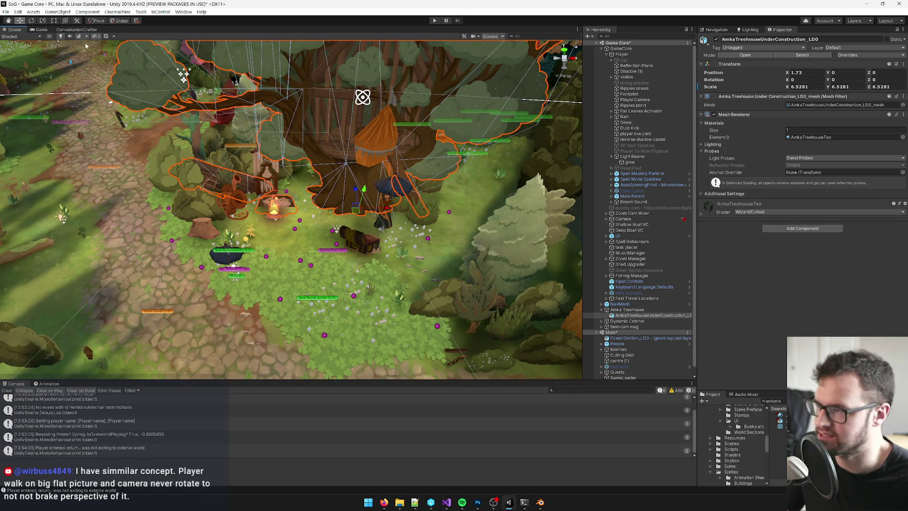
{"action": "left_click", "coordinate": [47, 30]}
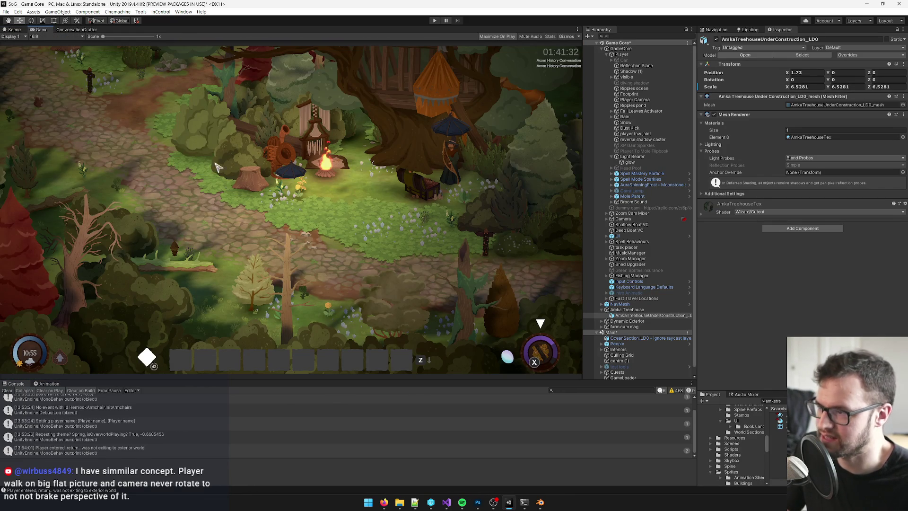
- Compare with the treehouse artwork in Photoshop, then go back to Unity's Scene view
{"action": "key", "text": "alt+Tab"}
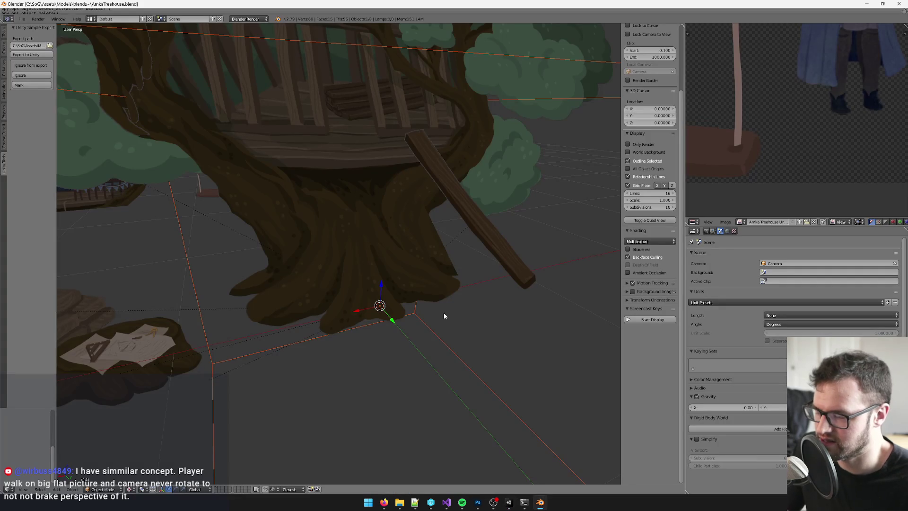
{"action": "left_click", "coordinate": [477, 504]}
{"action": "scroll", "coordinate": [503, 419], "scroll_direction": "up", "scroll_amount": 5}
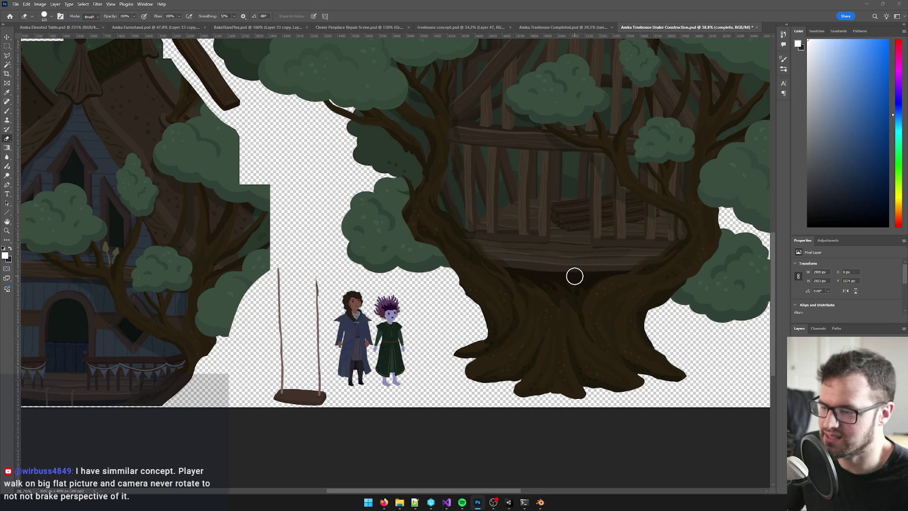
{"action": "key", "text": "alt+Tab"}
{"action": "left_click", "coordinate": [477, 502]}
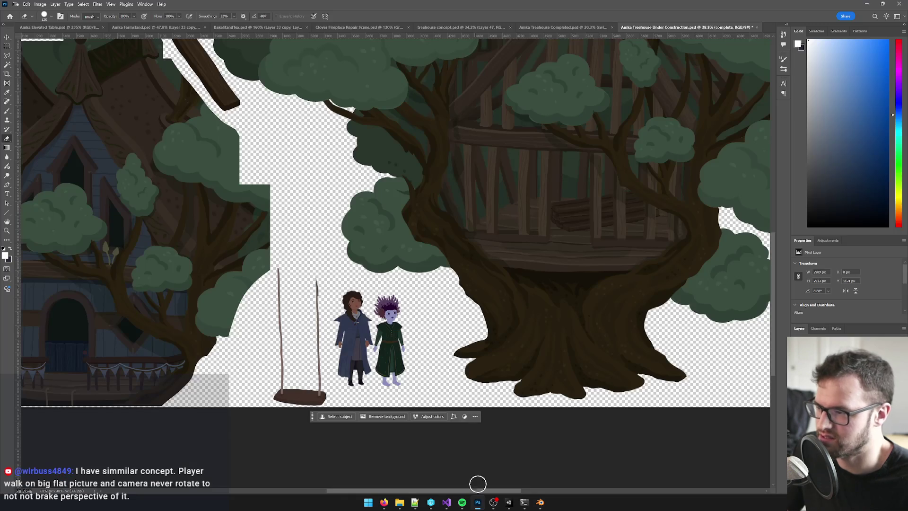
{"action": "left_click", "coordinate": [509, 503]}
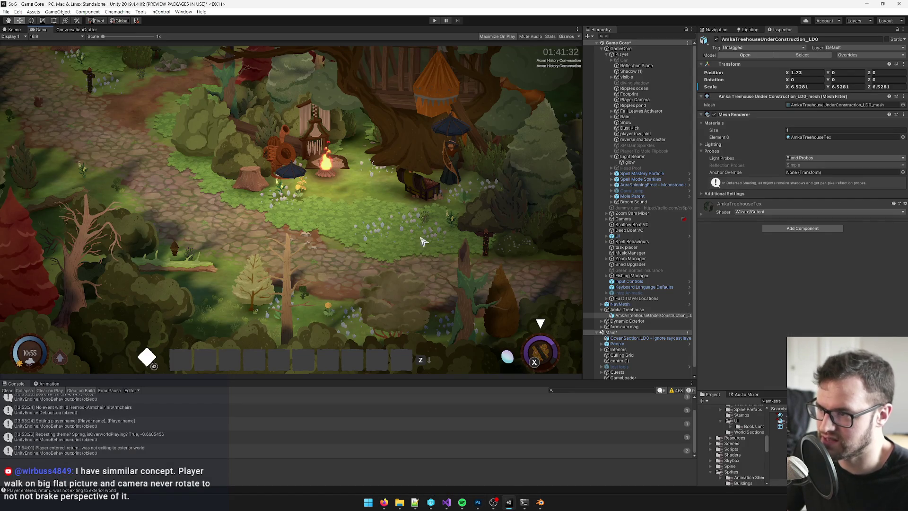
{"action": "left_click", "coordinate": [15, 31]}
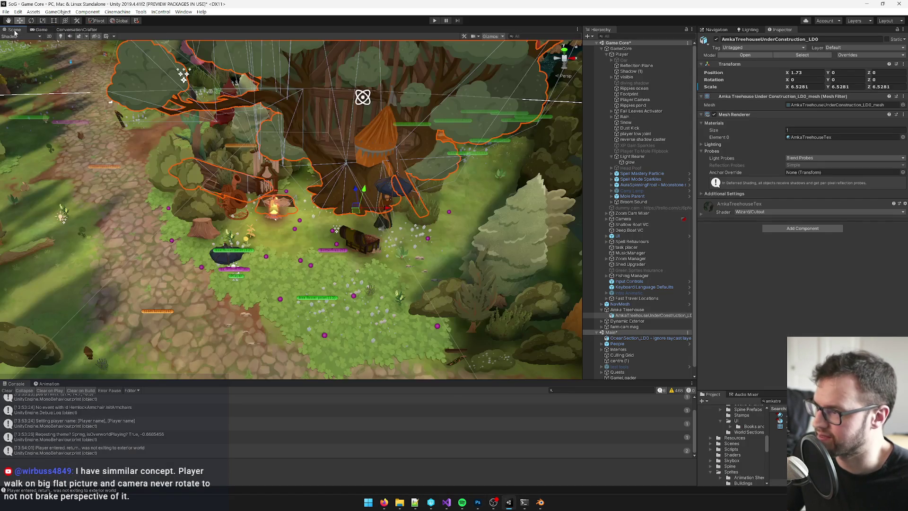
{"action": "left_click", "coordinate": [378, 216]}
- Select the harp-playing alchemist and try repositioning it, undoing the last move
{"action": "left_click_drag", "start_coordinate": [379, 219], "coordinate": [414, 242]}
{"action": "scroll", "coordinate": [415, 241], "scroll_direction": "up", "scroll_amount": 10}
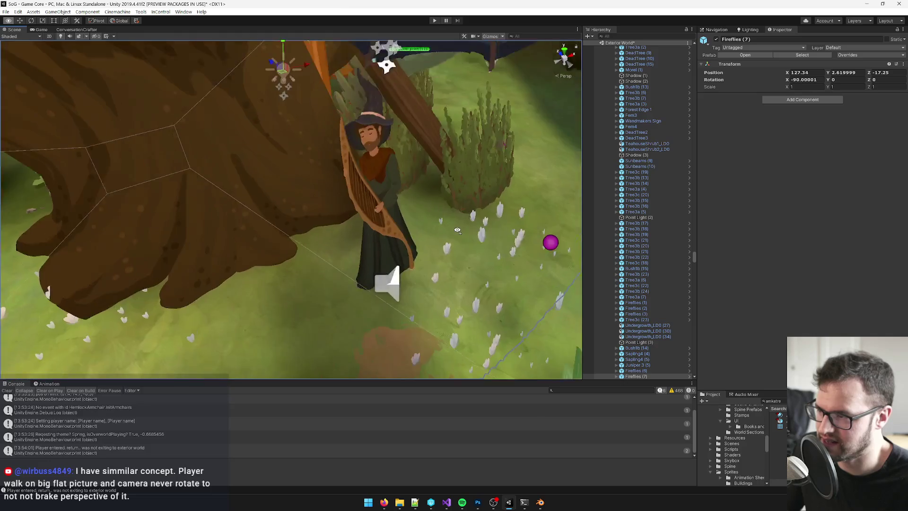
{"action": "left_click", "coordinate": [419, 188]}
{"action": "mouse_move", "coordinate": [433, 209]}
{"action": "left_mouse_down"}
{"action": "mouse_move", "coordinate": [456, 200]}
{"action": "mouse_move", "coordinate": [426, 213]}
{"action": "mouse_move", "coordinate": [351, 216]}
{"action": "left_mouse_up"}
{"action": "left_click", "coordinate": [426, 213]}
{"action": "scroll", "coordinate": [351, 216], "scroll_direction": "down", "scroll_amount": 5}
{"action": "key", "text": "w"}
{"action": "mouse_move", "coordinate": [342, 291]}
{"action": "left_mouse_down"}
{"action": "mouse_move", "coordinate": [263, 260]}
{"action": "mouse_move", "coordinate": [265, 269]}
{"action": "mouse_move", "coordinate": [276, 250]}
{"action": "mouse_move", "coordinate": [303, 246]}
{"action": "left_mouse_up"}
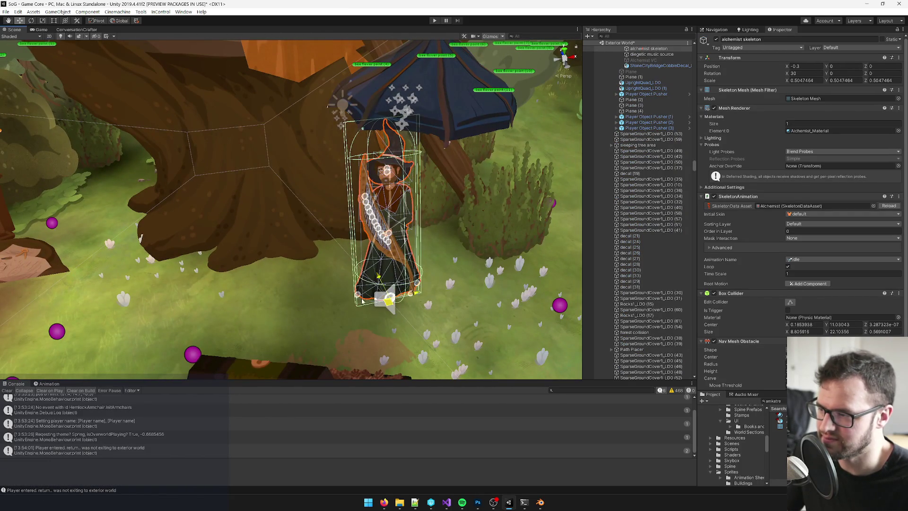
{"action": "left_click_drag", "start_coordinate": [358, 283], "coordinate": [384, 286]}
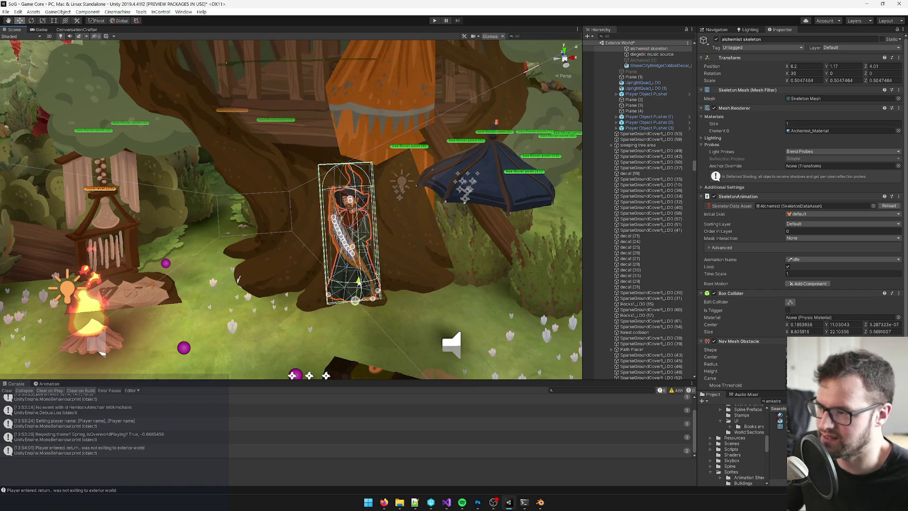
{"action": "key", "text": "ctrl+z"}
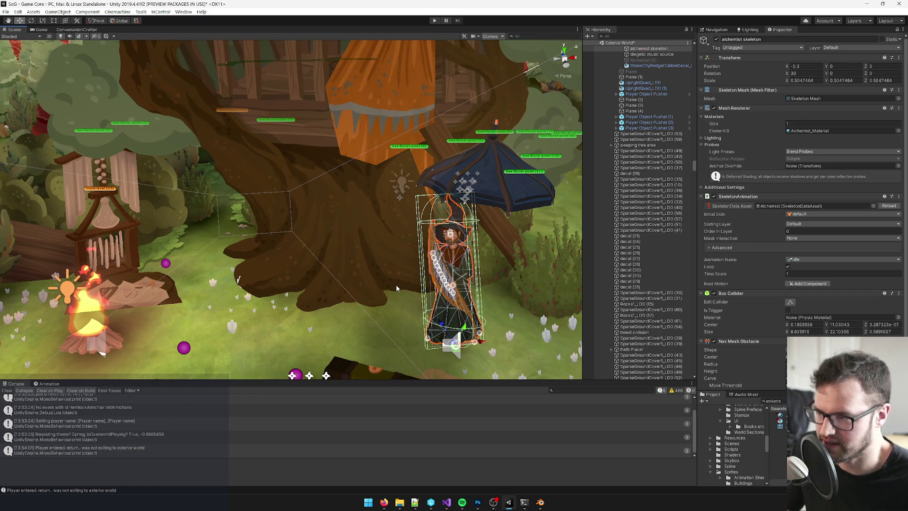
- Select the treehouse model and frame it in the Scene view
{"action": "left_click", "coordinate": [363, 275]}
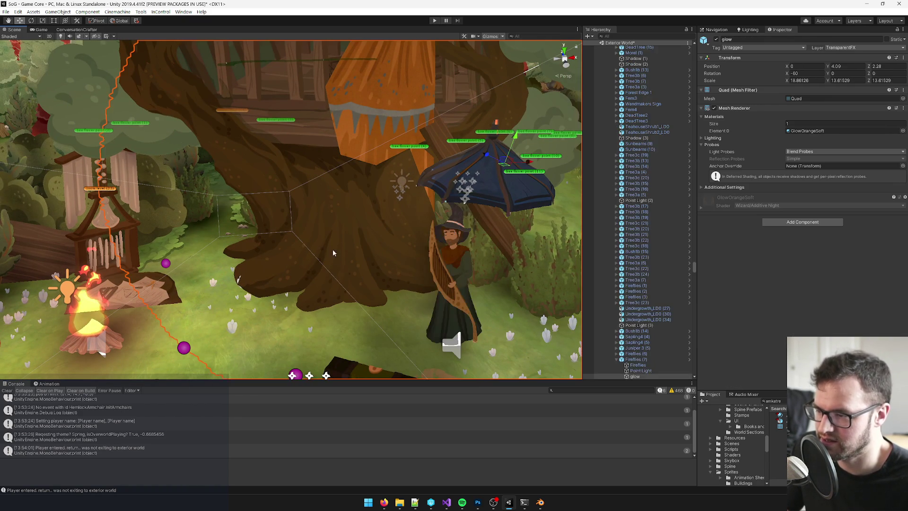
{"action": "scroll", "coordinate": [329, 236], "scroll_direction": "up", "scroll_amount": 10}
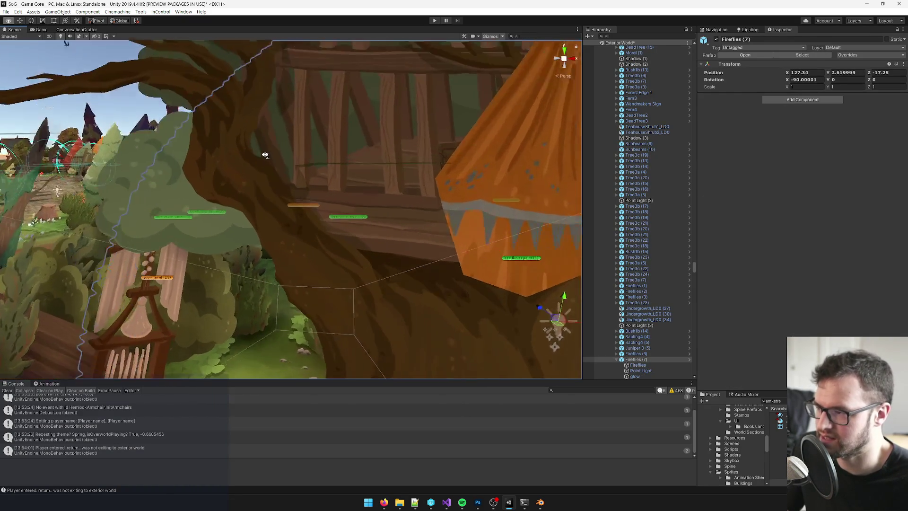
{"action": "left_click", "coordinate": [265, 241]}
{"action": "key", "text": "f"}
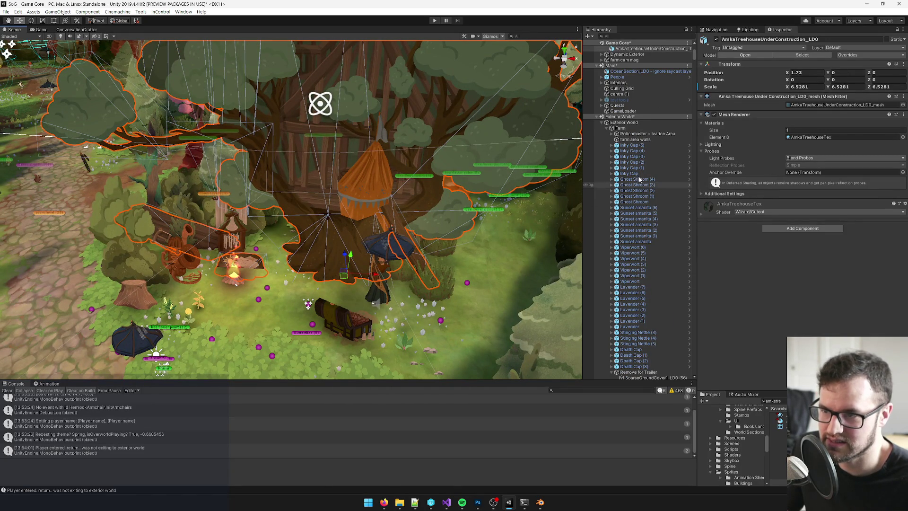
{"action": "scroll", "coordinate": [640, 176], "scroll_direction": "up", "scroll_amount": 3}
{"action": "scroll", "coordinate": [640, 176], "scroll_direction": "up", "scroll_amount": 2}
- Set the treehouse scale to 6 on X, Y and Z and view it from the Game camera
{"action": "left_click", "coordinate": [799, 86]}
{"action": "type", "text": "6"}
{"action": "key", "text": "Tab"}
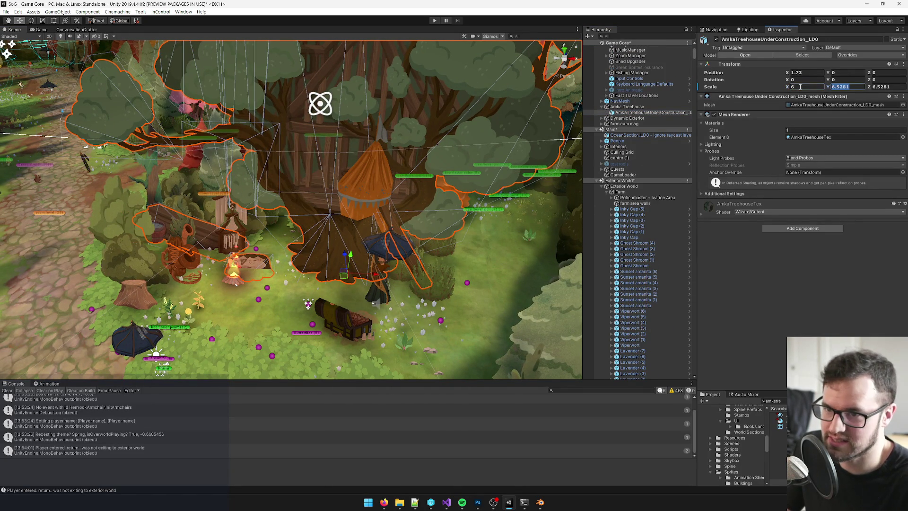
{"action": "type", "text": "6"}
{"action": "key", "text": "Tab"}
{"action": "type", "text": "6"}
{"action": "left_click_drag", "start_coordinate": [302, 275], "coordinate": [310, 281]}
{"action": "left_click_drag", "start_coordinate": [310, 280], "coordinate": [7, 208]}
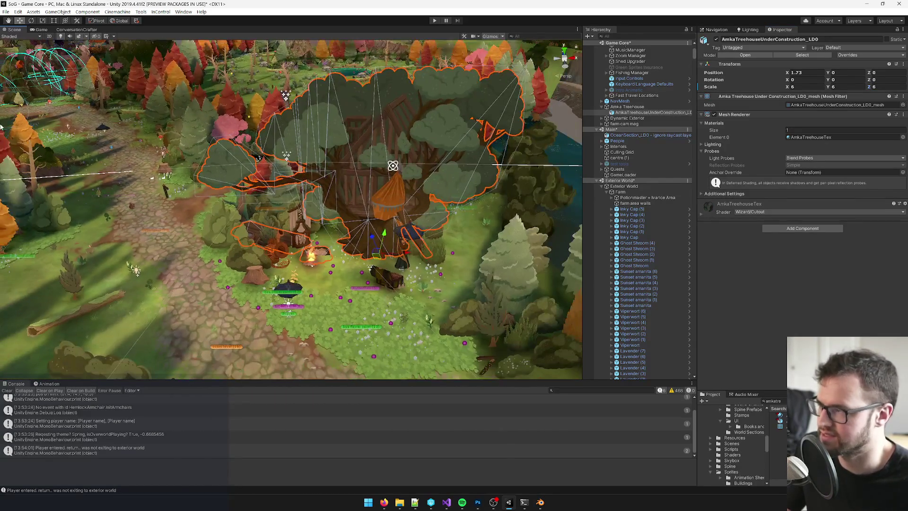
{"action": "left_click", "coordinate": [41, 29]}
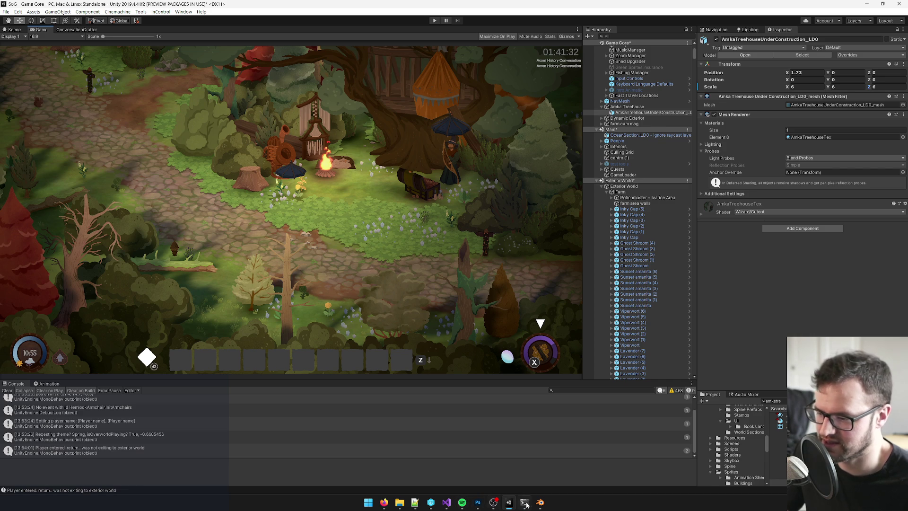
- Review the Amka Treehouse Completed and treehouse concept documents in Photoshop
{"action": "mouse_move", "coordinate": [482, 504]}
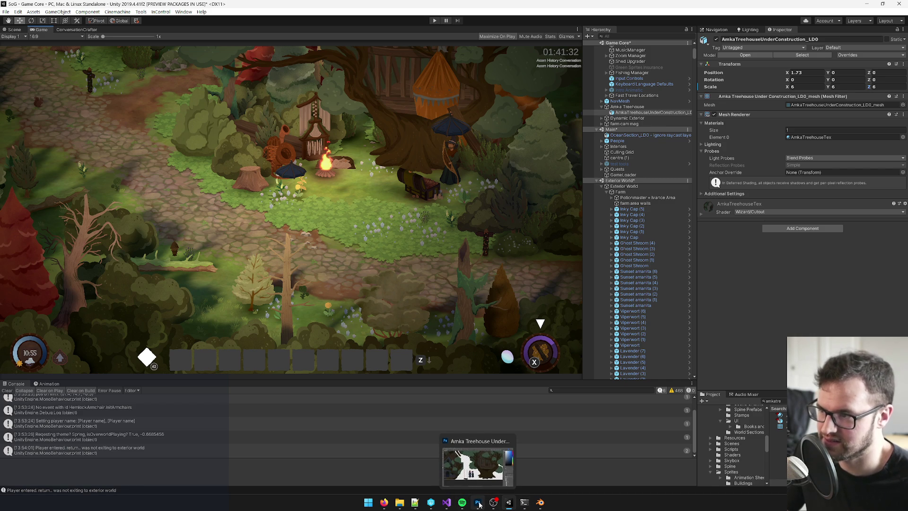
{"action": "left_click", "coordinate": [473, 507]}
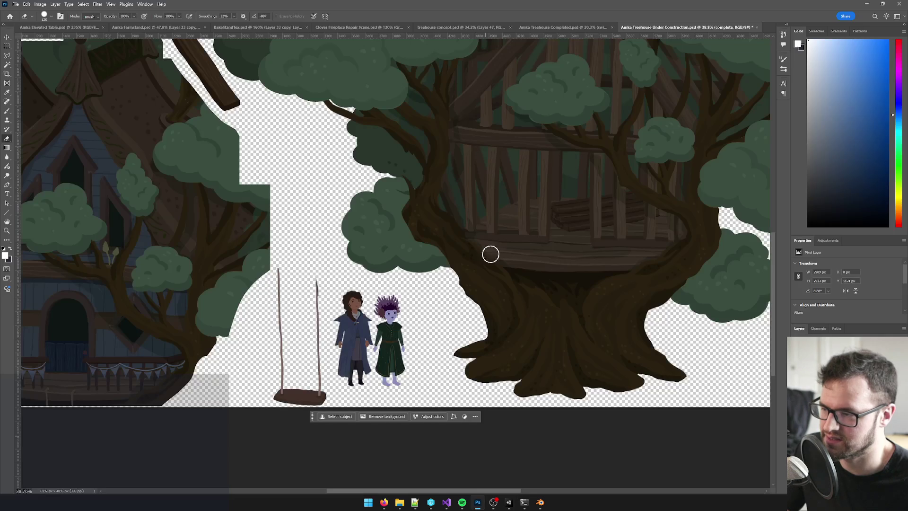
{"action": "left_click", "coordinate": [559, 27]}
{"action": "left_click", "coordinate": [492, 29]}
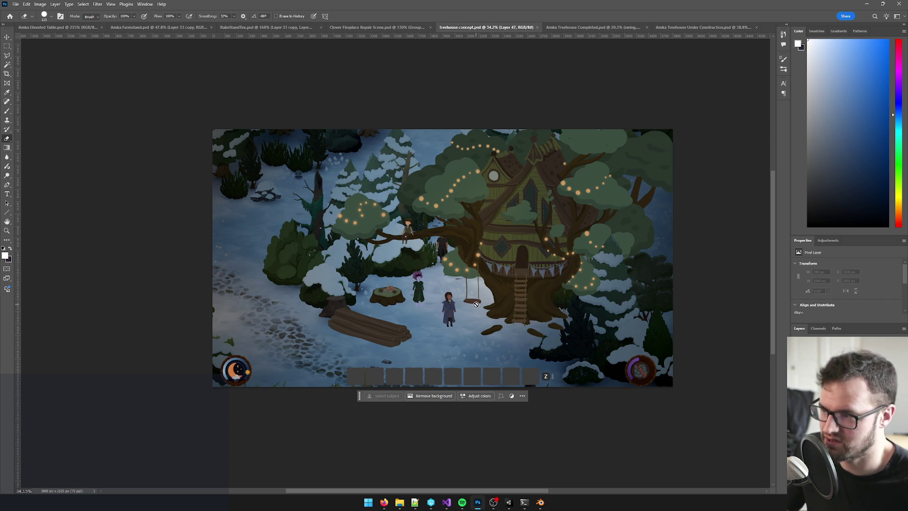
- Return to Unity's Scene view and zoom in on the treehouse
{"action": "key", "text": "alt+Tab"}
{"action": "key", "text": "q"}
{"action": "key", "text": "ctrl+1"}
{"action": "mouse_move", "coordinate": [342, 200]}
{"action": "left_mouse_down"}
{"action": "mouse_move", "coordinate": [395, 209]}
{"action": "mouse_move", "coordinate": [380, 206]}
{"action": "left_mouse_up"}
{"action": "scroll", "coordinate": [373, 206], "scroll_direction": "up", "scroll_amount": 5}
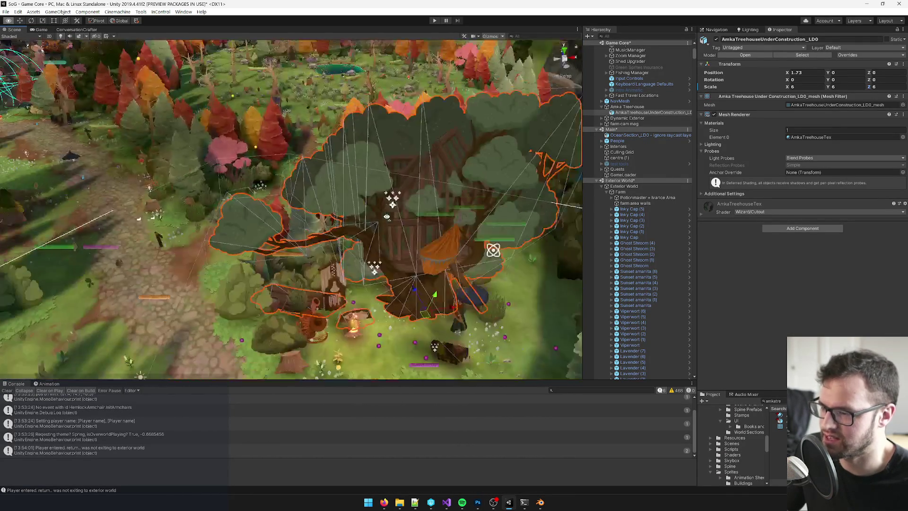
- Set the treehouse scale to 5.5 on X, Y and Z
{"action": "key", "text": "w"}
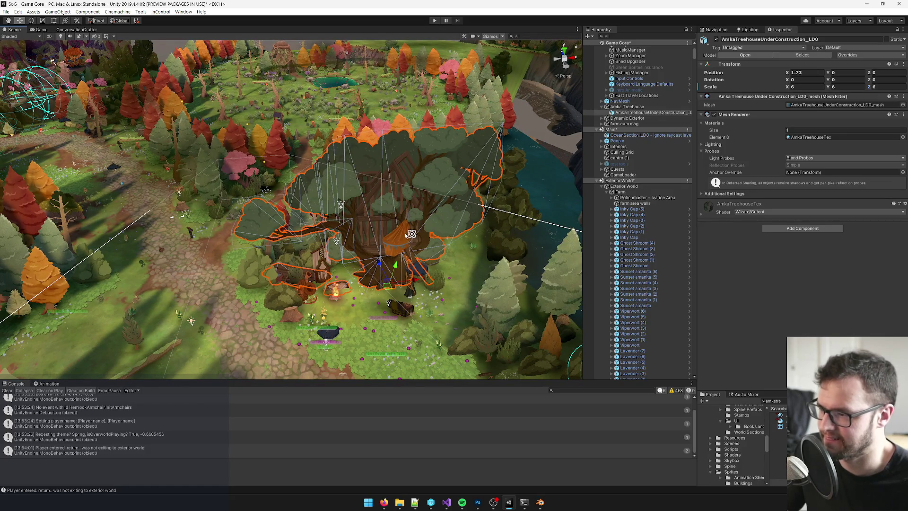
{"action": "left_click", "coordinate": [794, 87]}
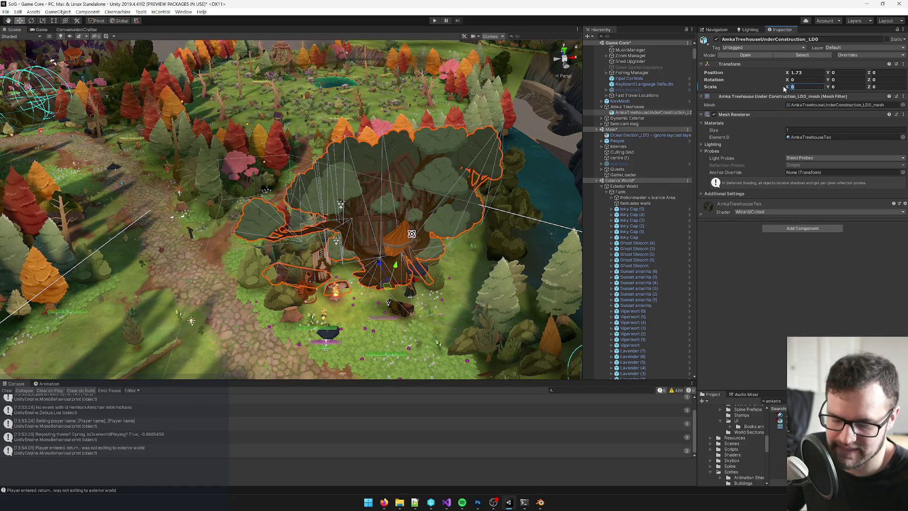
{"action": "type", "text": "5.5"}
{"action": "key", "text": "Tab"}
{"action": "type", "text": "5.5"}
{"action": "key", "text": "Tab"}
{"action": "type", "text": "5.5"}
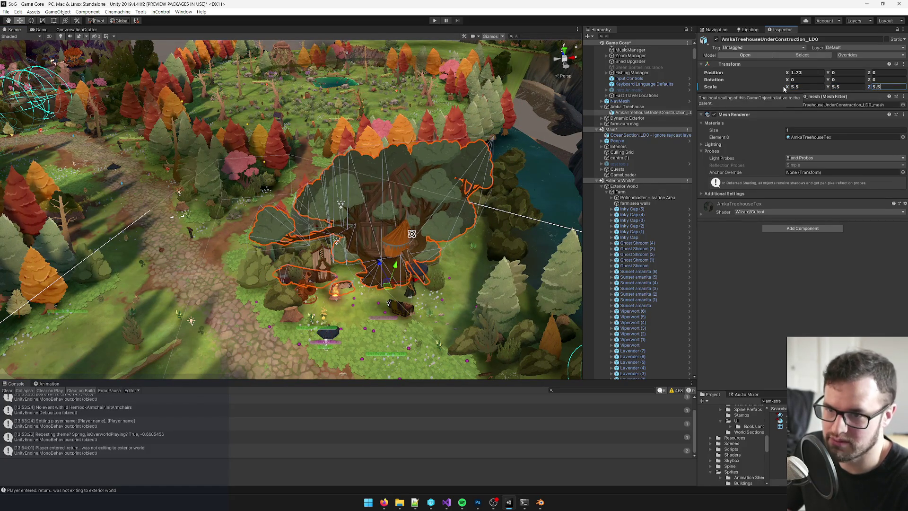
{"action": "left_click_drag", "start_coordinate": [303, 237], "coordinate": [306, 240]}
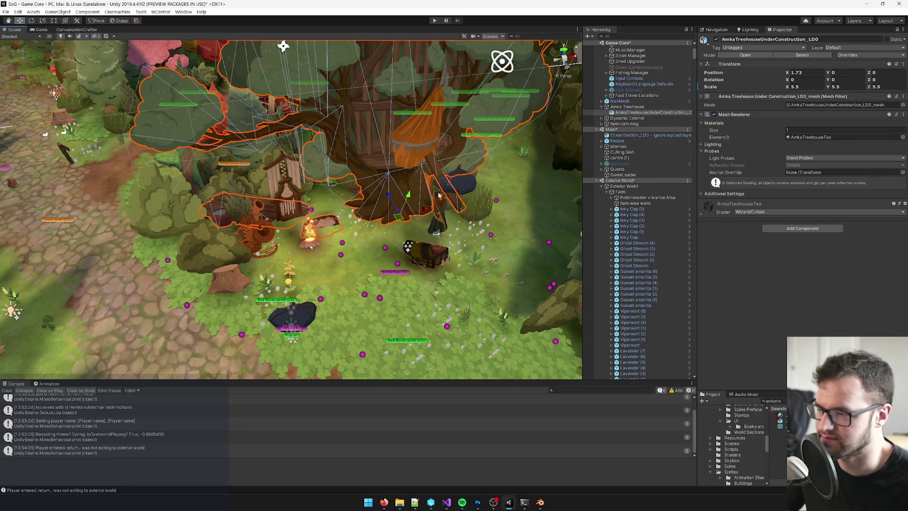
- Select Amka Treehouse, switch to the Game view and enter Play mode
{"action": "left_click", "coordinate": [623, 107]}
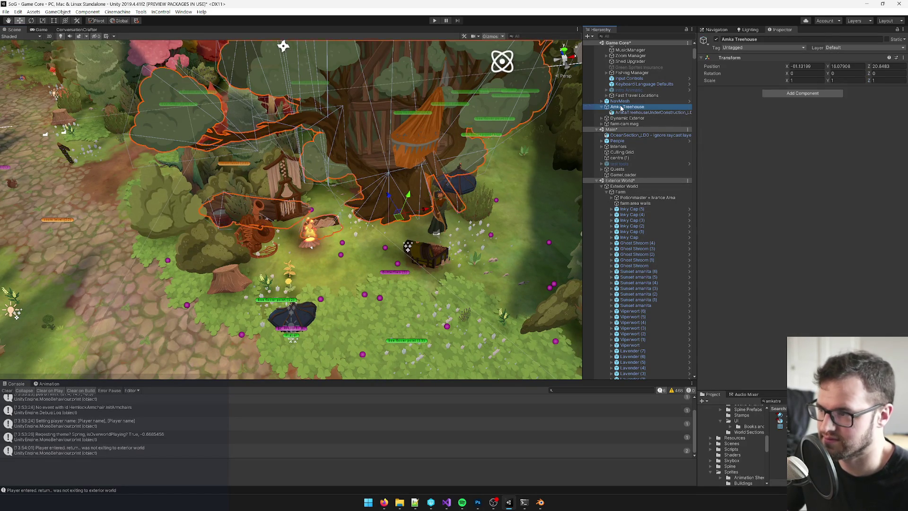
{"action": "left_click", "coordinate": [41, 29]}
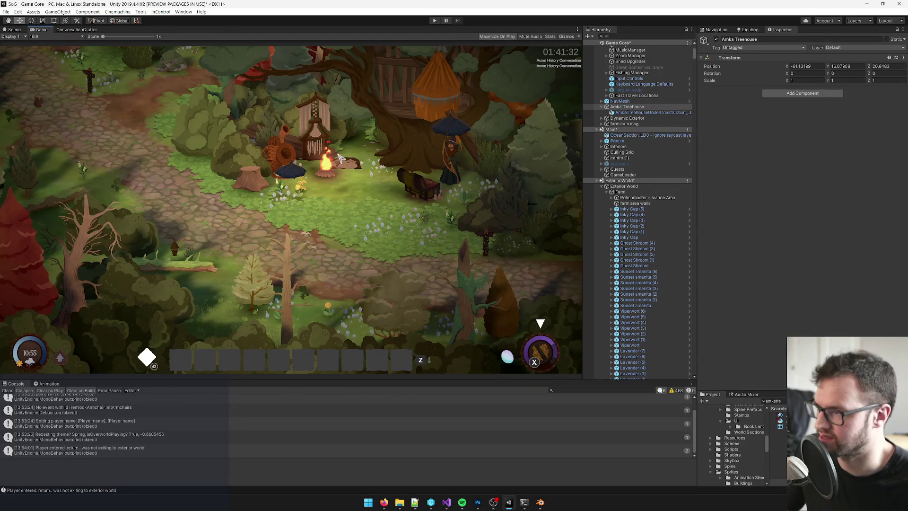
{"action": "left_click", "coordinate": [436, 21]}
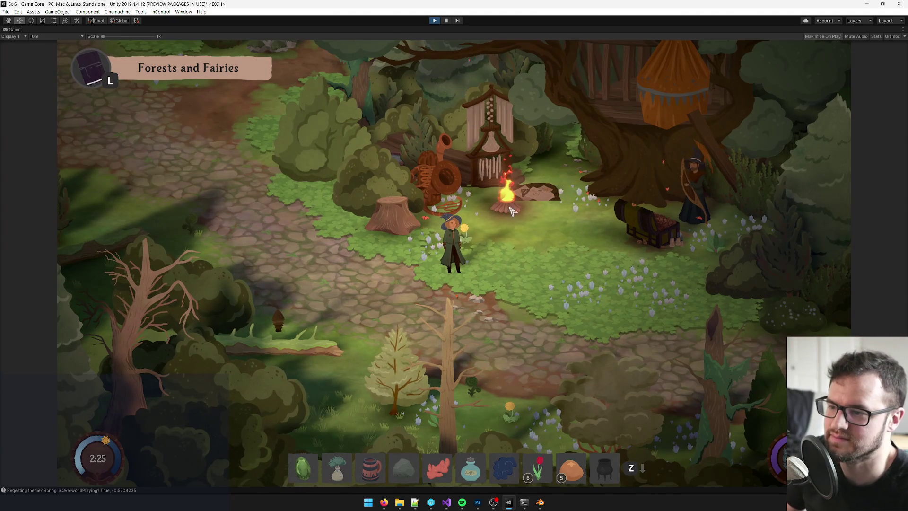
- Walk the witch north along the path toward the gate past the treehouse
{"action": "key", "text": "w"}
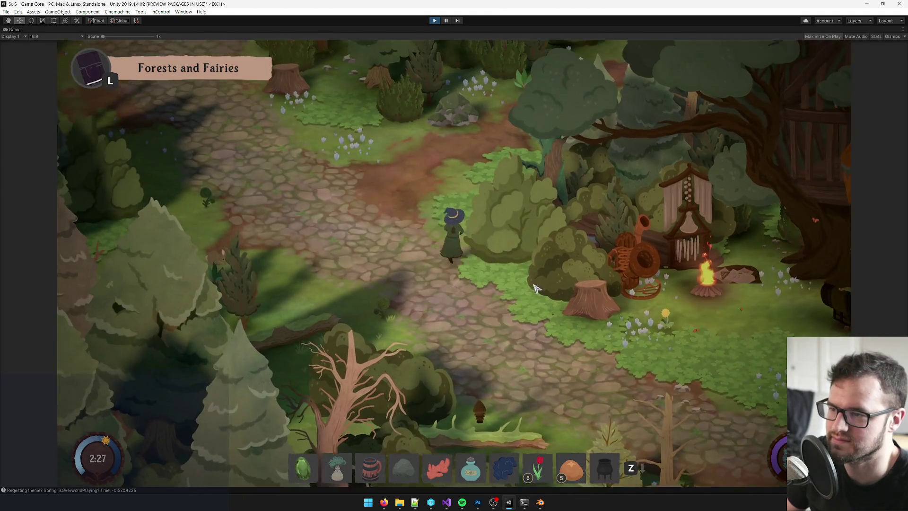
{"action": "key", "text": "w"}
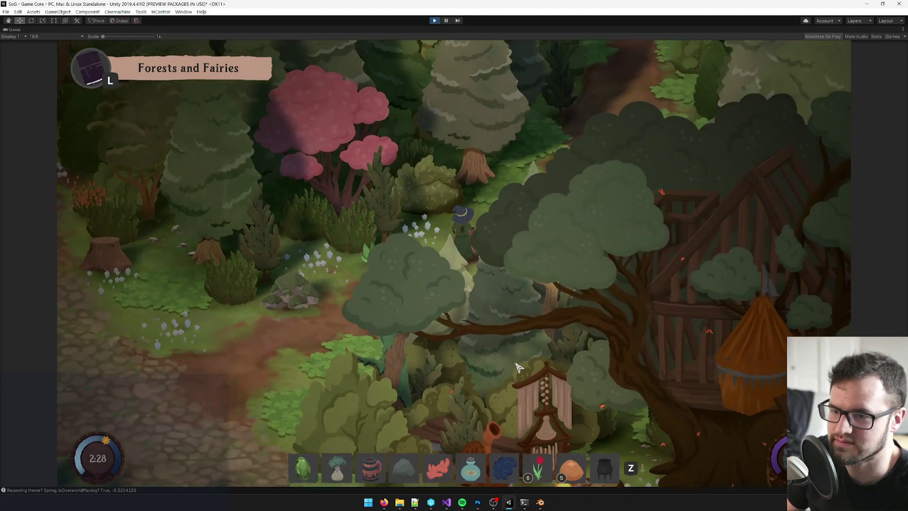
{"action": "key", "text": "w"}
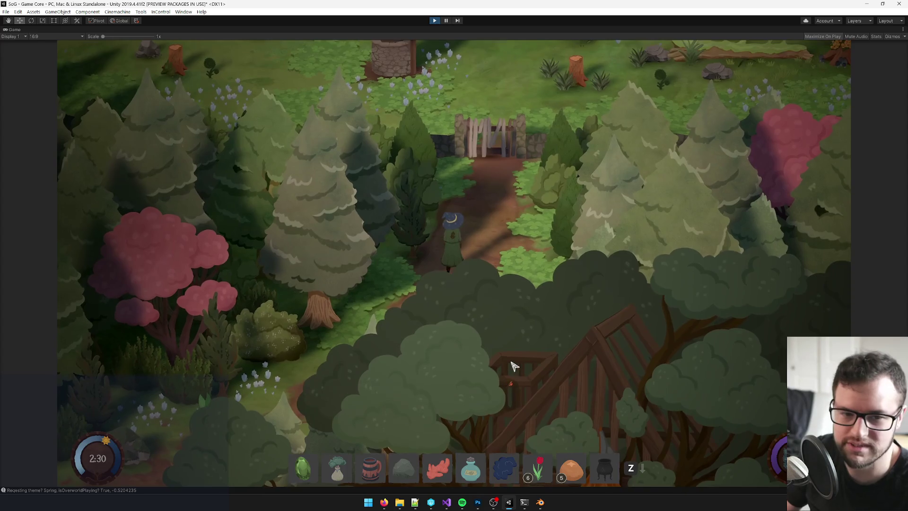
{"action": "key", "text": "w"}
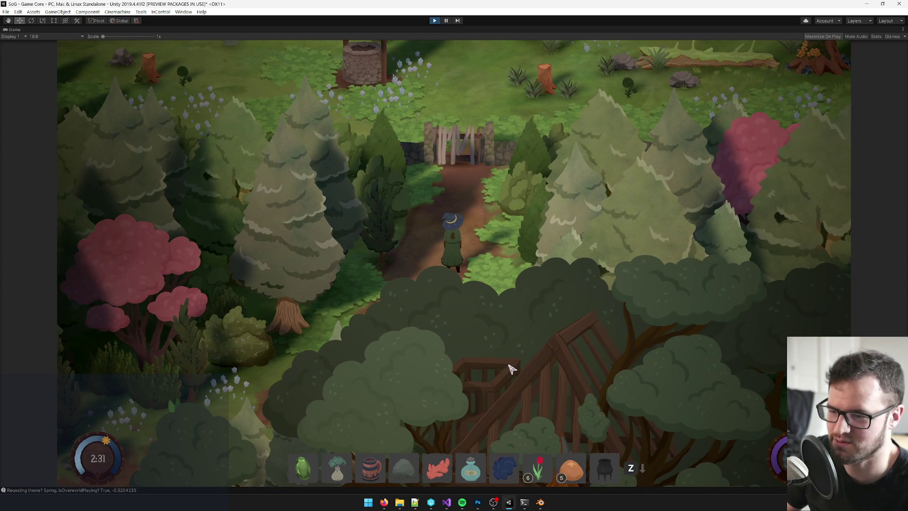
{"action": "key", "text": "w"}
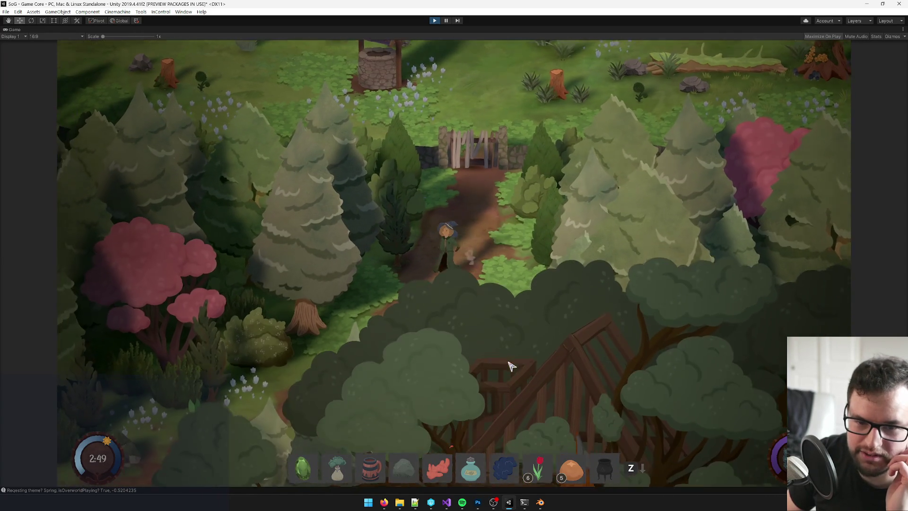
- Compare the running game against the treehouse concept, then stop Play mode
{"action": "key", "text": "alt+Tab"}
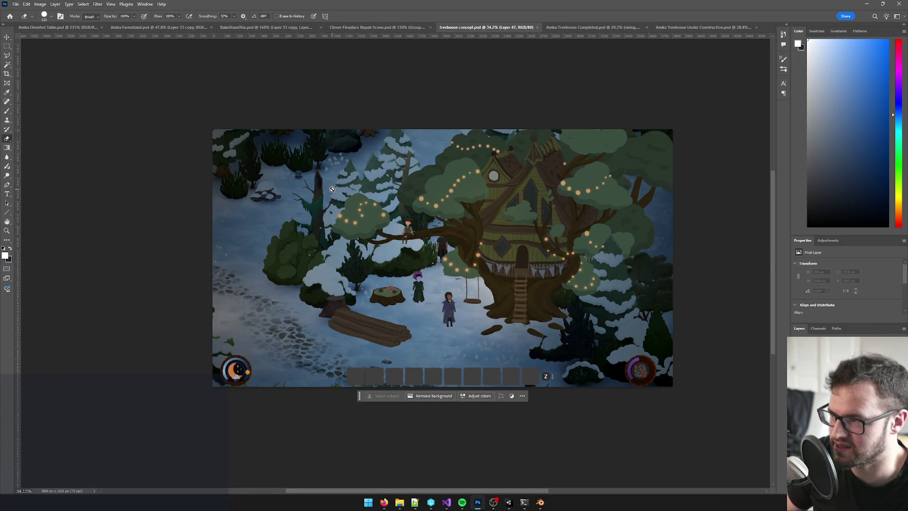
{"action": "key", "text": "alt+Tab"}
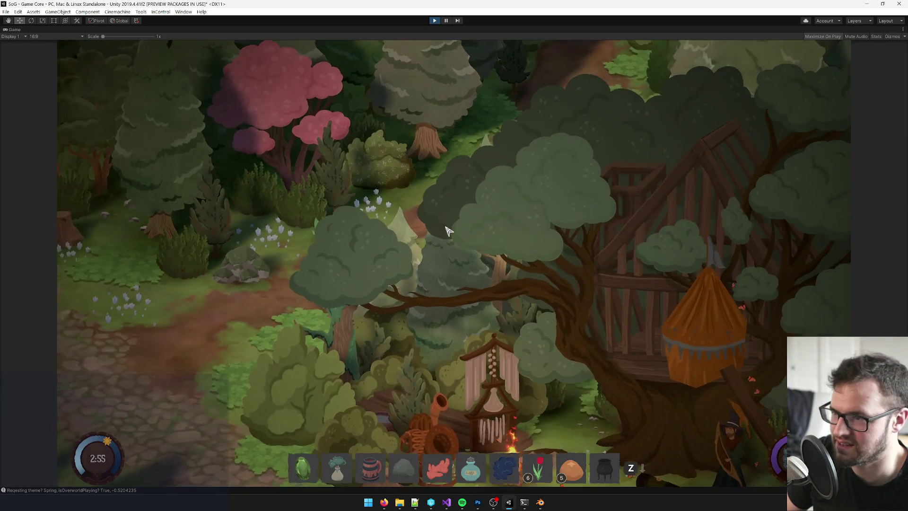
{"action": "key", "text": "alt+Tab"}
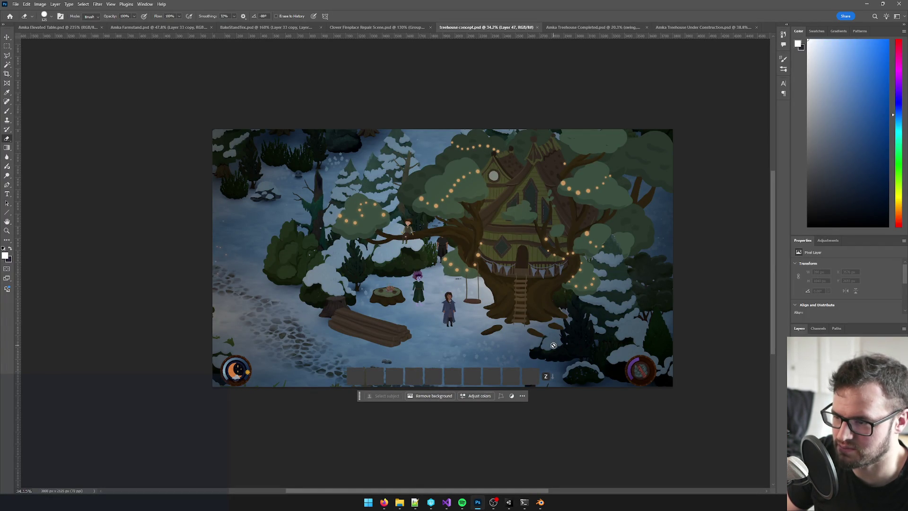
{"action": "key", "text": "alt+Tab"}
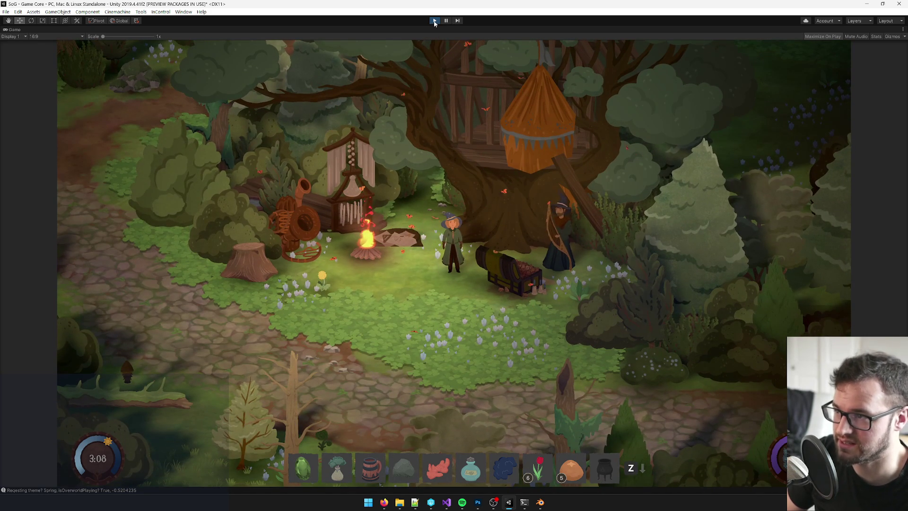
{"action": "left_click", "coordinate": [434, 21]}
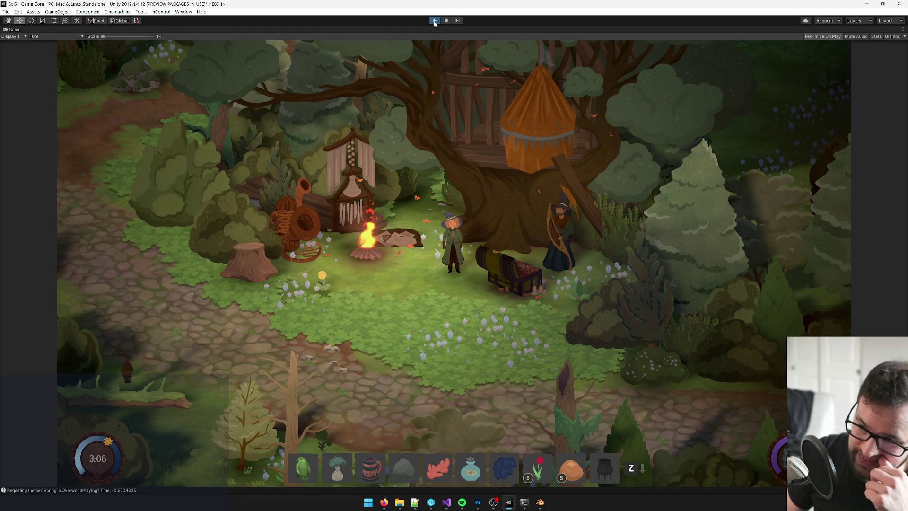
{"action": "key", "text": "alt+Tab"}
{"action": "key", "text": "alt+Tab"}
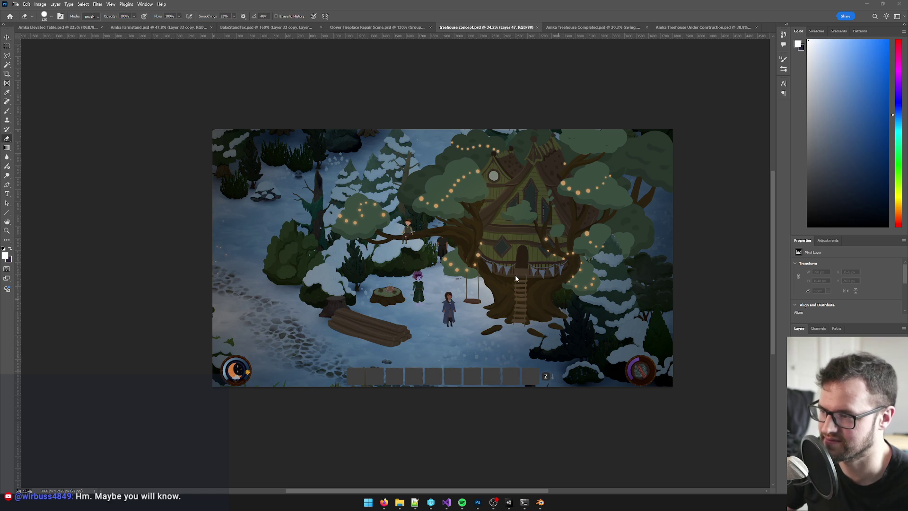
- Set the AmkaTreehouseUnderConstruction_LD0 mesh to a uniform scale of 5
{"action": "left_click", "coordinate": [509, 503]}
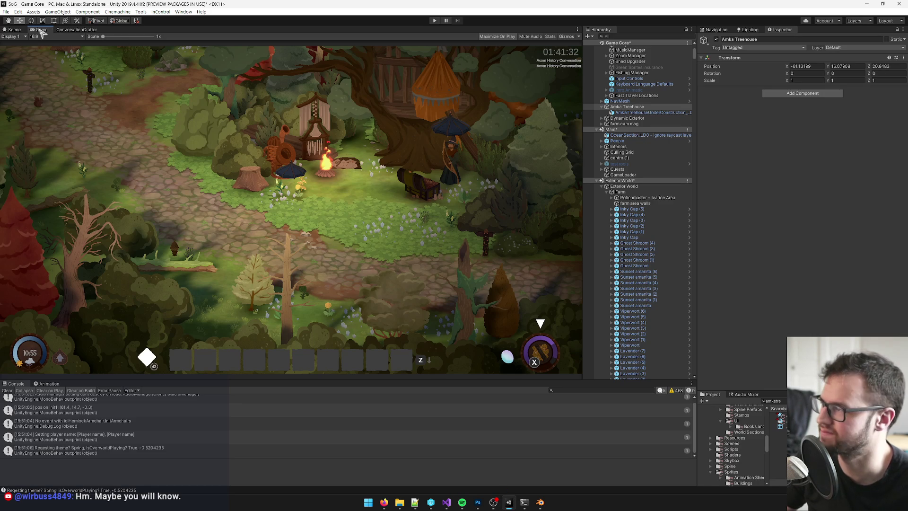
{"action": "left_click", "coordinate": [15, 29]}
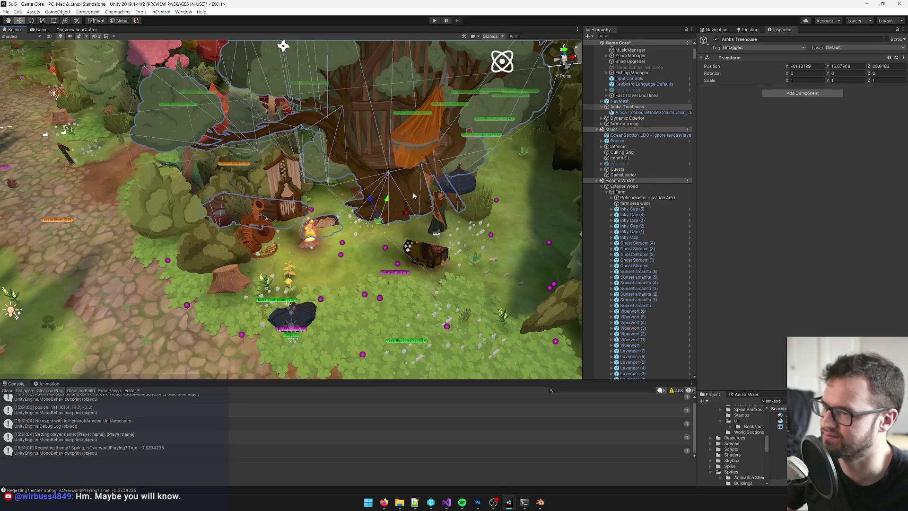
{"action": "scroll", "coordinate": [416, 194], "scroll_direction": "up", "scroll_amount": 2}
{"action": "left_click", "coordinate": [651, 112]}
{"action": "left_click", "coordinate": [806, 87]}
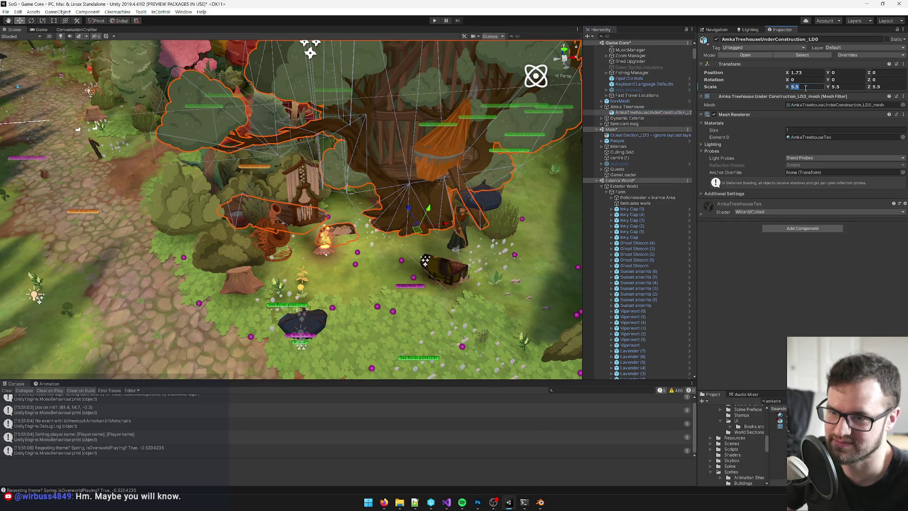
{"action": "type", "text": "5"}
{"action": "key", "text": "Tab"}
{"action": "type", "text": "5"}
{"action": "key", "text": "Tab"}
{"action": "type", "text": "5"}
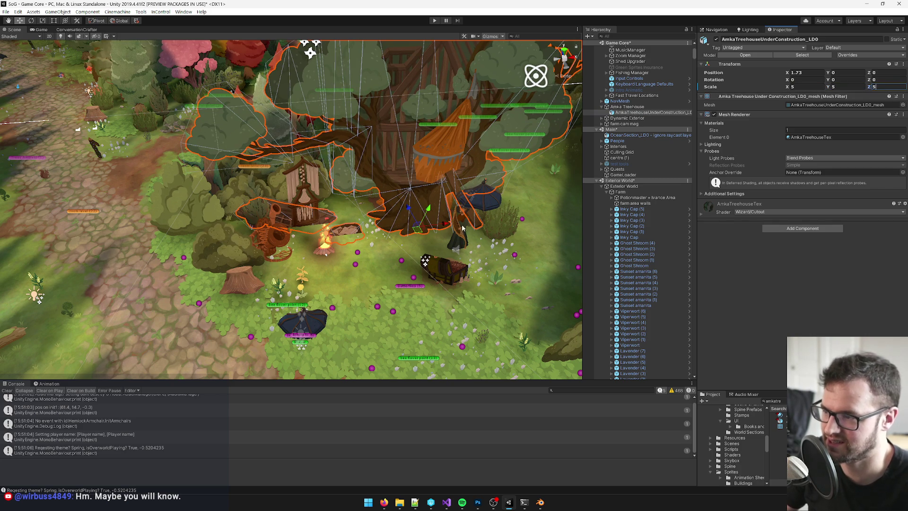
- Check the scale-5 treehouse in the Game view against the concept art
{"action": "mouse_move", "coordinate": [516, 234]}
{"action": "left_mouse_down"}
{"action": "mouse_move", "coordinate": [353, 236]}
{"action": "mouse_move", "coordinate": [394, 239]}
{"action": "mouse_move", "coordinate": [455, 279]}
{"action": "mouse_move", "coordinate": [447, 236]}
{"action": "mouse_move", "coordinate": [402, 229]}
{"action": "left_mouse_up"}
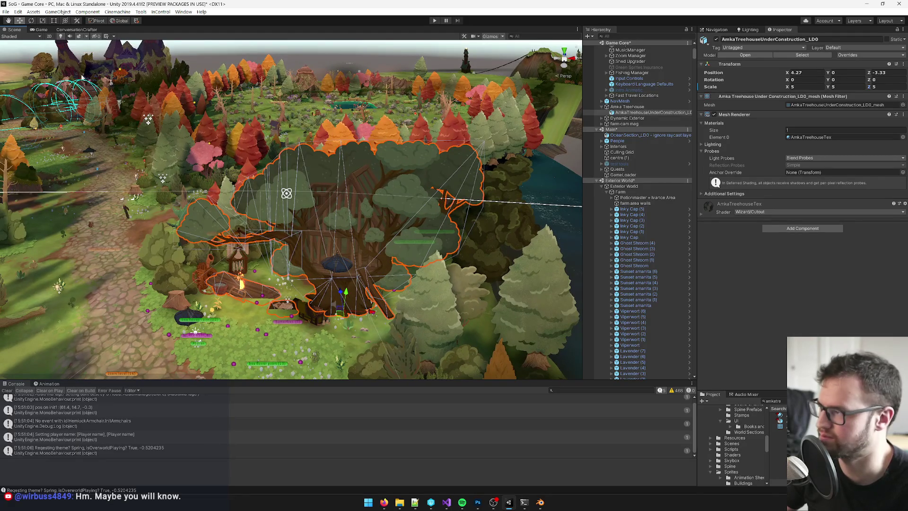
{"action": "left_click", "coordinate": [39, 30]}
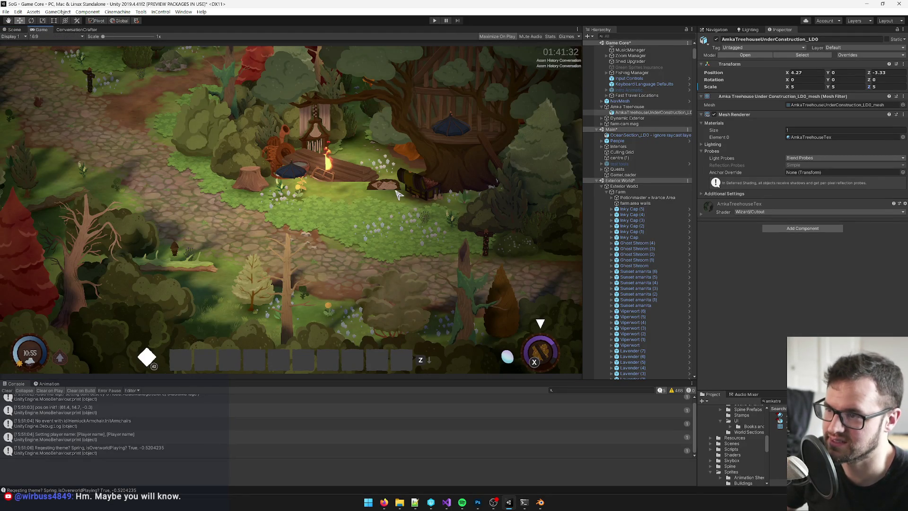
{"action": "key", "text": "alt+Tab"}
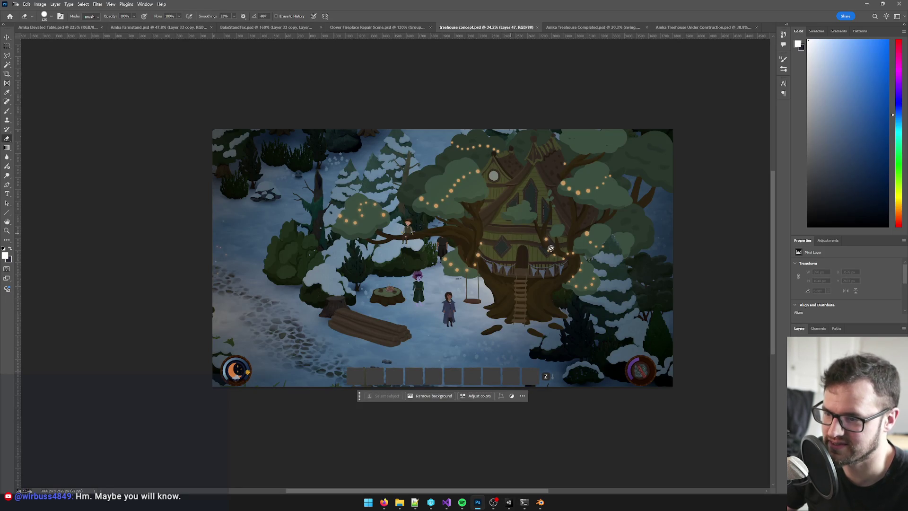
{"action": "key", "text": "alt+Tab"}
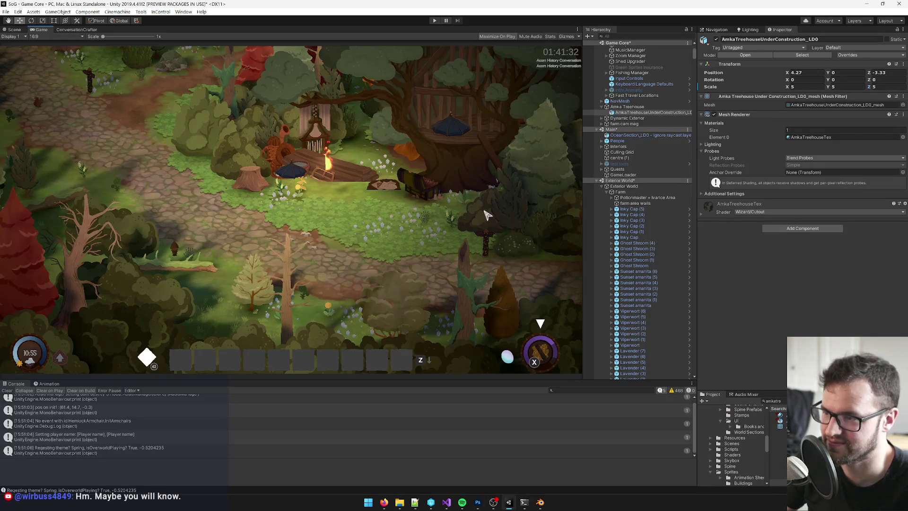
- Move the treehouse to X 2.29, Z -4.25 and check it from the Game camera
{"action": "left_click", "coordinate": [14, 30]}
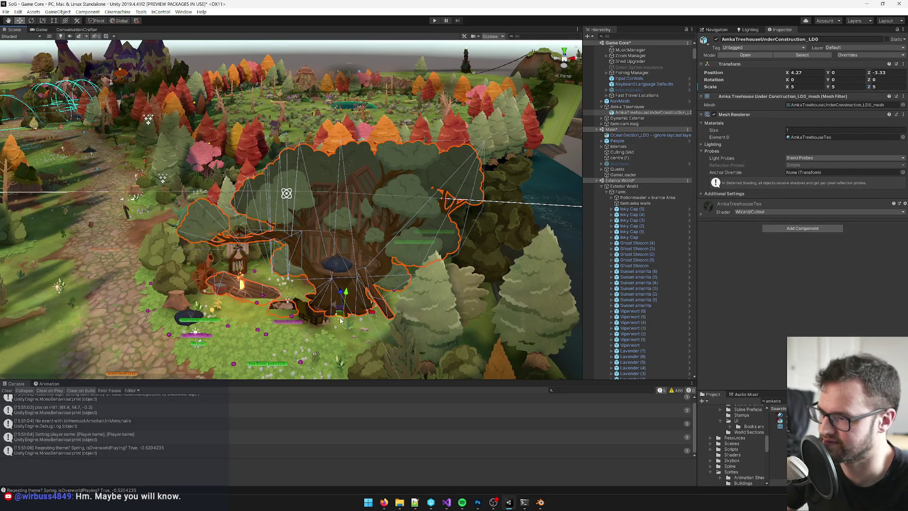
{"action": "left_click_drag", "start_coordinate": [339, 319], "coordinate": [320, 325]}
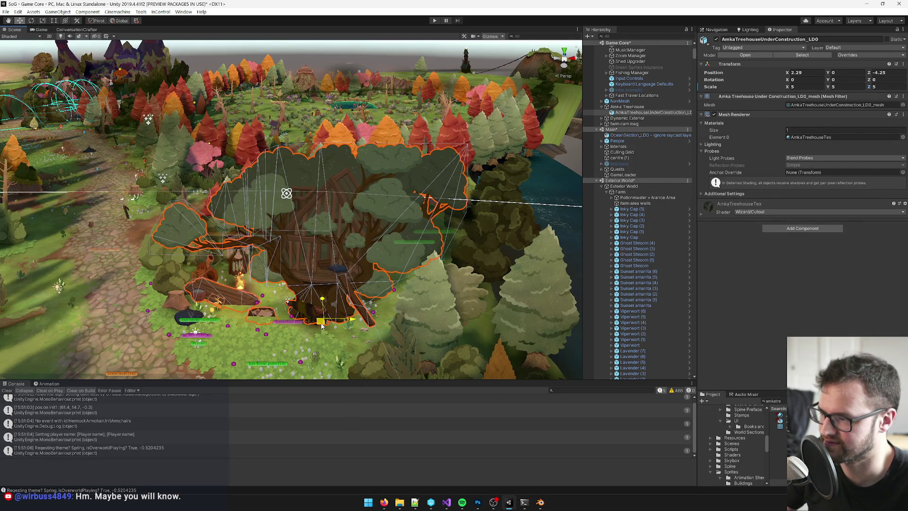
{"action": "left_click", "coordinate": [41, 29]}
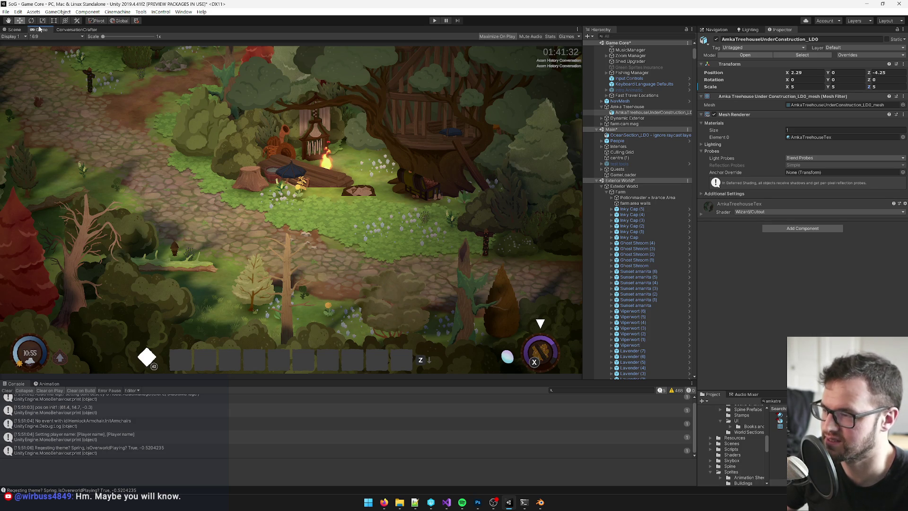
{"action": "left_click", "coordinate": [477, 503]}
{"action": "key", "text": "alt+Tab"}
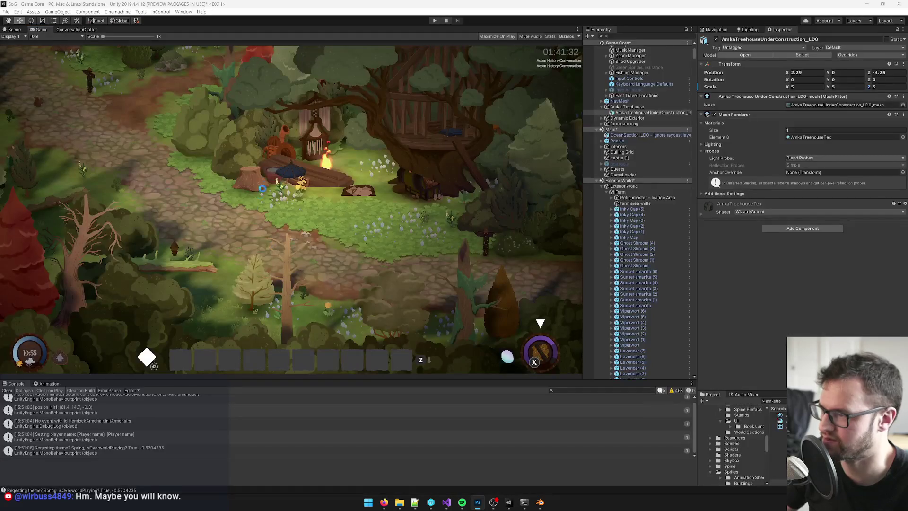
{"action": "key", "text": "alt+Tab"}
{"action": "key", "text": "alt+Tab"}
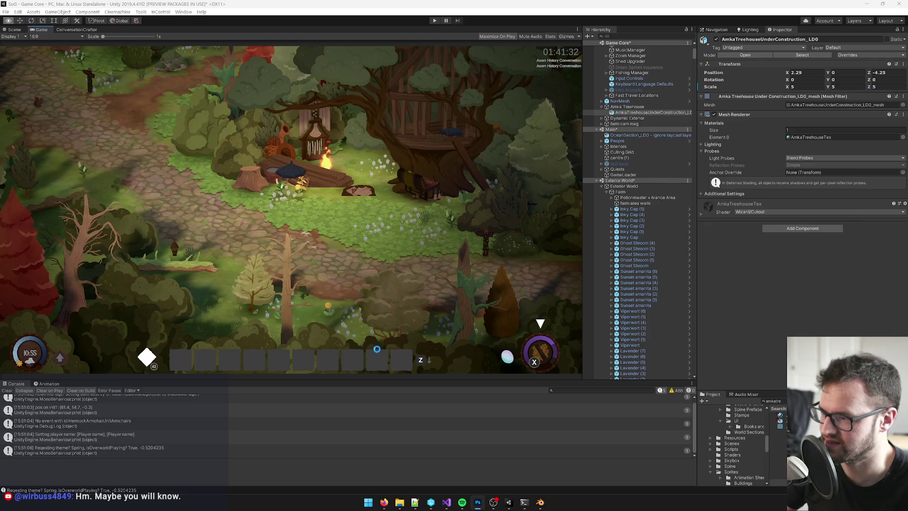
{"action": "left_click", "coordinate": [540, 502]}
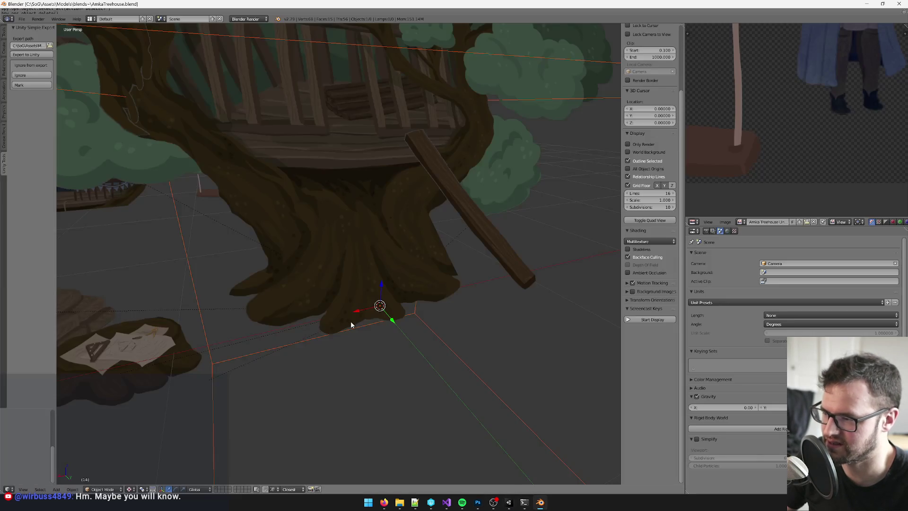
- Select the plank pile plane (Plane.003) and move one outline edge along its local Z axis
{"action": "scroll", "coordinate": [351, 322], "scroll_direction": "down", "scroll_amount": 5}
{"action": "right_click", "coordinate": [246, 288]}
{"action": "key", "text": "KP_Decimal"}
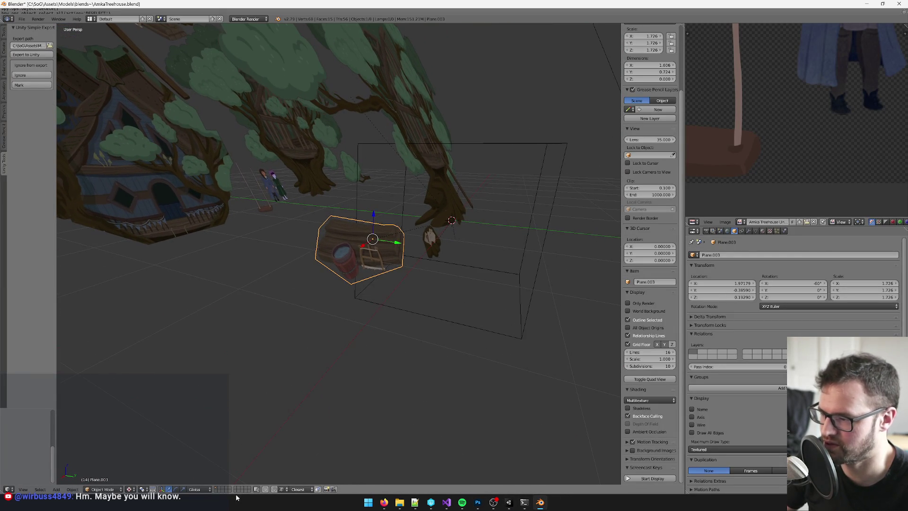
{"action": "key", "text": "Tab"}
{"action": "right_click", "coordinate": [313, 243]}
{"action": "key", "text": "KP_Decimal"}
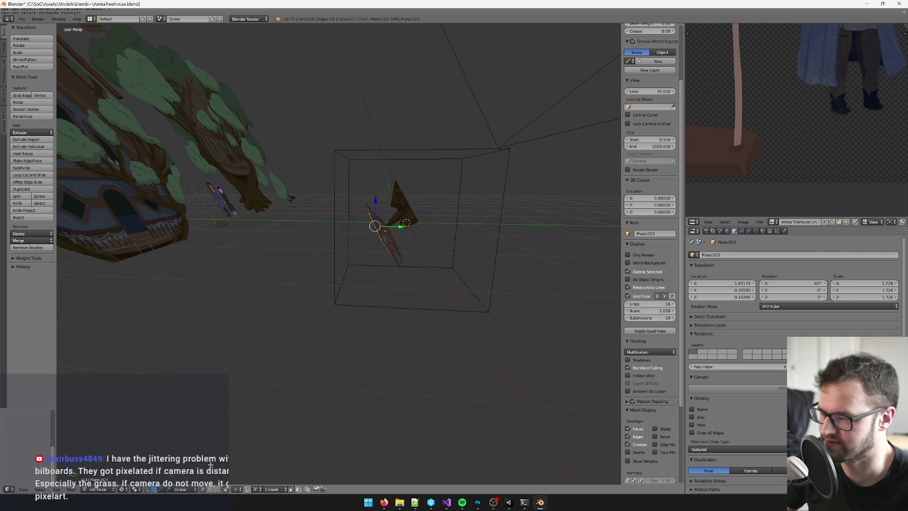
{"action": "left_click", "coordinate": [182, 489]}
{"action": "left_click", "coordinate": [191, 475]}
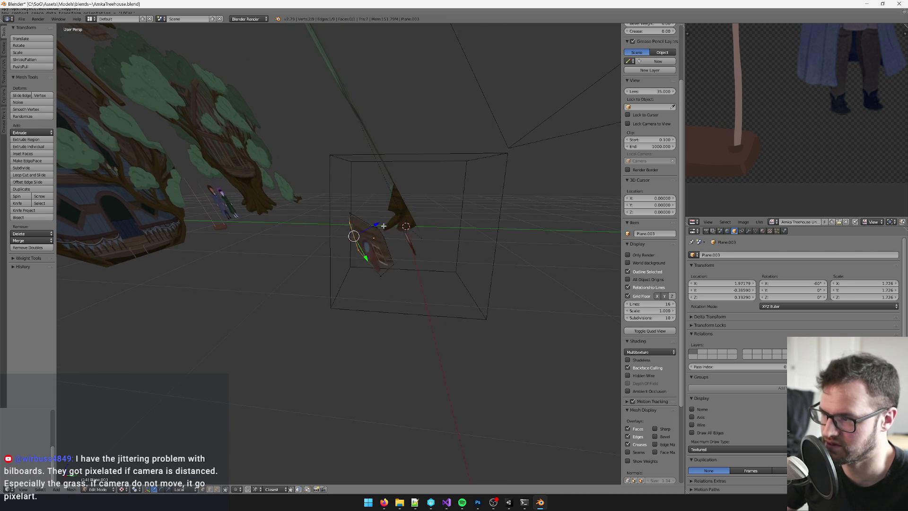
{"action": "key", "text": "g"}
{"action": "key", "text": "z"}
{"action": "key", "text": "z"}
{"action": "left_click", "coordinate": [336, 255]}
- Move a single outline vertex of the plank along local Z
{"action": "right_click", "coordinate": [339, 234]}
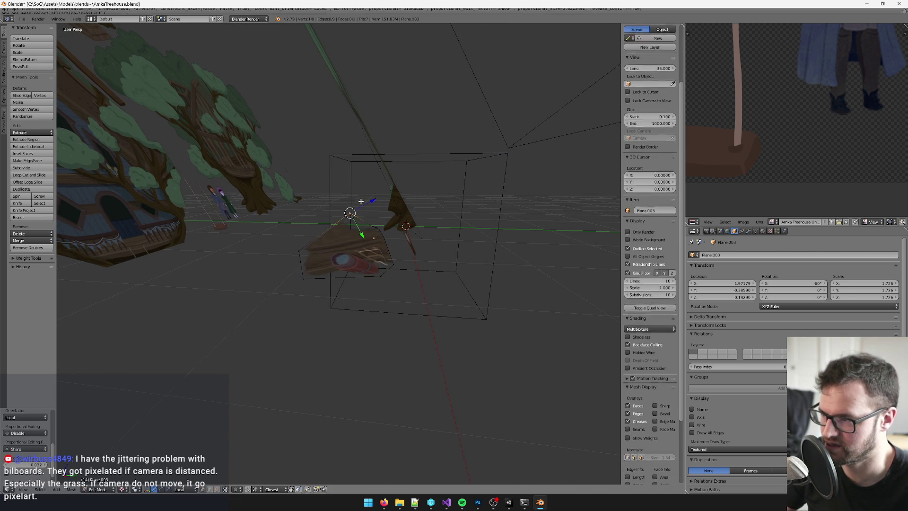
{"action": "key", "text": "g"}
{"action": "key", "text": "z"}
{"action": "key", "text": "z"}
{"action": "left_click", "coordinate": [336, 223]}
{"action": "mouse_move", "coordinate": [336, 223]}
{"action": "left_mouse_down"}
{"action": "mouse_move", "coordinate": [344, 266]}
{"action": "mouse_move", "coordinate": [384, 269]}
{"action": "mouse_move", "coordinate": [385, 251]}
{"action": "mouse_move", "coordinate": [375, 249]}
{"action": "mouse_move", "coordinate": [396, 253]}
{"action": "left_mouse_up"}
{"action": "left_click", "coordinate": [396, 252]}
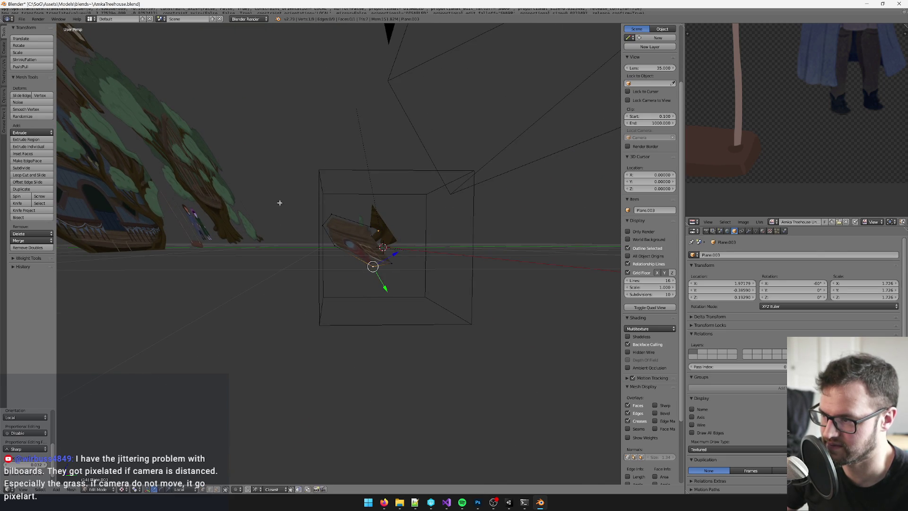
- Move three outline vertices of the plank together along local Z
{"action": "right_click", "coordinate": [298, 216], "text": "shift"}
{"action": "right_click", "coordinate": [327, 227], "text": "shift"}
{"action": "key", "text": "g"}
{"action": "key", "text": "z"}
{"action": "key", "text": "z"}
{"action": "left_click", "coordinate": [326, 232]}
{"action": "left_click_drag", "start_coordinate": [327, 232], "coordinate": [350, 245]}
{"action": "left_click_drag", "start_coordinate": [316, 242], "coordinate": [355, 291]}
- Knife-cut a new edge across the plank plane and return to Object Mode
{"action": "key", "text": "k"}
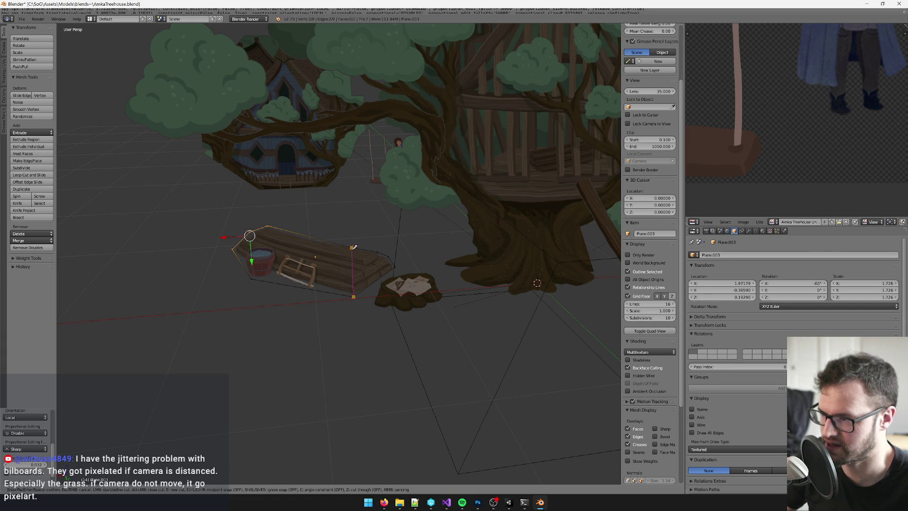
{"action": "key", "text": "Return"}
{"action": "key", "text": "KP_Decimal"}
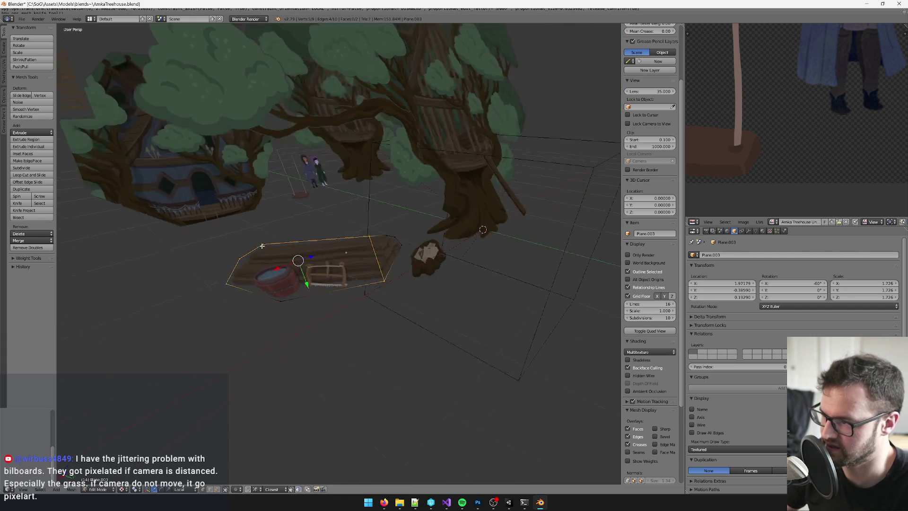
{"action": "mouse_move", "coordinate": [349, 246]}
{"action": "left_mouse_down"}
{"action": "mouse_move", "coordinate": [349, 237]}
{"action": "mouse_move", "coordinate": [354, 262]}
{"action": "mouse_move", "coordinate": [330, 268]}
{"action": "mouse_move", "coordinate": [336, 277]}
{"action": "left_mouse_up"}
{"action": "key", "text": "Tab"}
- With Global orientation, slide the plank pile closer to the stump and save the treehouse file
{"action": "key", "text": "alt+Tab"}
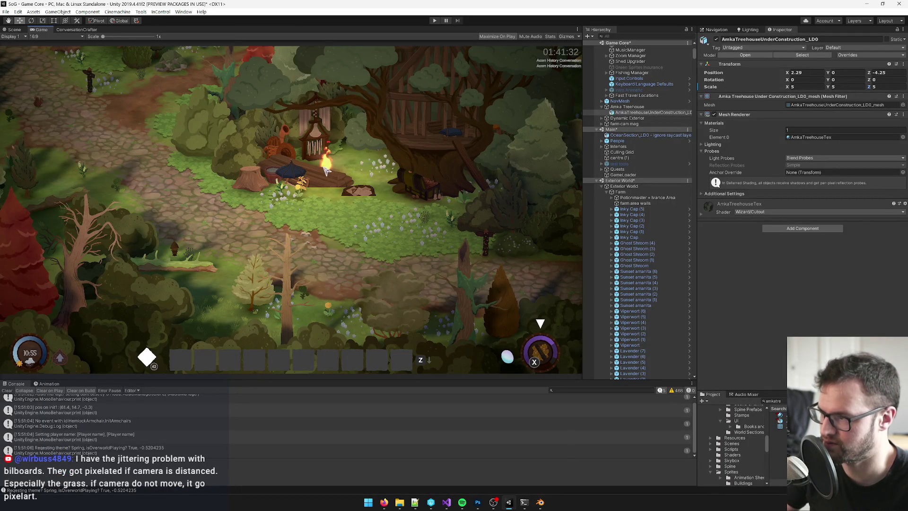
{"action": "key", "text": "alt+Tab"}
{"action": "left_click", "coordinate": [194, 495]}
{"action": "left_click", "coordinate": [199, 483]}
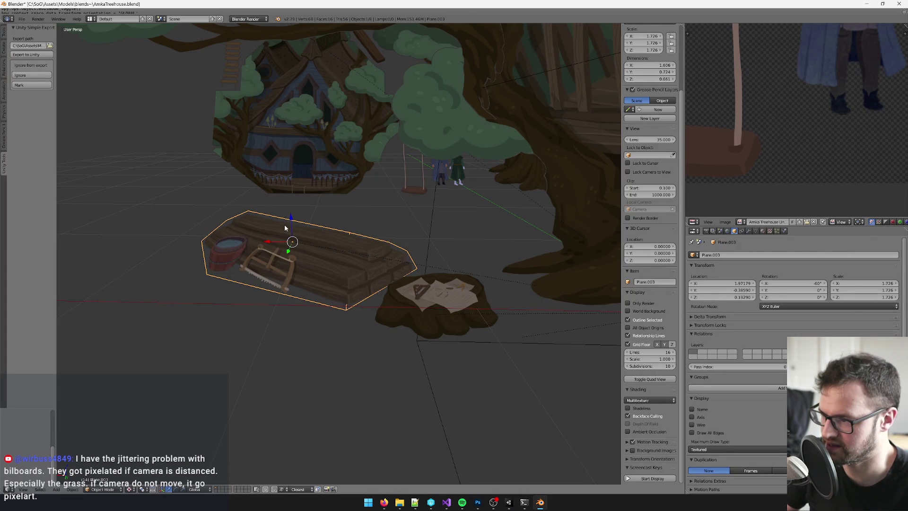
{"action": "left_click_drag", "start_coordinate": [291, 220], "coordinate": [296, 245]}
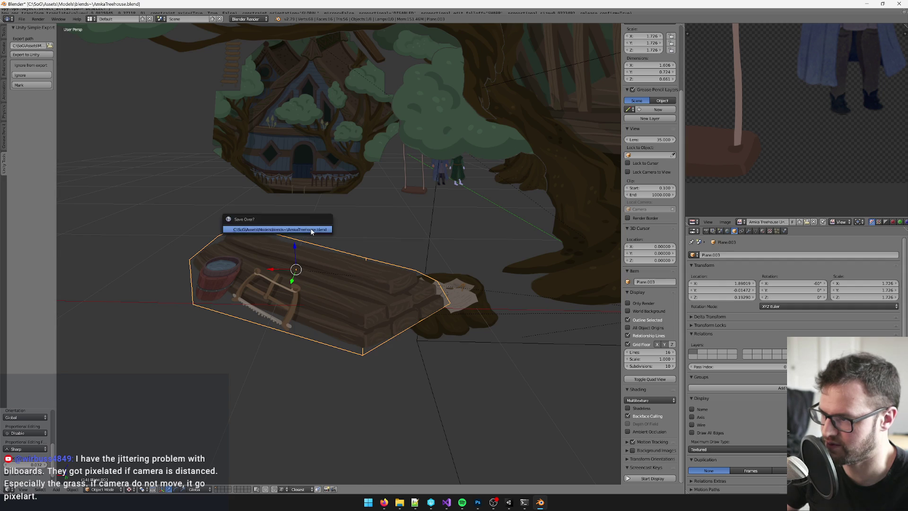
{"action": "key", "text": "ctrl+s"}
- After checking Unity's import, select the log pile and drag it in X, Y and upward
{"action": "key", "text": "alt+Tab"}
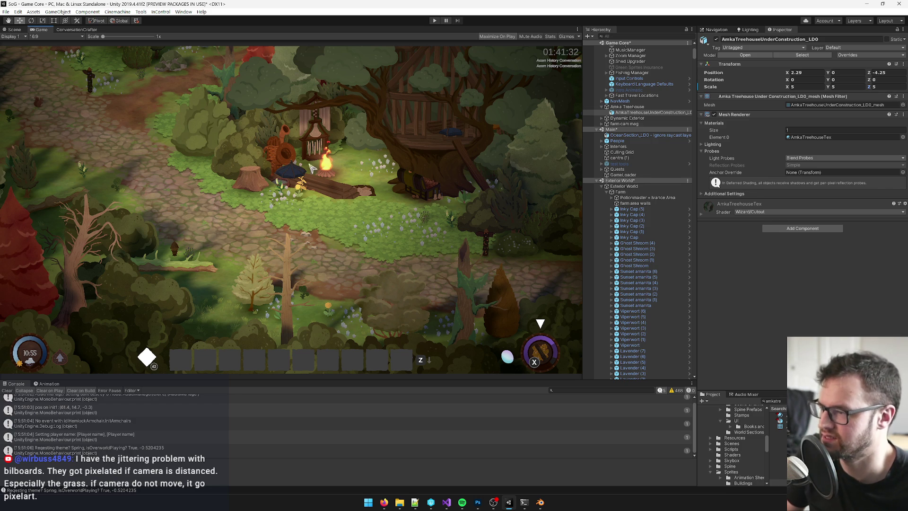
{"action": "key", "text": "alt+Tab"}
{"action": "left_click", "coordinate": [331, 330]}
{"action": "key", "text": "alt+Tab"}
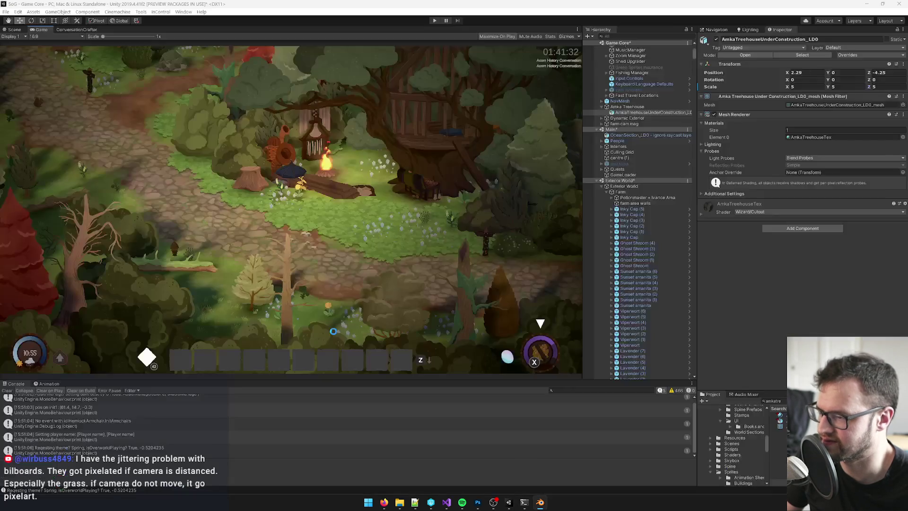
{"action": "key", "text": "alt+Tab"}
{"action": "left_click_drag", "start_coordinate": [305, 305], "coordinate": [319, 360]}
{"action": "mouse_move", "coordinate": [345, 285]}
{"action": "left_mouse_down"}
{"action": "mouse_move", "coordinate": [345, 257]}
{"action": "mouse_move", "coordinate": [345, 274]}
{"action": "left_mouse_up"}
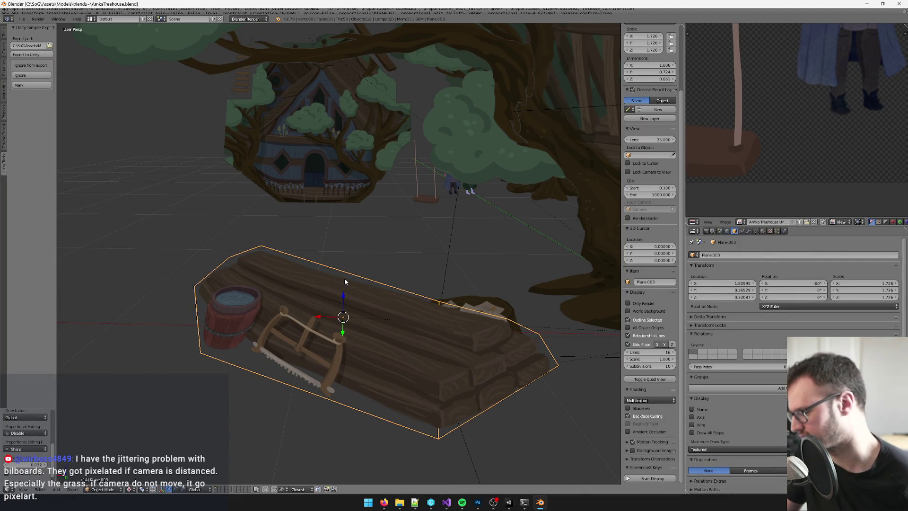
- Lift the log pile slightly along Z, move it forward along Y, and save the mesh
{"action": "key", "text": "alt+Tab"}
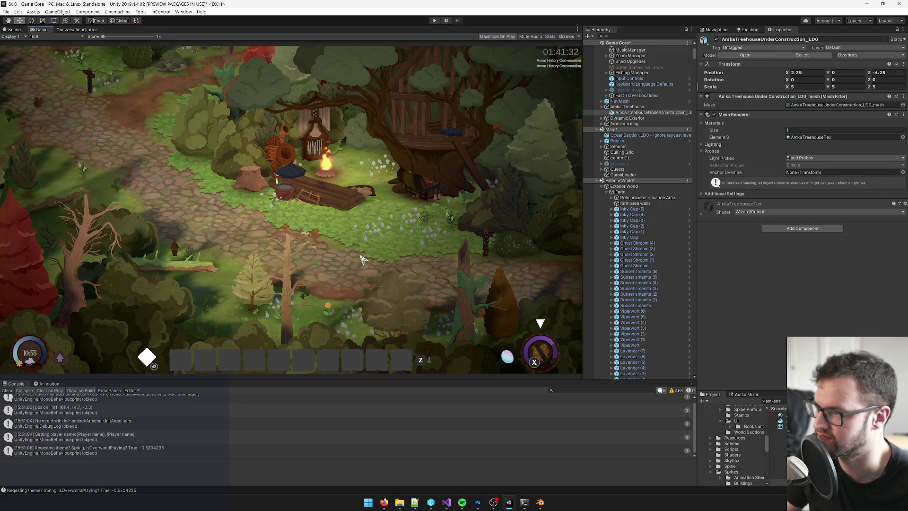
{"action": "key", "text": "alt+Tab"}
{"action": "right_click", "coordinate": [329, 315]}
{"action": "key", "text": "g"}
{"action": "key", "text": "z"}
{"action": "left_click", "coordinate": [347, 284]}
{"action": "key", "text": "g"}
{"action": "key", "text": "y"}
{"action": "left_click", "coordinate": [347, 321]}
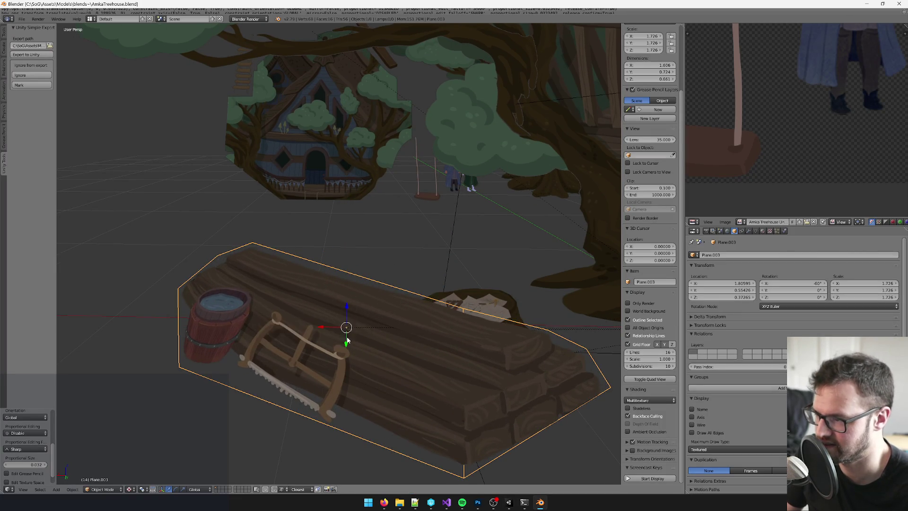
{"action": "key", "text": "ctrl+s"}
- Open Unity's Scene view and fly toward the treehouse to see the reimported planks
{"action": "key", "text": "alt+Tab"}
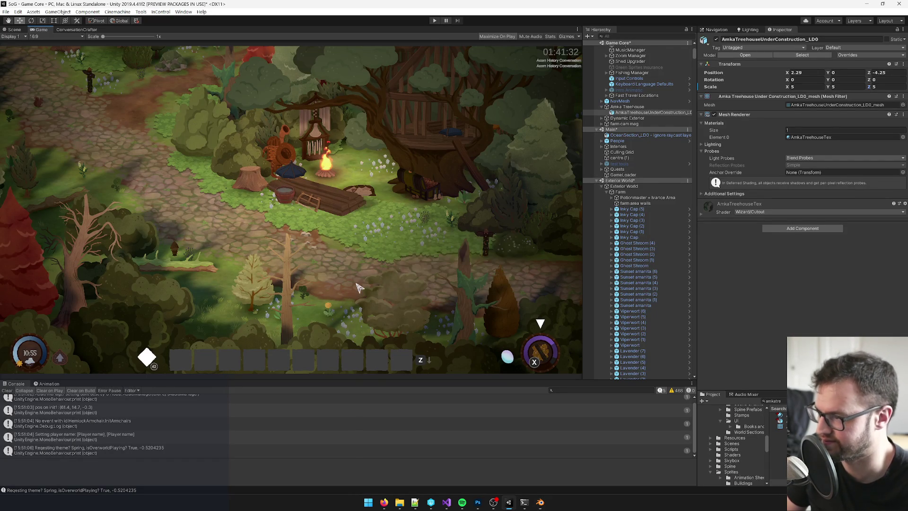
{"action": "key", "text": "alt+Tab"}
{"action": "key", "text": "alt+Tab"}
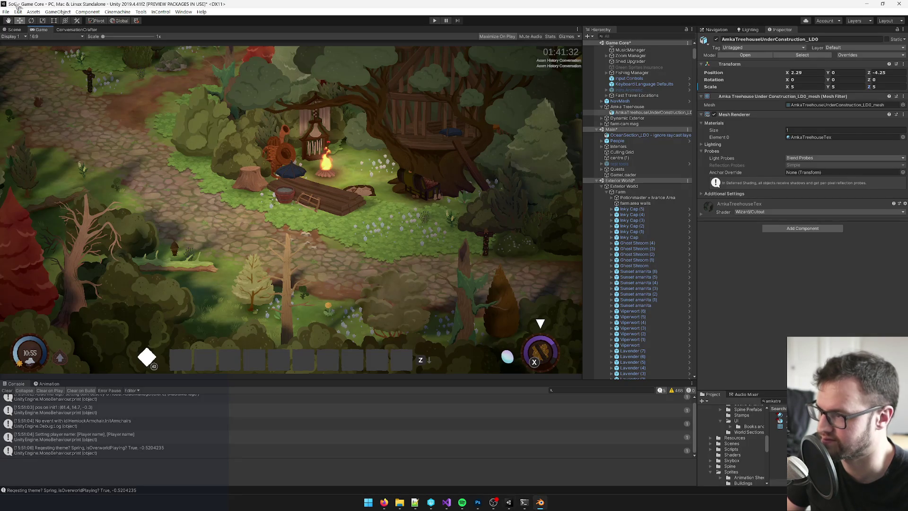
{"action": "left_click", "coordinate": [12, 29]}
{"action": "scroll", "coordinate": [320, 203], "scroll_direction": "up", "scroll_amount": 10}
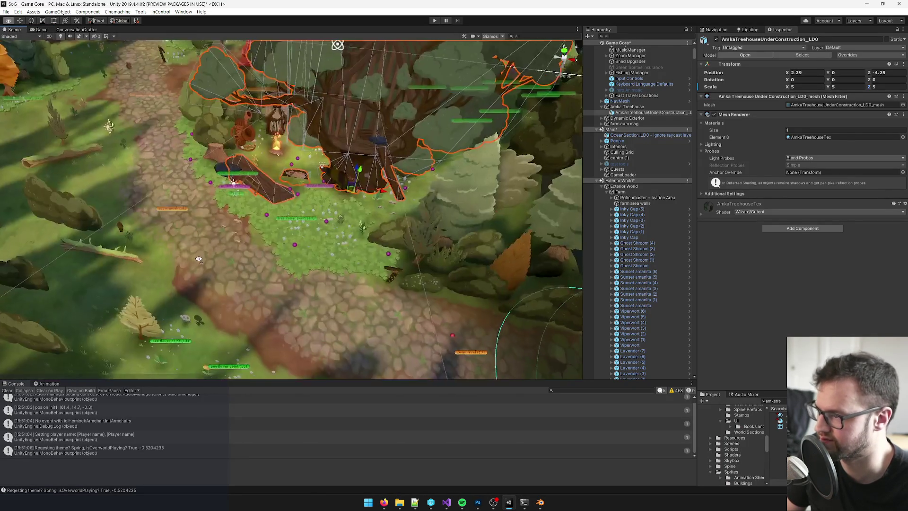
{"action": "scroll", "coordinate": [320, 203], "scroll_direction": "down", "scroll_amount": 10}
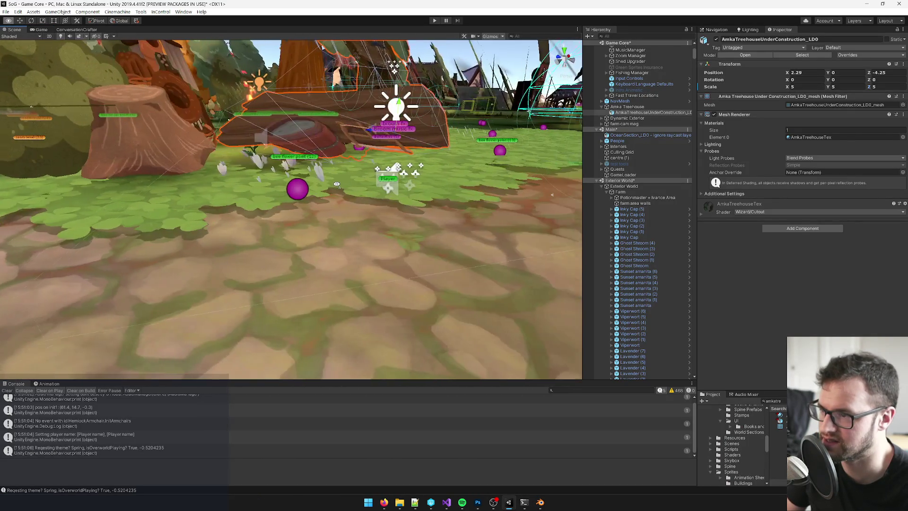
{"action": "key", "text": "d"}
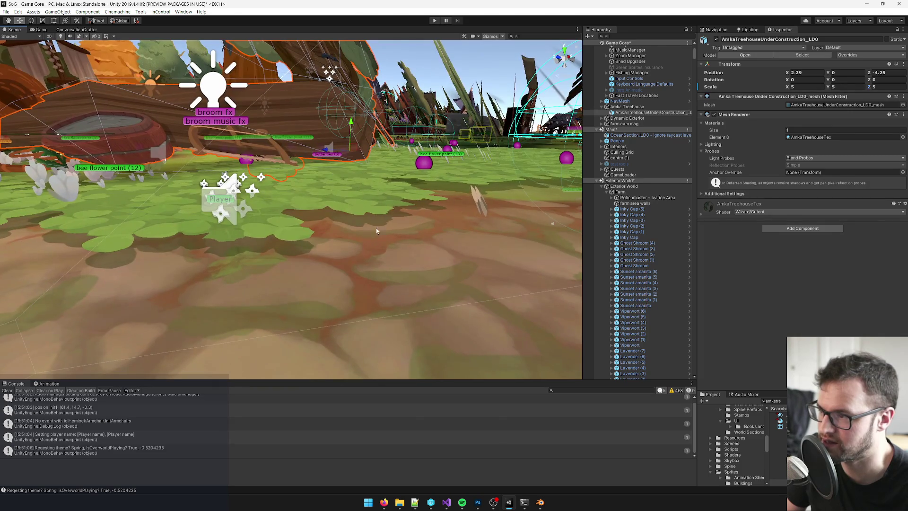
{"action": "key", "text": "alt+Tab"}
- Set Local orientation and move one plank corner vertex along its local Z axis
{"action": "key", "text": "Tab"}
{"action": "scroll", "coordinate": [461, 286], "scroll_direction": "down", "scroll_amount": 5}
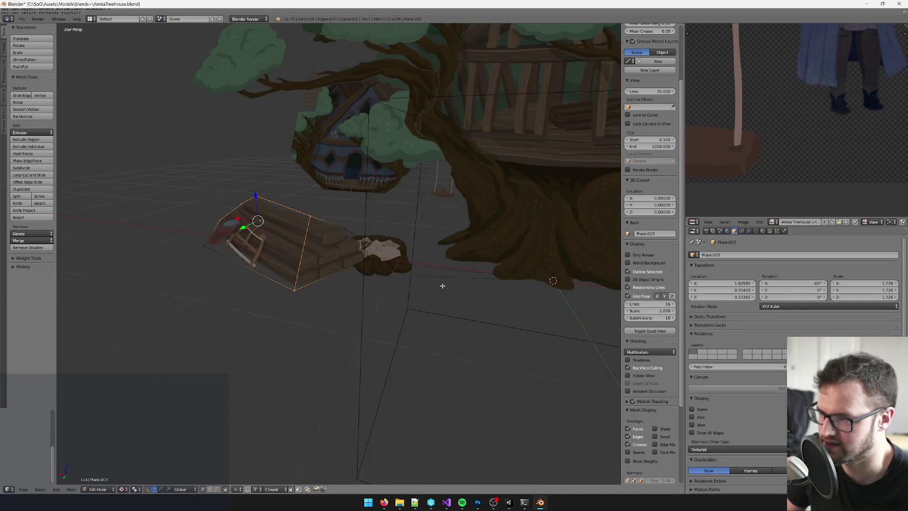
{"action": "key", "text": "a"}
{"action": "right_click", "coordinate": [309, 239]}
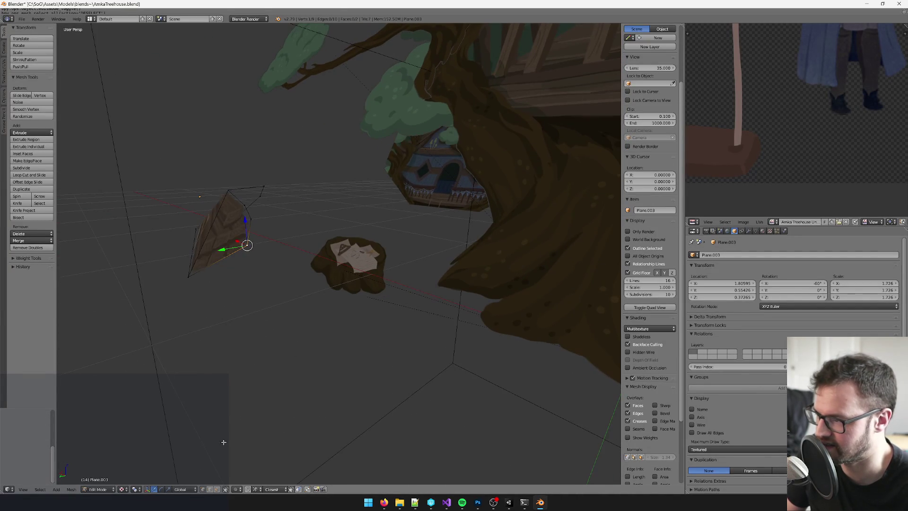
{"action": "left_click", "coordinate": [190, 492]}
{"action": "left_click", "coordinate": [194, 482]}
{"action": "left_click_drag", "start_coordinate": [221, 235], "coordinate": [240, 254]}
{"action": "scroll", "coordinate": [280, 250], "scroll_direction": "up", "scroll_amount": 3}
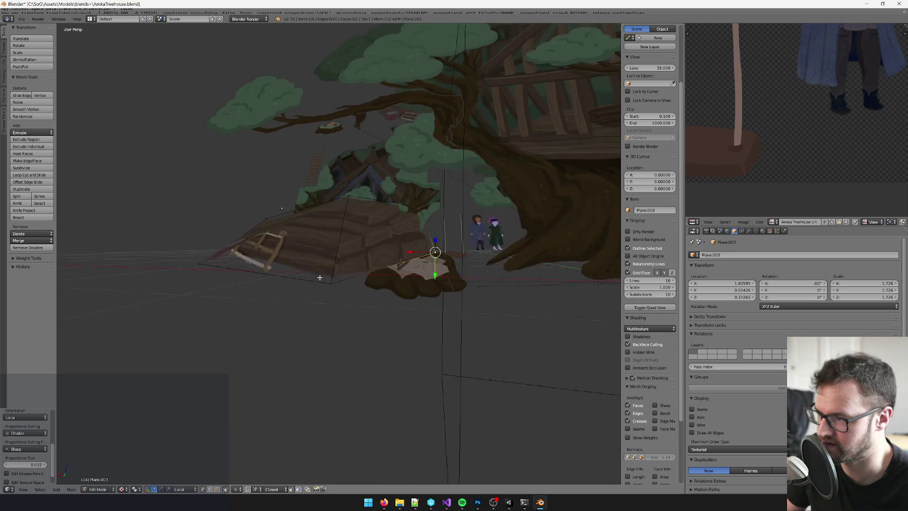
{"action": "scroll", "coordinate": [213, 241], "scroll_direction": "up", "scroll_amount": 4}
{"action": "key", "text": "g"}
{"action": "key", "text": "z"}
{"action": "key", "text": "z"}
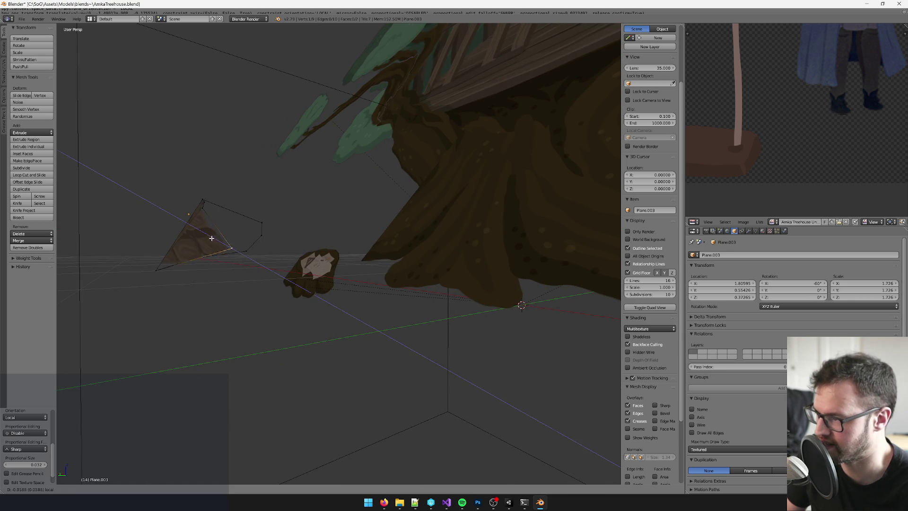
{"action": "left_click", "coordinate": [238, 266]}
{"action": "key", "text": "Tab"}
{"action": "scroll", "coordinate": [283, 270], "scroll_direction": "down", "scroll_amount": 6}
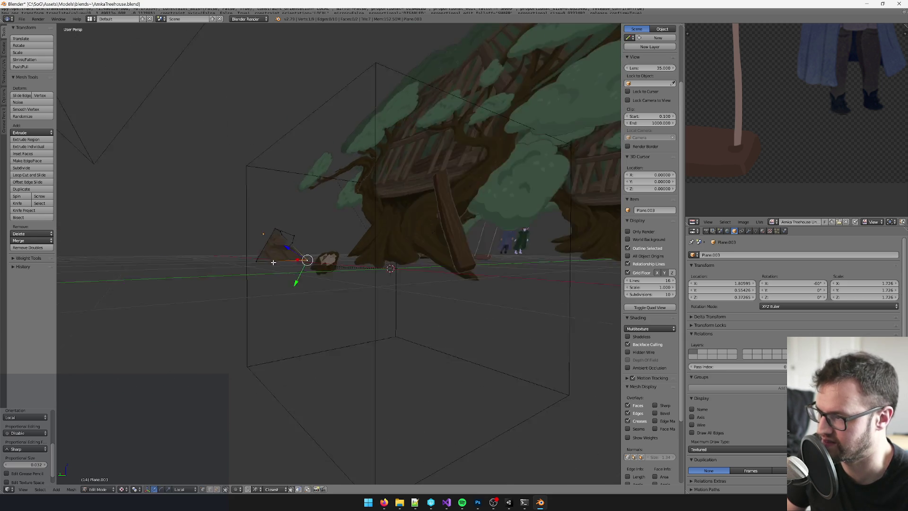
- Move a second plank corner vertex along local Z, then save the file
{"action": "key", "text": "Tab"}
{"action": "key", "text": "a"}
{"action": "scroll", "coordinate": [284, 246], "scroll_direction": "up", "scroll_amount": 4}
{"action": "right_click", "coordinate": [190, 219]}
{"action": "key", "text": "g"}
{"action": "key", "text": "z"}
{"action": "key", "text": "z"}
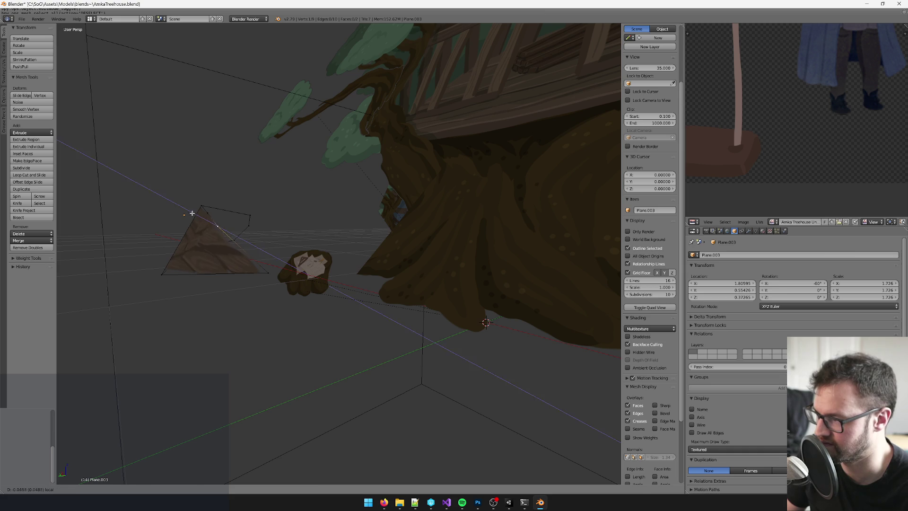
{"action": "left_click", "coordinate": [204, 226]}
{"action": "scroll", "coordinate": [284, 255], "scroll_direction": "down", "scroll_amount": 5}
{"action": "key", "text": "Tab"}
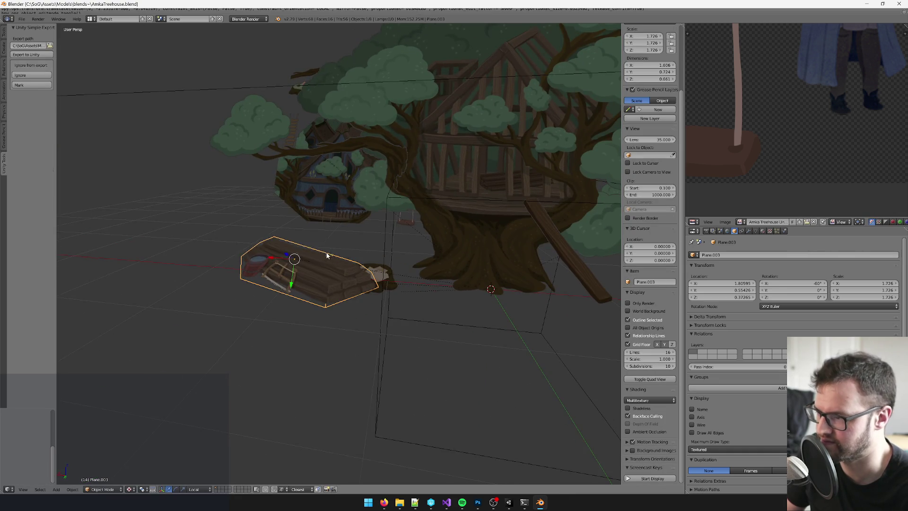
{"action": "key", "text": "ctrl+s"}
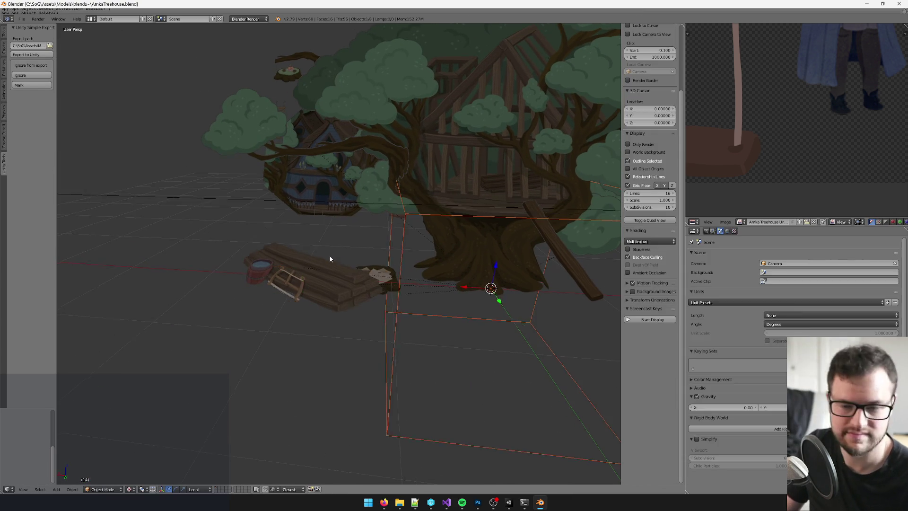
{"action": "key", "text": "alt+Tab"}
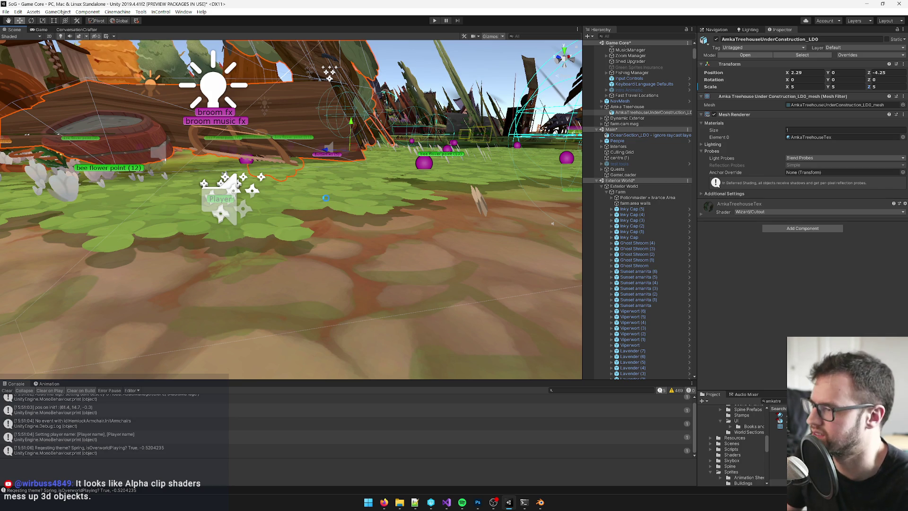
- Fly the Scene camera down toward the treehouse and clover field to inspect the log pile
{"action": "mouse_move", "coordinate": [355, 207]}
{"action": "left_mouse_down"}
{"action": "mouse_move", "coordinate": [220, 173]}
{"action": "mouse_move", "coordinate": [190, 211]}
{"action": "left_mouse_up"}
{"action": "mouse_move", "coordinate": [851, 182]}
{"action": "left_mouse_down"}
{"action": "mouse_move", "coordinate": [753, 177]}
{"action": "mouse_move", "coordinate": [629, 220]}
{"action": "left_mouse_up"}
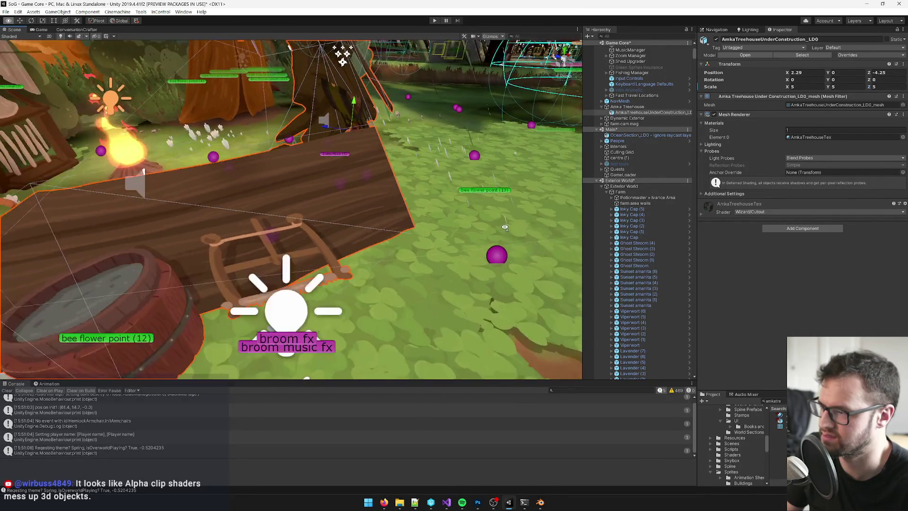
{"action": "left_click_drag", "start_coordinate": [484, 228], "coordinate": [424, 226]}
{"action": "key", "text": "alt+Tab"}
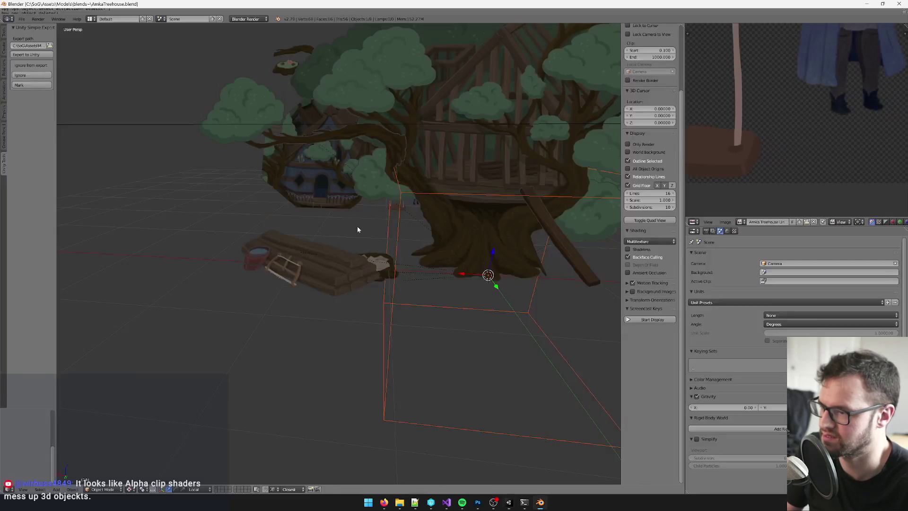
- Make two knife cuts across the log pile plane from its top corner
{"action": "right_click", "coordinate": [331, 268]}
{"action": "scroll", "coordinate": [331, 268], "scroll_direction": "up", "scroll_amount": 3}
{"action": "key", "text": "Tab"}
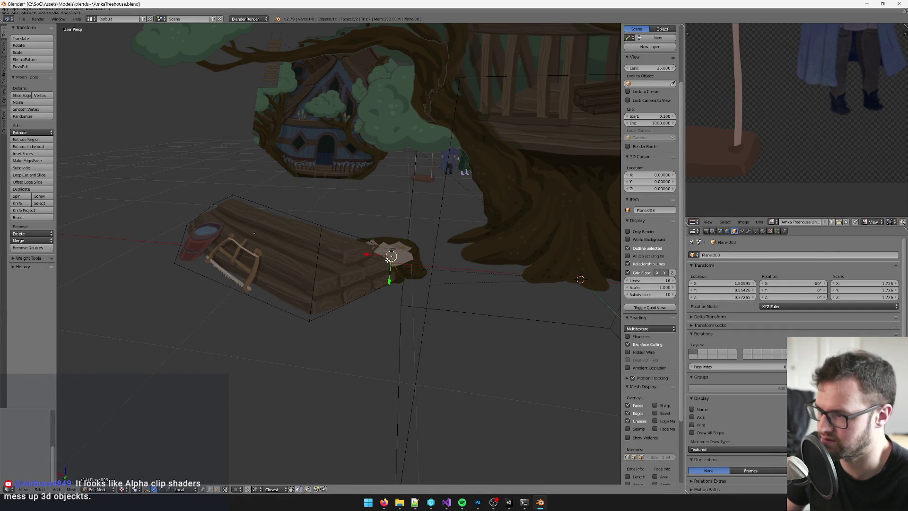
{"action": "key", "text": "k"}
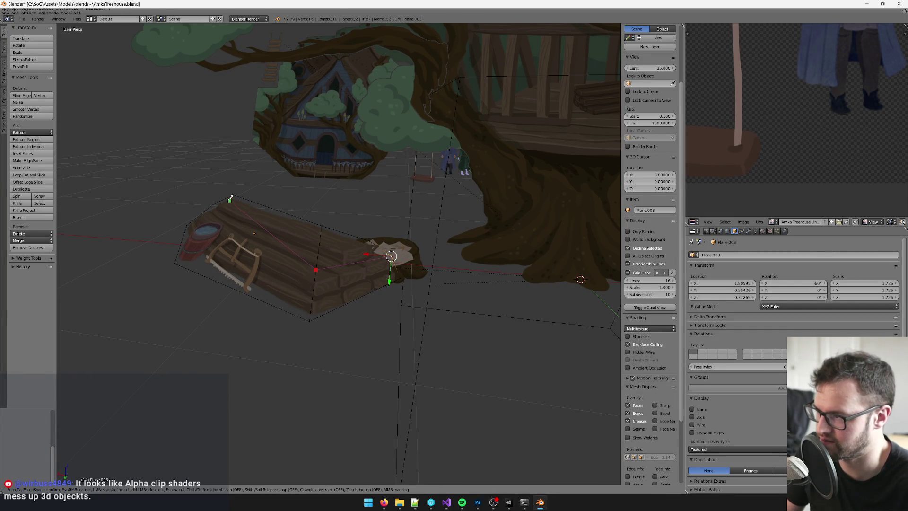
{"action": "left_click", "coordinate": [234, 195]}
{"action": "key", "text": "Return"}
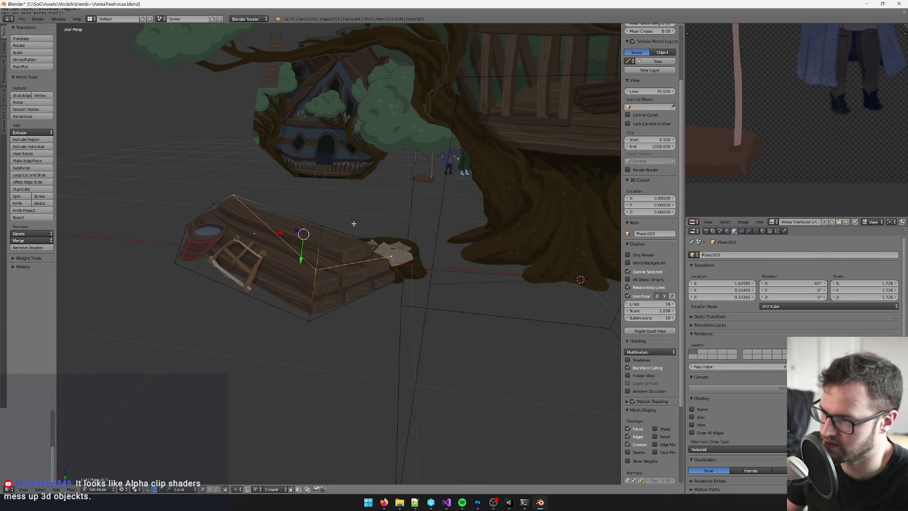
{"action": "key", "text": "k"}
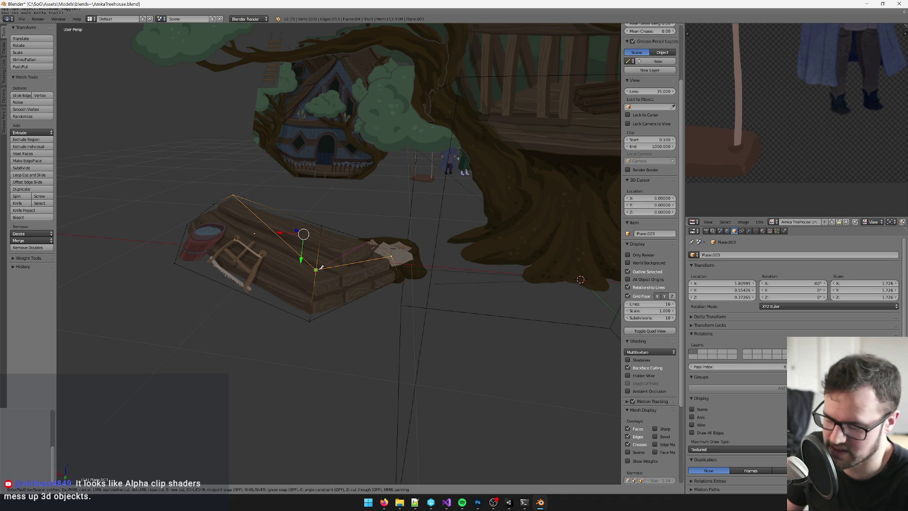
{"action": "key", "text": "Return"}
- Select the whole mesh, run Remove Doubles, and save the blend file
{"action": "key", "text": "a"}
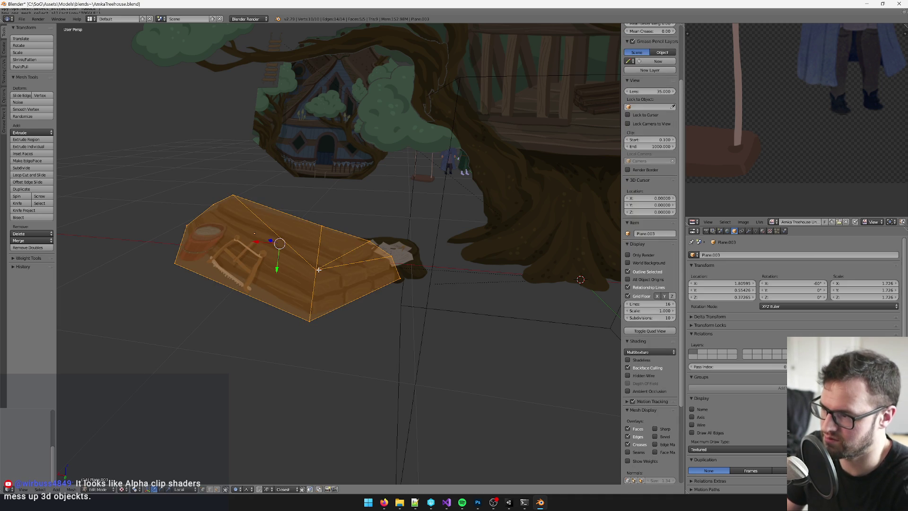
{"action": "key", "text": "a"}
{"action": "key", "text": "a"}
{"action": "key", "text": "space"}
{"action": "type", "text": "do"}
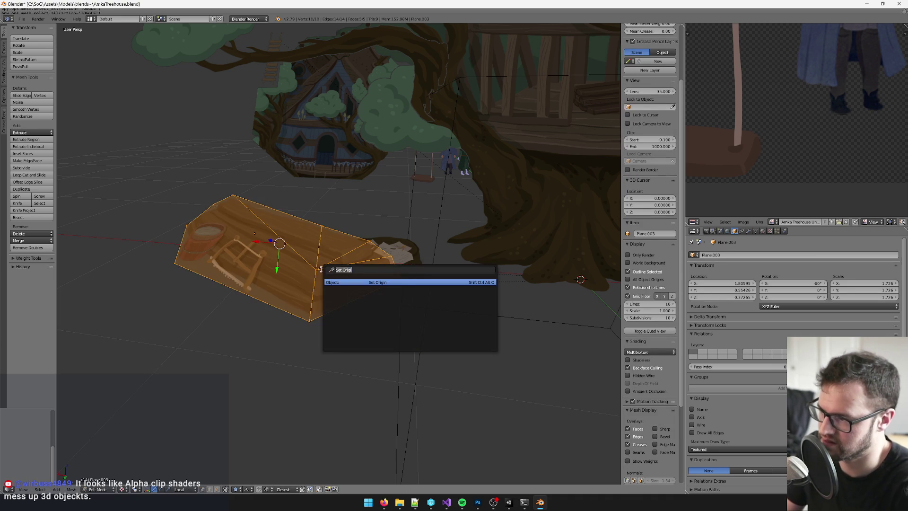
{"action": "type", "text": "u"}
{"action": "key", "text": "Return"}
{"action": "key", "text": "Tab"}
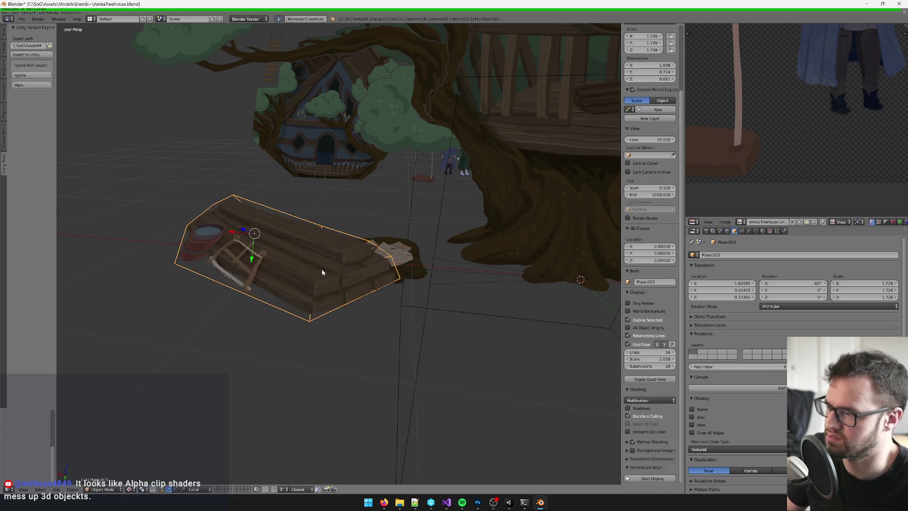
{"action": "key", "text": "Delete"}
{"action": "key", "text": "ctrl+s"}
{"action": "key", "text": "alt+Tab"}
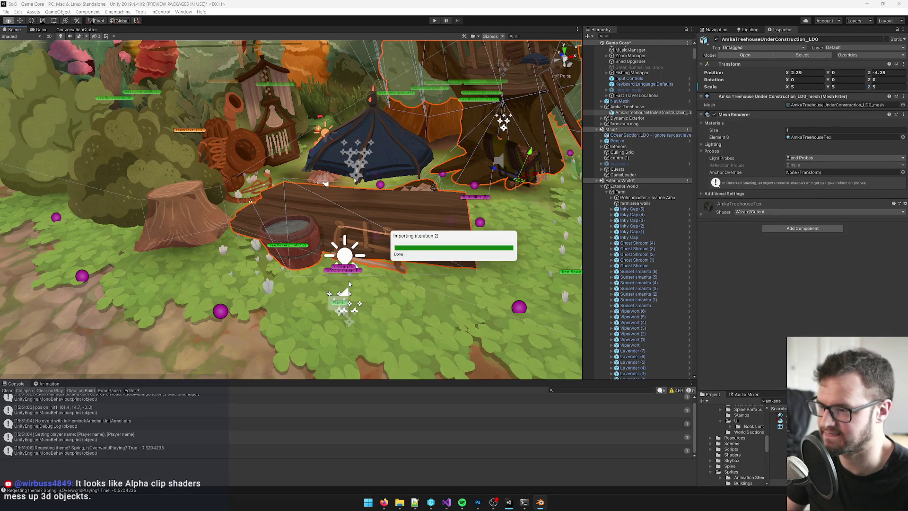
- Orbit and zoom the Scene view on the log pile, then show the Game view
{"action": "left_click_drag", "start_coordinate": [357, 276], "coordinate": [305, 259], "text": "alt"}
{"action": "scroll", "coordinate": [305, 259], "scroll_direction": "up", "scroll_amount": 10}
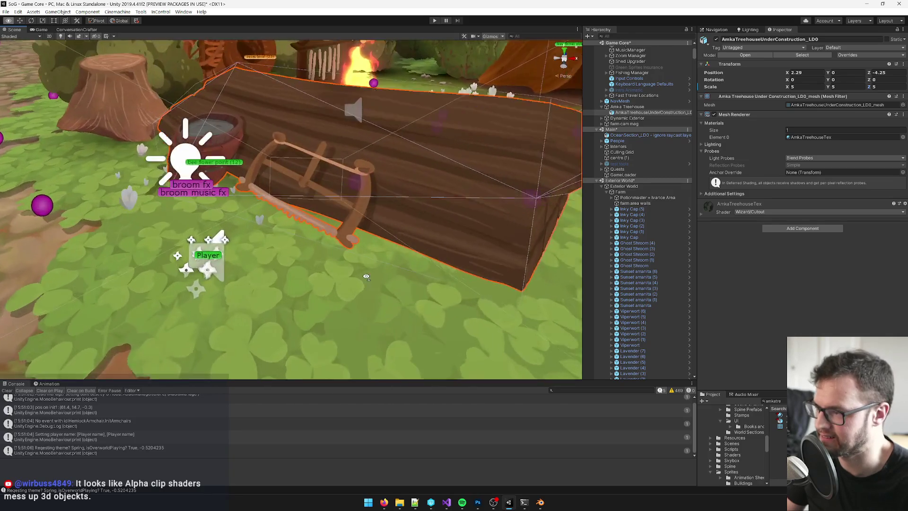
{"action": "scroll", "coordinate": [367, 277], "scroll_direction": "down", "scroll_amount": 5}
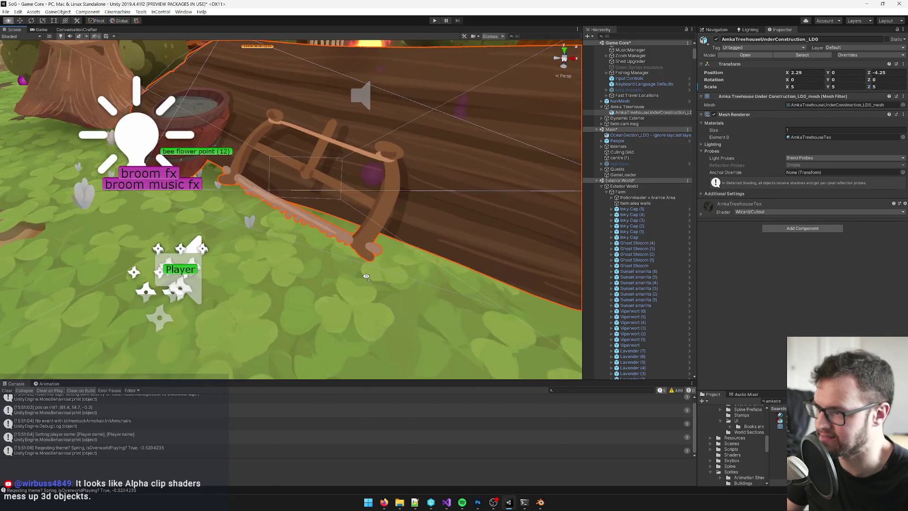
{"action": "left_click", "coordinate": [45, 32]}
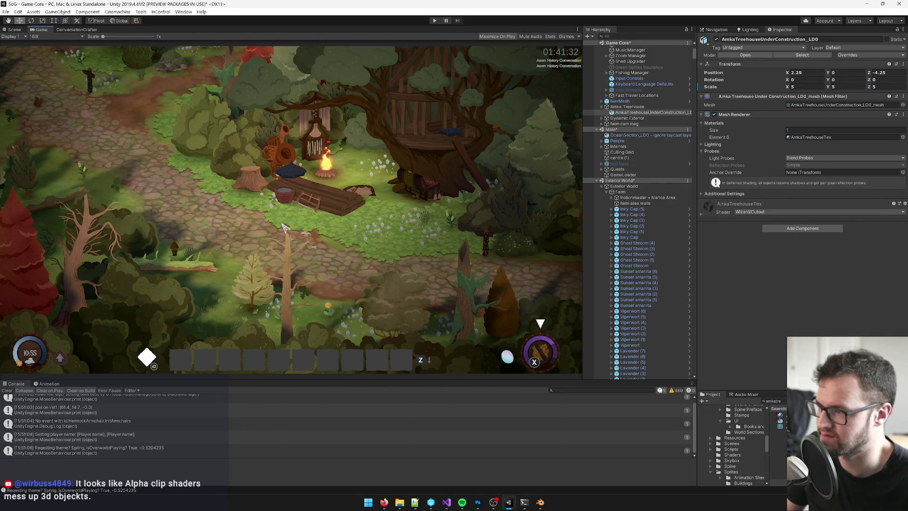
- Select and frame the log pile in Blender, then return to Unity's Game view
{"action": "key", "text": "alt+Tab"}
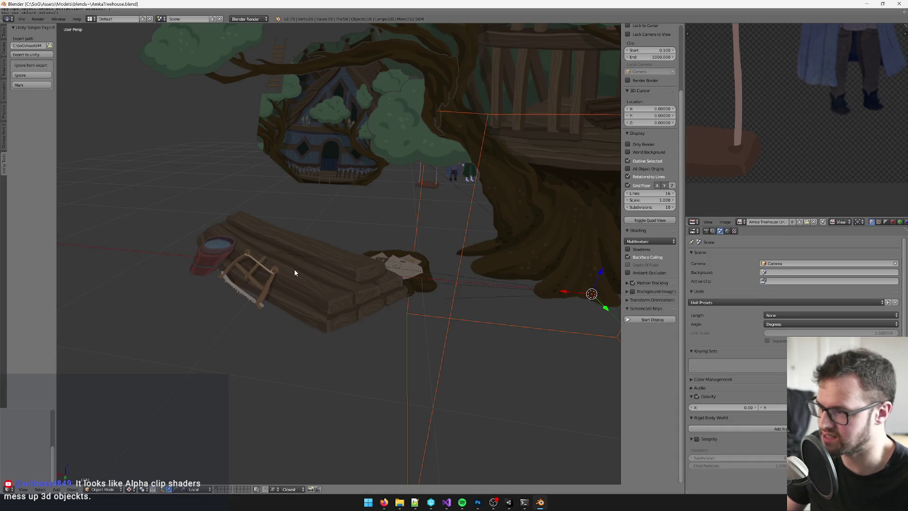
{"action": "right_click", "coordinate": [294, 272]}
{"action": "key", "text": "KP_Decimal"}
{"action": "left_click", "coordinate": [507, 507]}
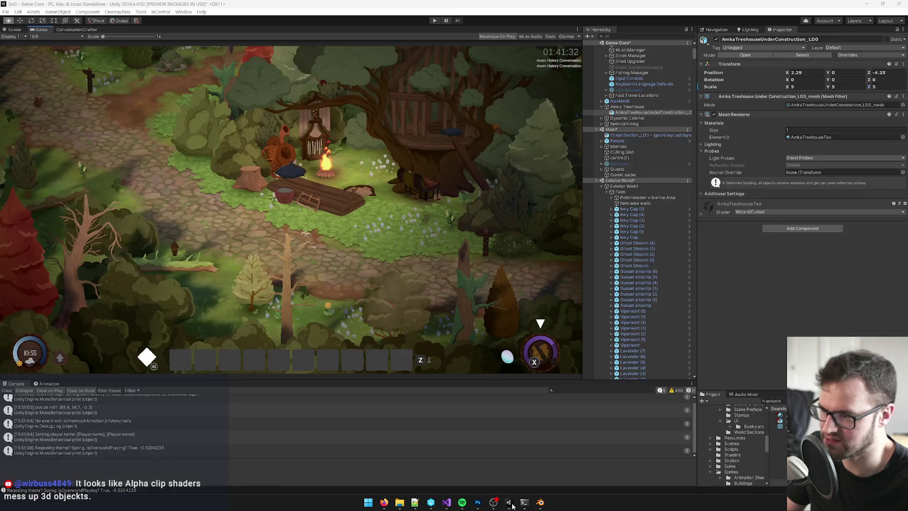
- In Photoshop, view the Treehouse Completed and Treehouse Under Construction documents, panning over the prop art
{"action": "left_click", "coordinate": [483, 506]}
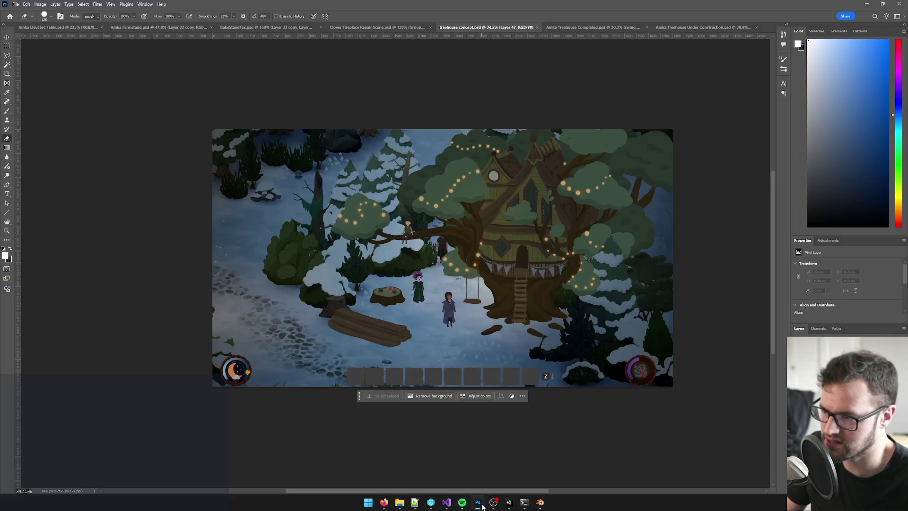
{"action": "left_click", "coordinate": [584, 27]}
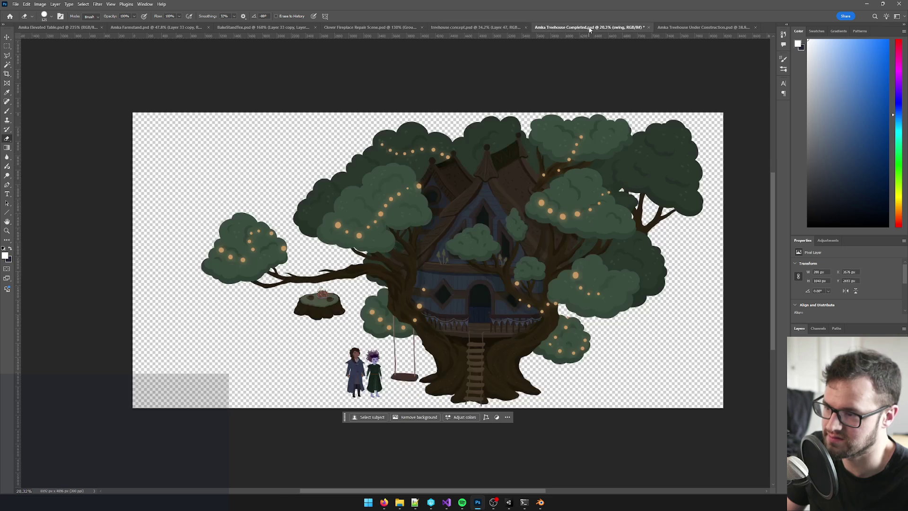
{"action": "left_click", "coordinate": [691, 27]}
{"action": "scroll", "coordinate": [565, 181], "scroll_direction": "down", "scroll_amount": 3}
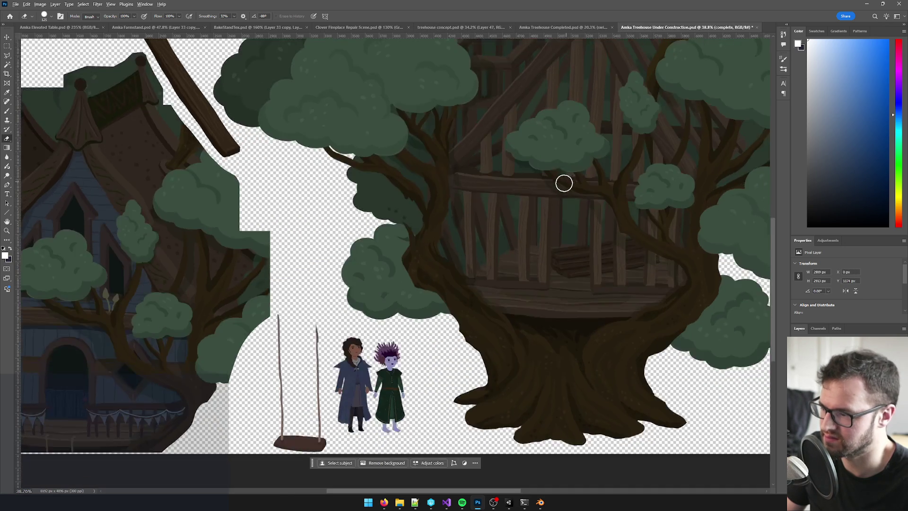
{"action": "scroll", "coordinate": [559, 179], "scroll_direction": "up", "scroll_amount": 1}
{"action": "left_click_drag", "start_coordinate": [560, 179], "coordinate": [544, 229]}
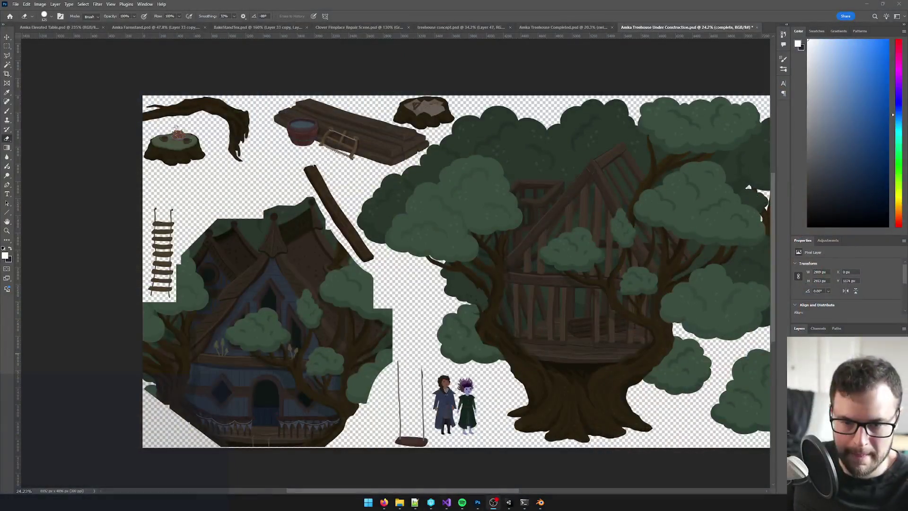
- Compare with Unity, then show the treehouse concept image and minimize Photoshop
{"action": "left_click", "coordinate": [441, 243]}
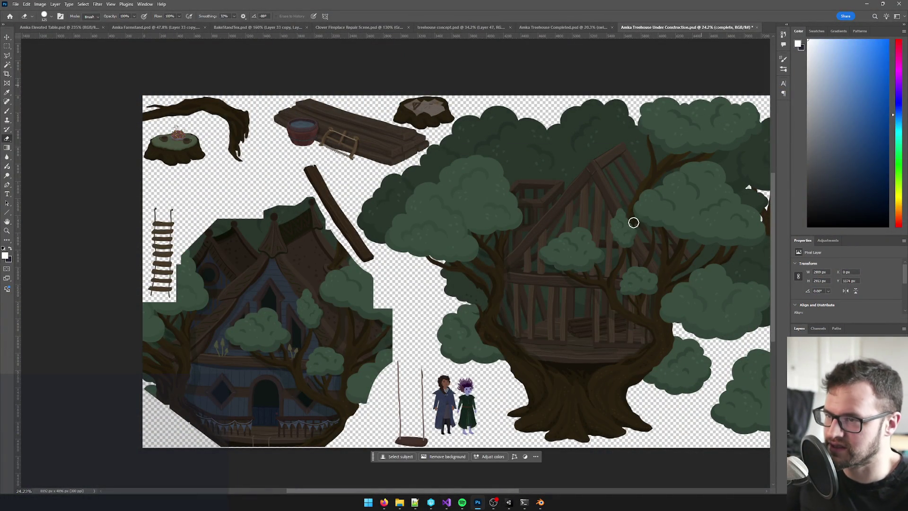
{"action": "left_click", "coordinate": [509, 503]}
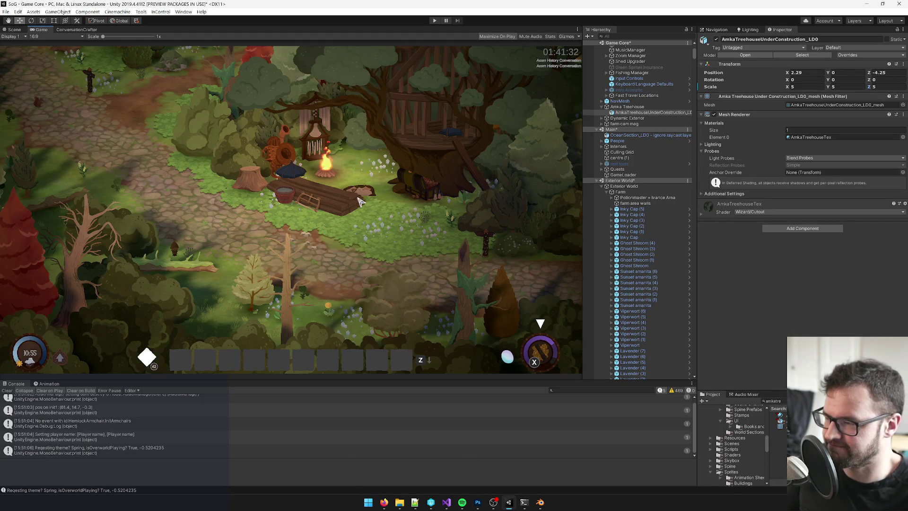
{"action": "left_click", "coordinate": [479, 504]}
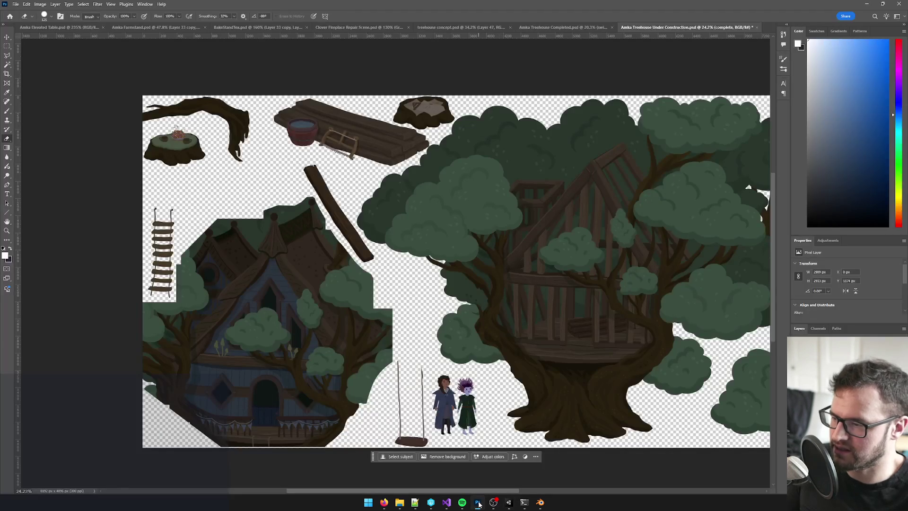
{"action": "left_click", "coordinate": [563, 27]}
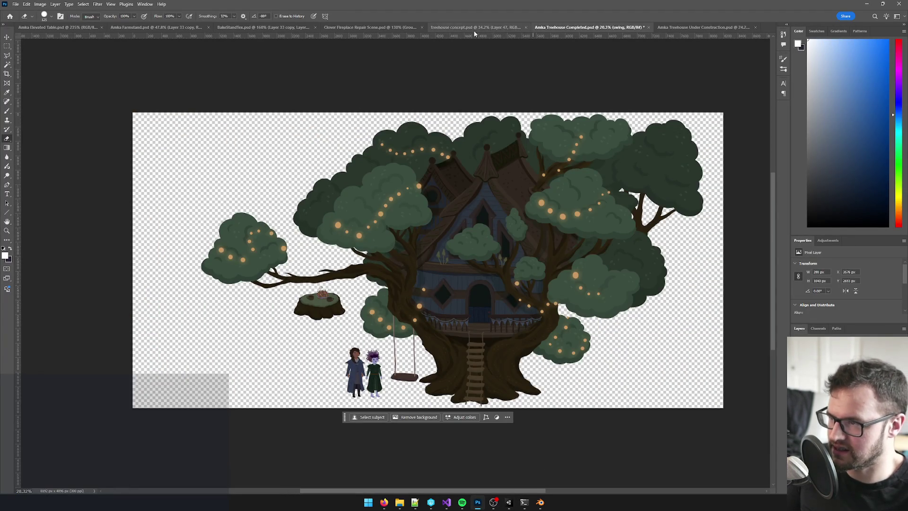
{"action": "left_click", "coordinate": [461, 28]}
{"action": "left_click", "coordinate": [867, 3]}
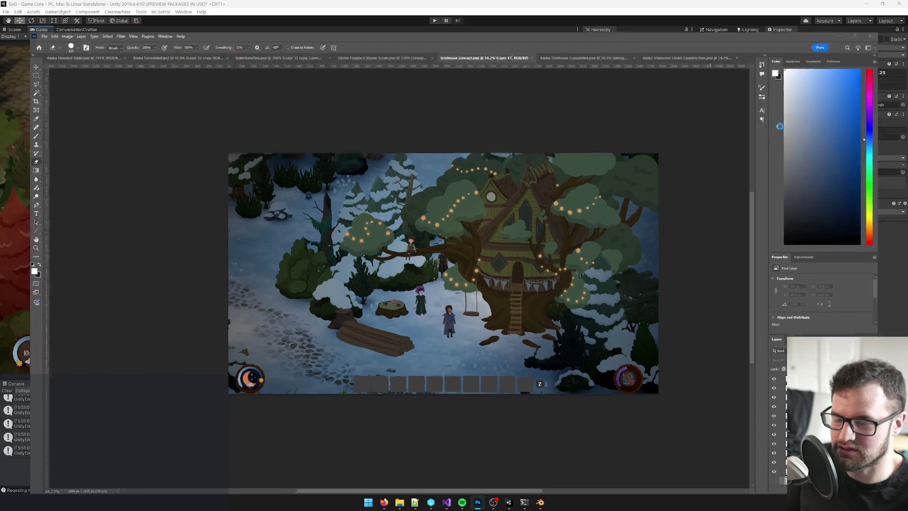
- Switch to Global orientation, nudge the plank pile along Y, and save
{"action": "left_click", "coordinate": [541, 503]}
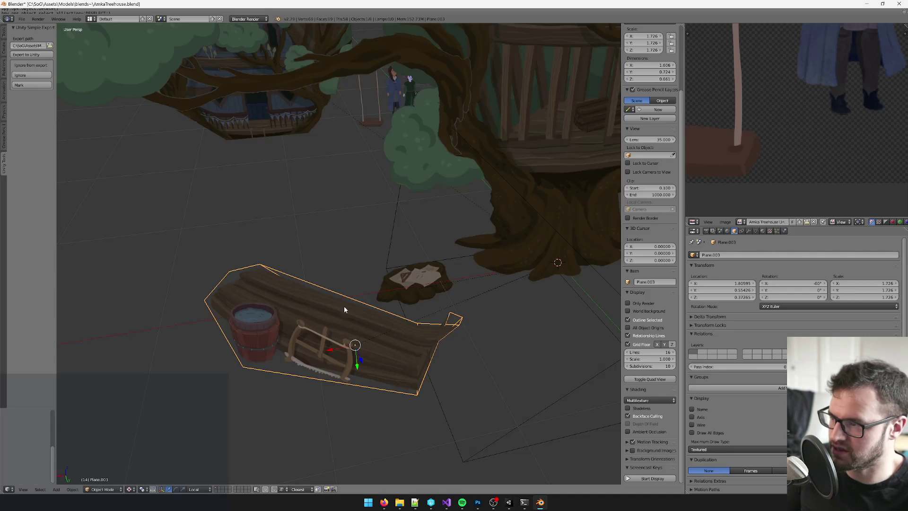
{"action": "scroll", "coordinate": [307, 396], "scroll_direction": "down", "scroll_amount": 5}
{"action": "left_click", "coordinate": [195, 490]}
{"action": "left_click", "coordinate": [208, 479]}
{"action": "left_click_drag", "start_coordinate": [396, 185], "coordinate": [413, 228]}
{"action": "key", "text": "ctrl+s"}
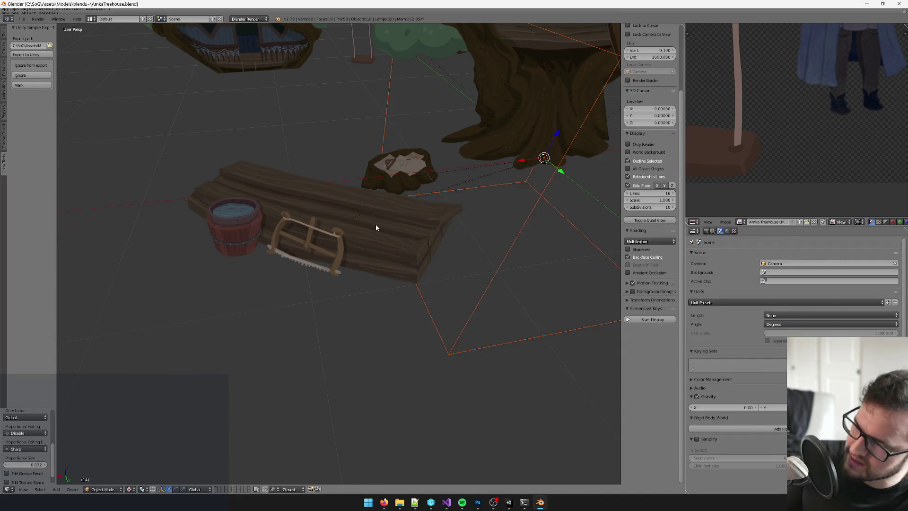
{"action": "key", "text": "alt+Tab"}
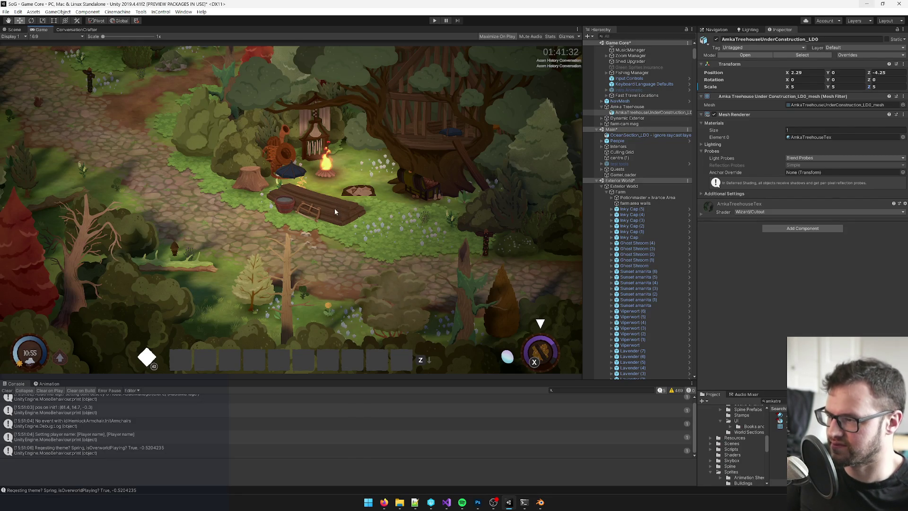
- In Blender, shift the plank pile to the left and save the file
{"action": "key", "text": "alt+Tab"}
{"action": "right_click", "coordinate": [300, 264]}
{"action": "left_click_drag", "start_coordinate": [299, 264], "coordinate": [243, 265]}
{"action": "key", "text": "ctrl+s"}
{"action": "key", "text": "alt+Tab"}
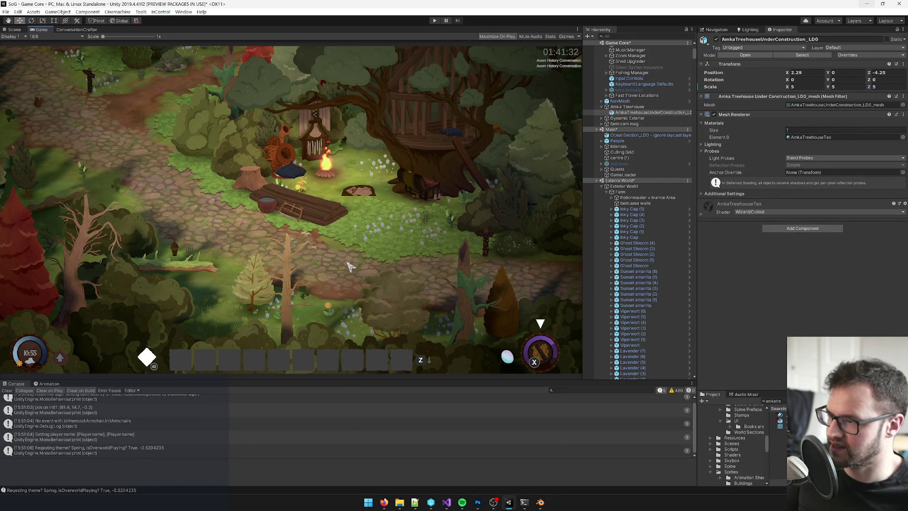
- Open the AmkaTreehouseTex material's settings from the Scene view, then return to the Game view
{"action": "key", "text": "alt+Tab"}
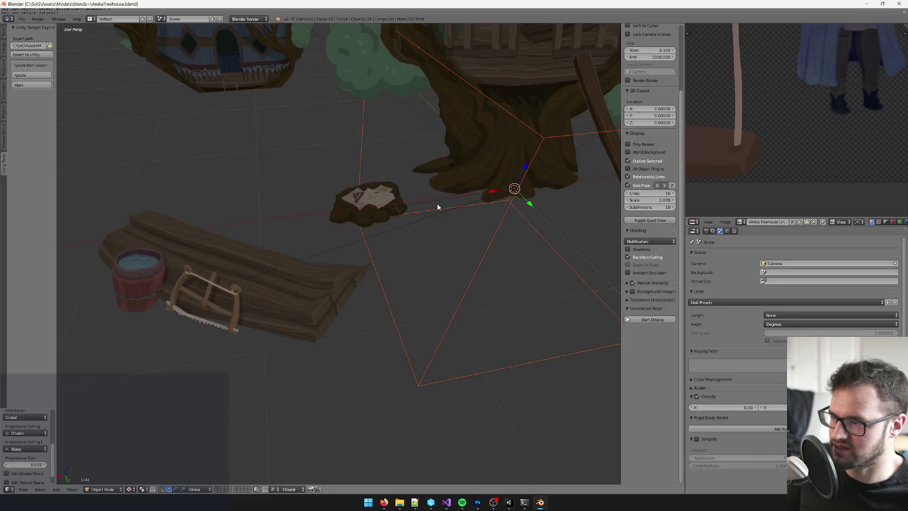
{"action": "left_click", "coordinate": [19, 32]}
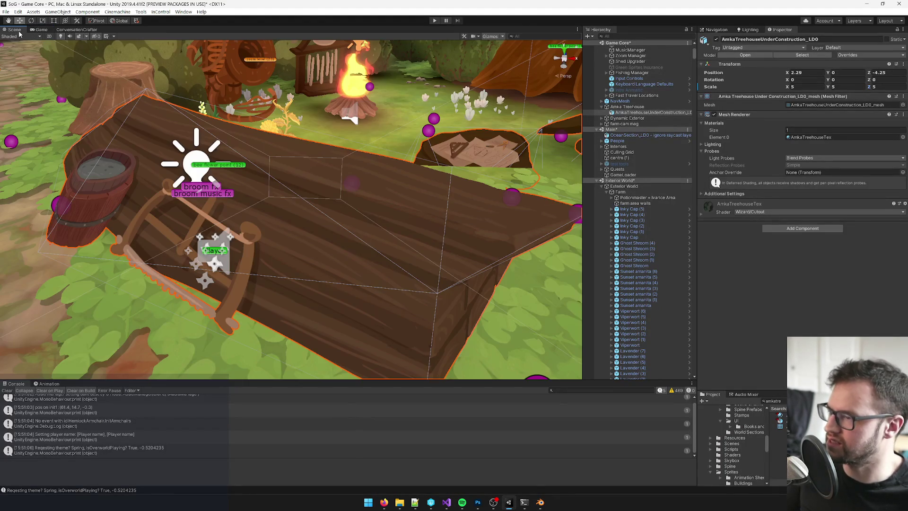
{"action": "left_click", "coordinate": [811, 137]}
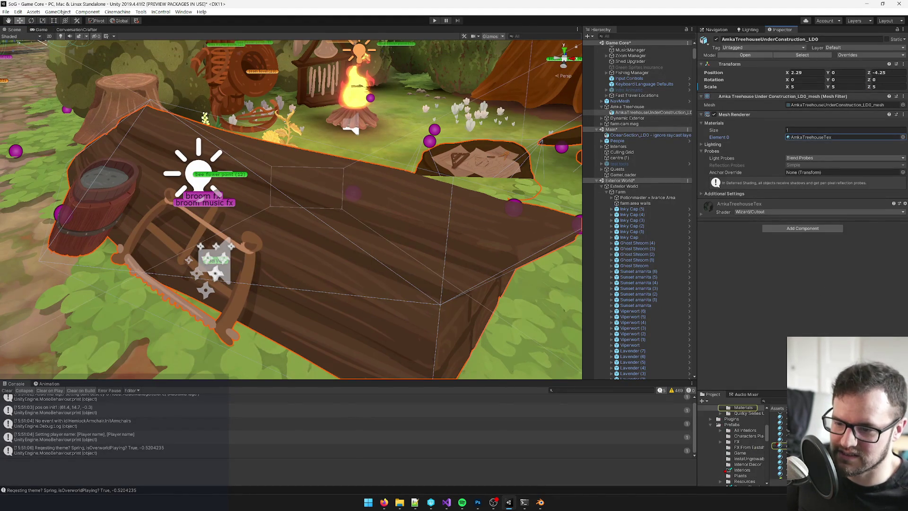
{"action": "double_click", "coordinate": [811, 137]}
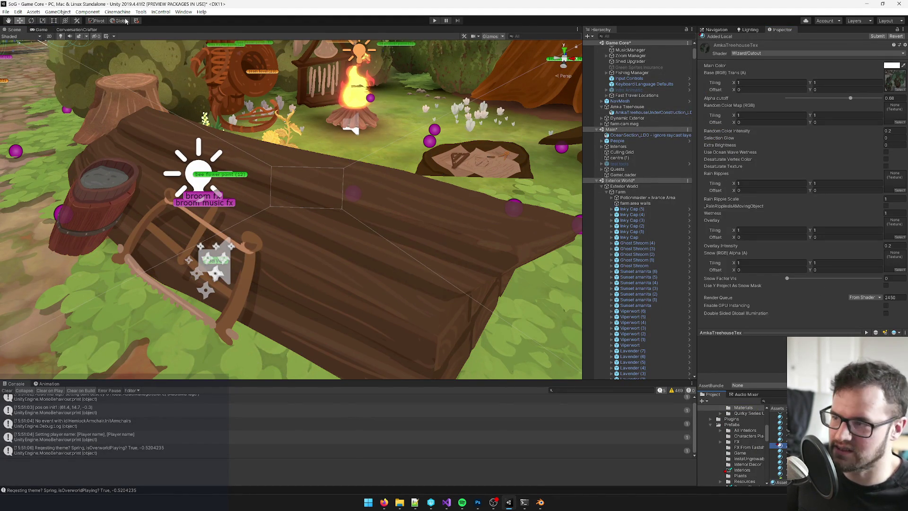
{"action": "left_click", "coordinate": [40, 30]}
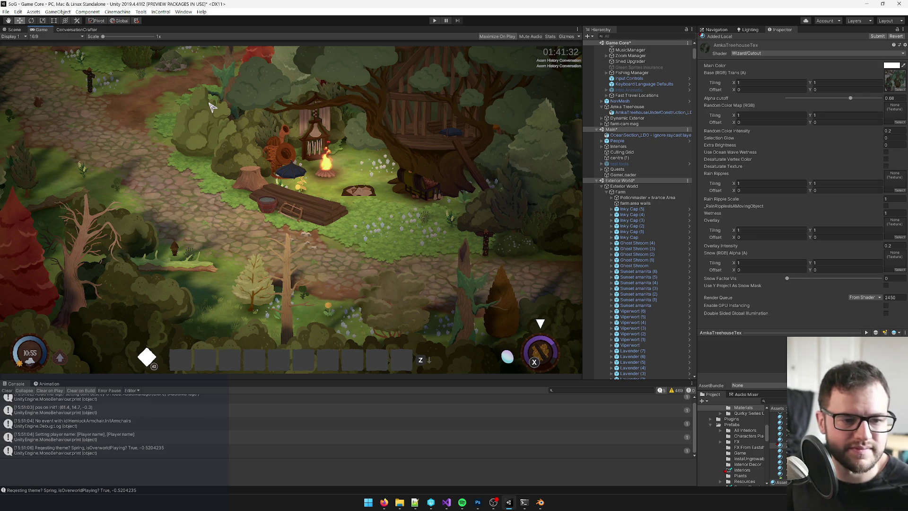
- Compare the scene against the treehouse concept in Photoshop before going back to Blender
{"action": "key", "text": "alt+Tab"}
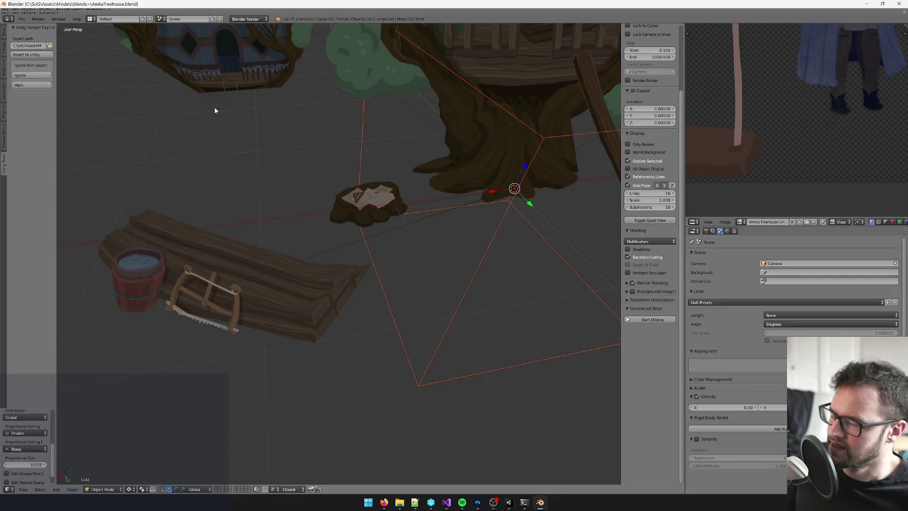
{"action": "key", "text": "alt+Tab"}
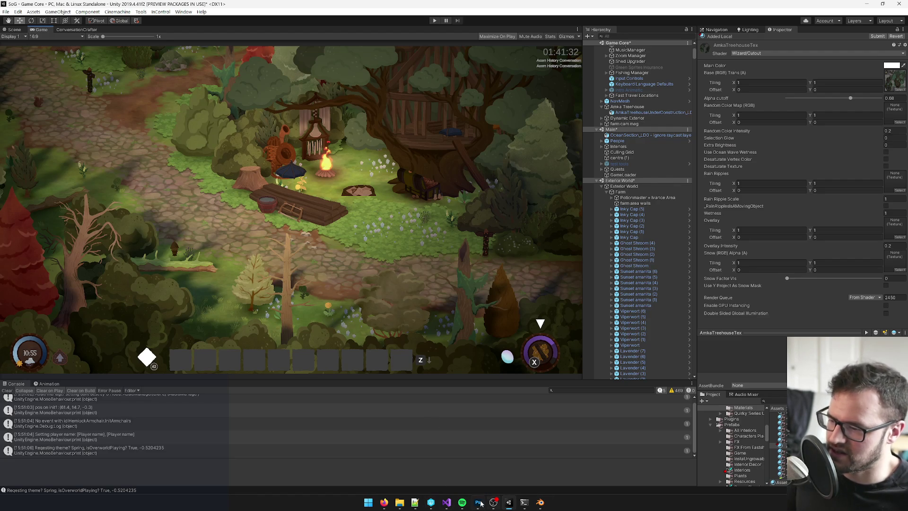
{"action": "left_click", "coordinate": [479, 502]}
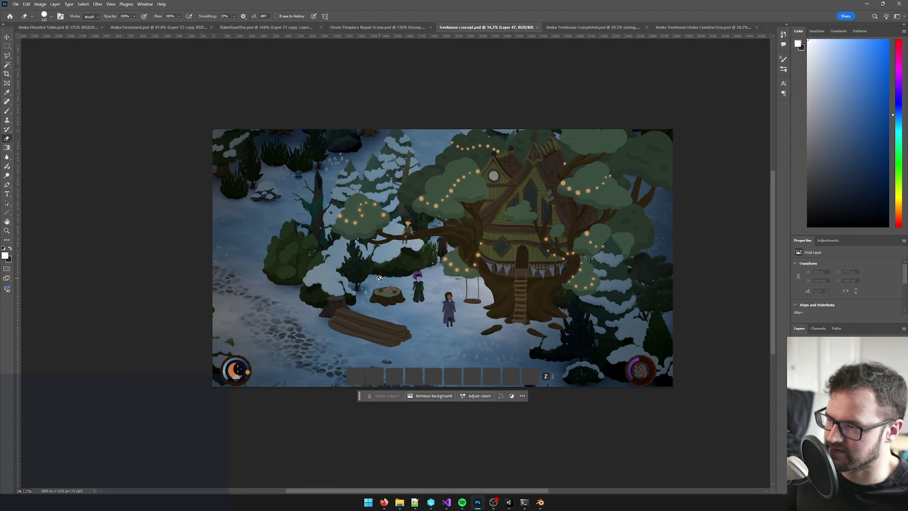
{"action": "key", "text": "alt+Tab"}
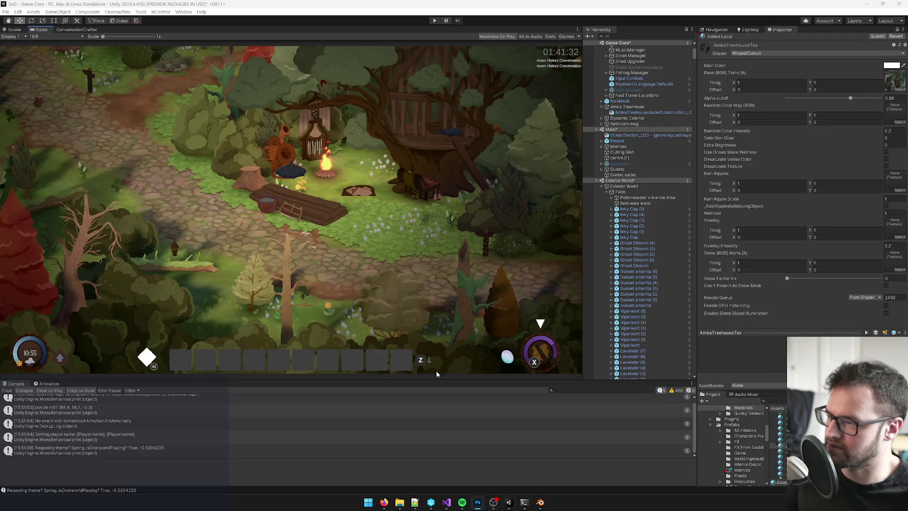
{"action": "key", "text": "alt+Tab"}
- Move the stump plane Plane.002 further left and higher up
{"action": "right_click", "coordinate": [365, 208]}
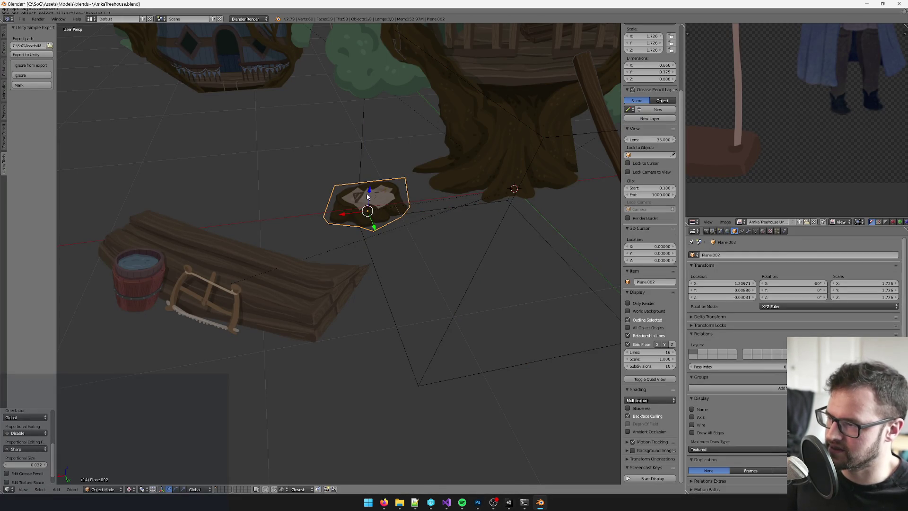
{"action": "key", "text": "g"}
{"action": "left_click", "coordinate": [231, 177]}
{"action": "key", "text": "g"}
{"action": "left_click", "coordinate": [230, 160]}
{"action": "left_click_drag", "start_coordinate": [230, 160], "coordinate": [336, 149]}
- In Edit Mode with local orientation, push two stump corner vertices along local Z
{"action": "key", "text": "Tab"}
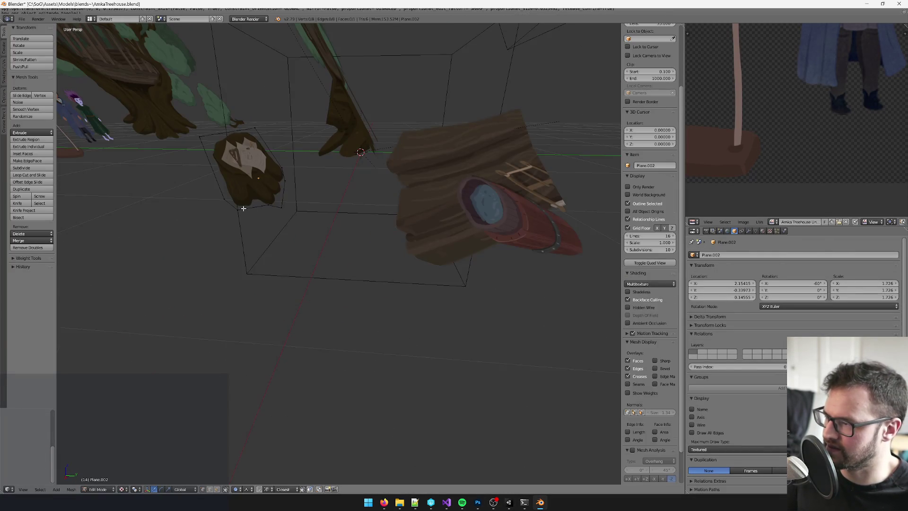
{"action": "left_click_drag", "start_coordinate": [244, 208], "coordinate": [265, 203]}
{"action": "right_click", "coordinate": [278, 198]}
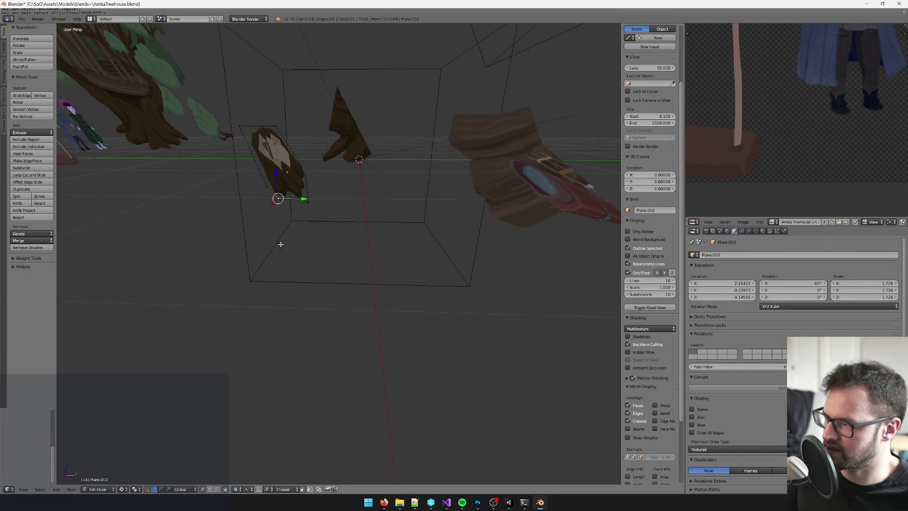
{"action": "left_click", "coordinate": [186, 490]}
{"action": "left_click", "coordinate": [184, 474]}
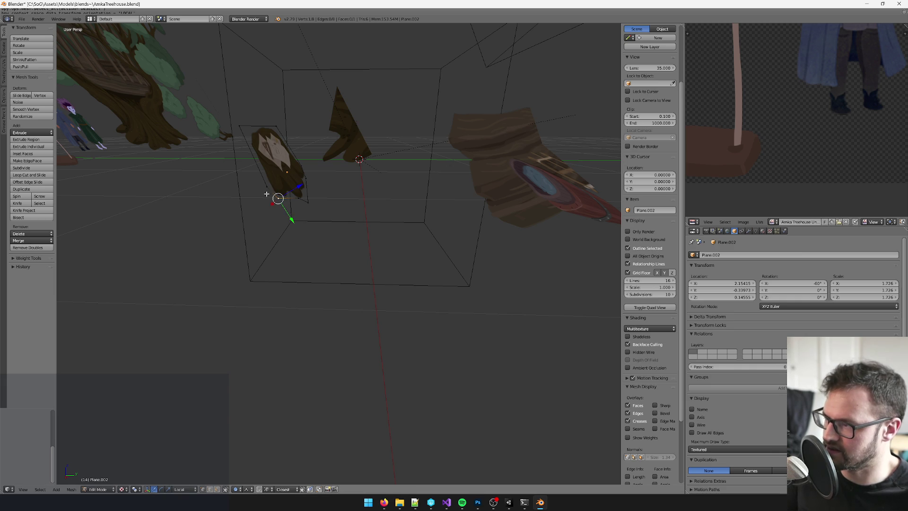
{"action": "right_click", "coordinate": [263, 181], "text": "shift"}
{"action": "key", "text": "g"}
{"action": "key", "text": "z"}
{"action": "key", "text": "z"}
{"action": "left_click", "coordinate": [288, 182]}
- Turn off proportional editing and push more stump vertices back along local Z
{"action": "left_click_drag", "start_coordinate": [287, 181], "coordinate": [281, 413]}
{"action": "left_click", "coordinate": [235, 489]}
{"action": "left_click", "coordinate": [246, 477]}
{"action": "left_click_drag", "start_coordinate": [322, 284], "coordinate": [322, 267]}
{"action": "key", "text": "g"}
{"action": "key", "text": "z"}
{"action": "key", "text": "z"}
{"action": "left_click", "coordinate": [295, 190]}
{"action": "mouse_move", "coordinate": [294, 190]}
{"action": "left_mouse_down"}
{"action": "mouse_move", "coordinate": [302, 189]}
{"action": "mouse_move", "coordinate": [289, 188]}
{"action": "mouse_move", "coordinate": [268, 211]}
{"action": "mouse_move", "coordinate": [329, 240]}
{"action": "mouse_move", "coordinate": [300, 192]}
{"action": "left_mouse_up"}
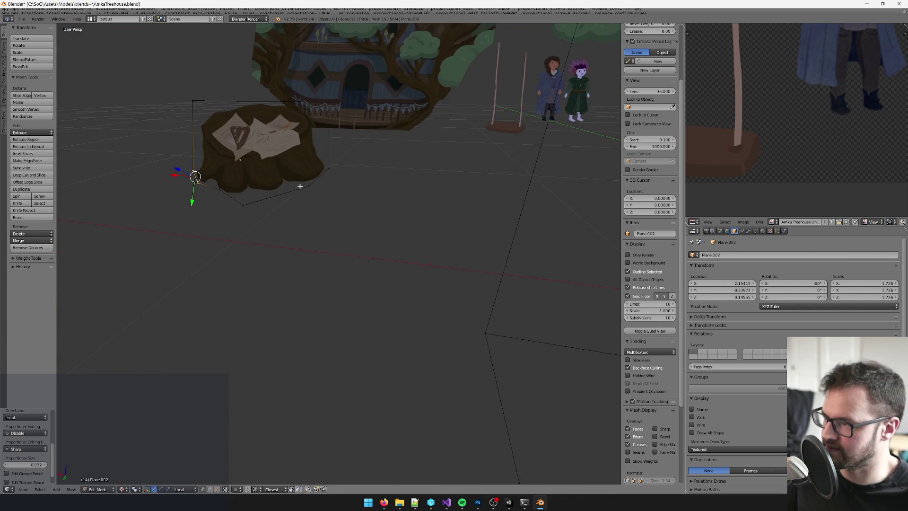
{"action": "mouse_move", "coordinate": [359, 205]}
{"action": "left_mouse_down"}
{"action": "mouse_move", "coordinate": [381, 260]}
{"action": "mouse_move", "coordinate": [312, 222]}
{"action": "mouse_move", "coordinate": [316, 259]}
{"action": "left_mouse_up"}
{"action": "key", "text": "g"}
{"action": "key", "text": "z"}
{"action": "key", "text": "z"}
{"action": "left_click", "coordinate": [316, 227]}
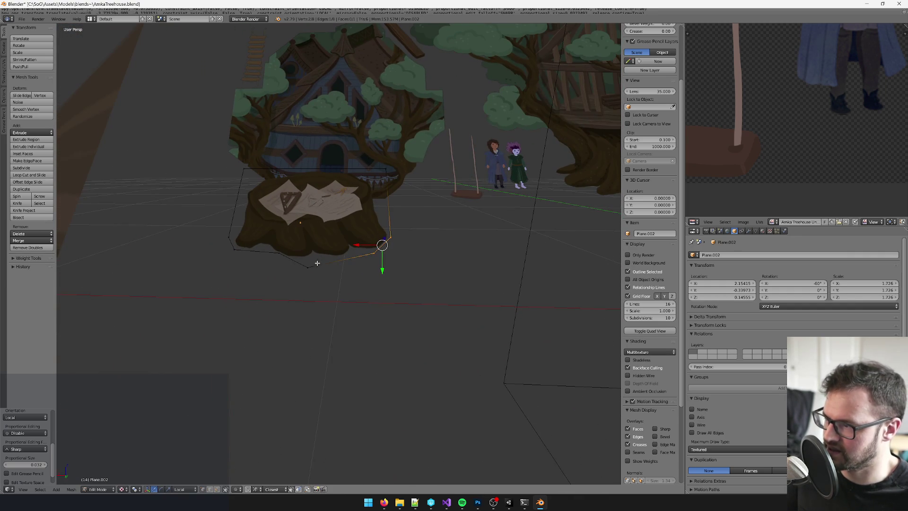
- Knife two new edge cuts across the stump
{"action": "key", "text": "k"}
{"action": "left_click", "coordinate": [311, 178]}
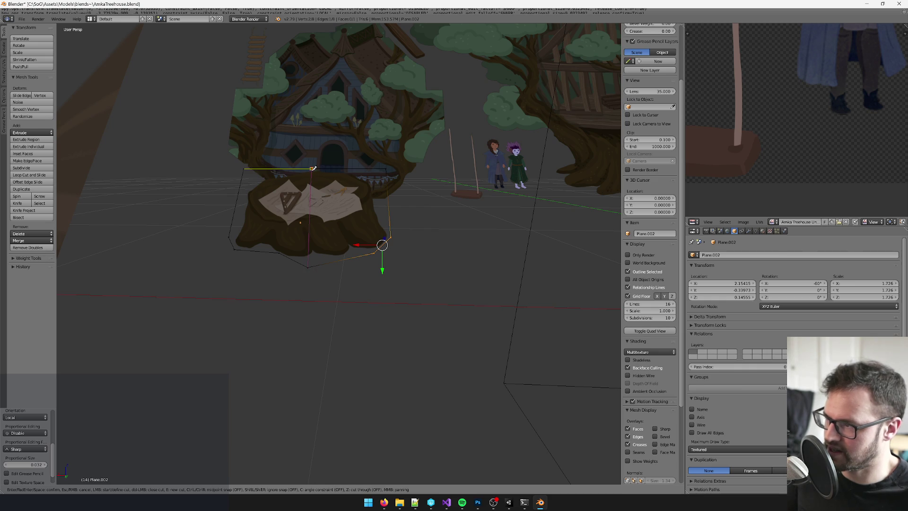
{"action": "key", "text": "Return"}
{"action": "left_click_drag", "start_coordinate": [311, 178], "coordinate": [297, 242]}
{"action": "key", "text": "k"}
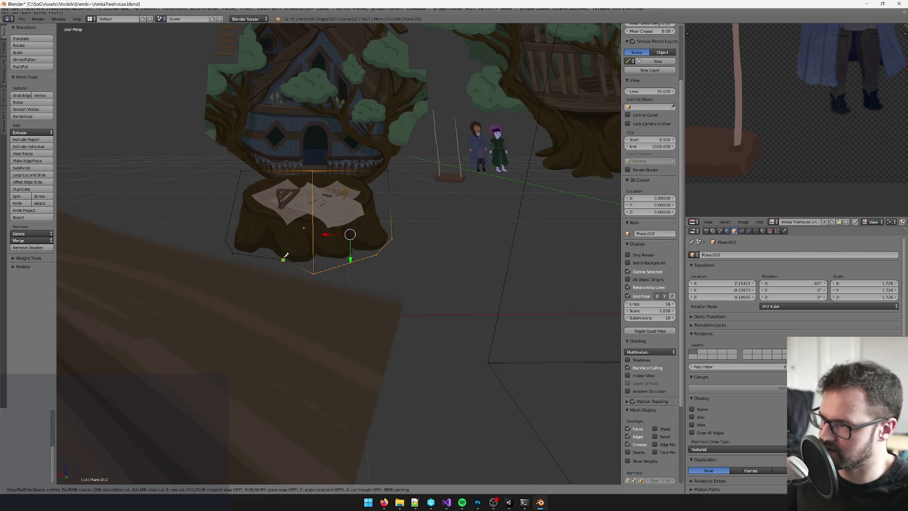
{"action": "left_click", "coordinate": [312, 170]}
{"action": "key", "text": "Return"}
{"action": "left_click_drag", "start_coordinate": [310, 172], "coordinate": [322, 226]}
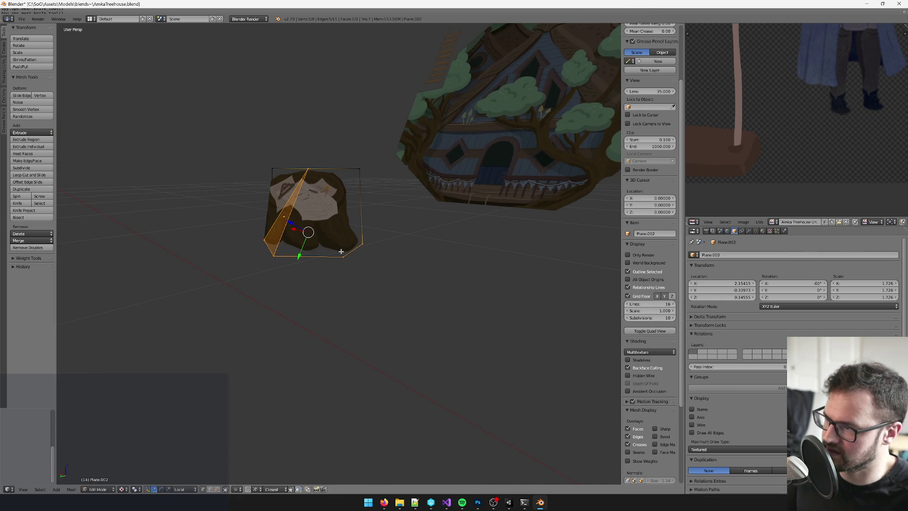
{"action": "mouse_move", "coordinate": [345, 253]}
{"action": "left_mouse_down"}
{"action": "mouse_move", "coordinate": [340, 236]}
{"action": "mouse_move", "coordinate": [361, 240]}
{"action": "mouse_move", "coordinate": [373, 260]}
{"action": "mouse_move", "coordinate": [311, 223]}
{"action": "mouse_move", "coordinate": [373, 239]}
{"action": "mouse_move", "coordinate": [323, 235]}
{"action": "left_mouse_up"}
- Adjust the vertex selection and knife two more cuts across the stump
{"action": "right_click", "coordinate": [311, 223], "text": "shift"}
{"action": "right_click", "coordinate": [373, 239], "text": "shift"}
{"action": "scroll", "coordinate": [322, 235], "scroll_direction": "up", "scroll_amount": 3}
{"action": "key", "text": "k"}
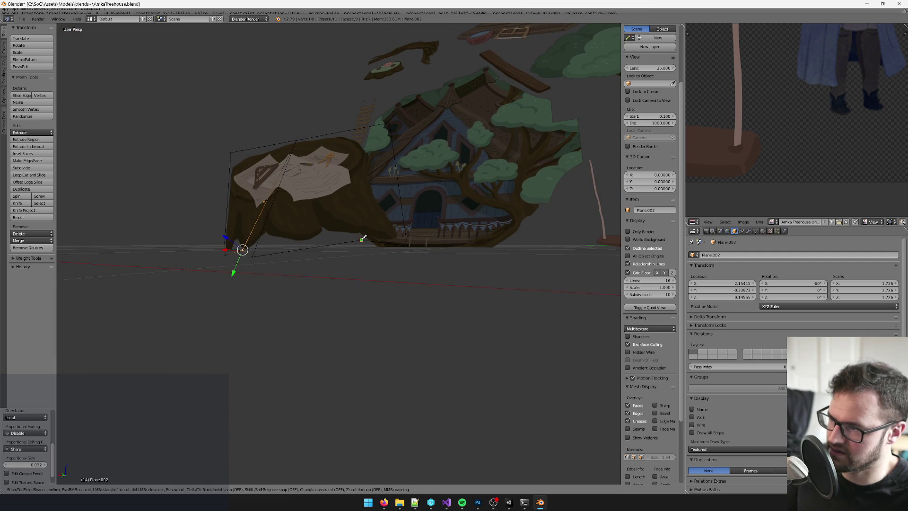
{"action": "left_click", "coordinate": [297, 139]}
{"action": "key", "text": "Return"}
{"action": "mouse_move", "coordinate": [294, 203]}
{"action": "left_mouse_down"}
{"action": "mouse_move", "coordinate": [272, 141]}
{"action": "mouse_move", "coordinate": [334, 209]}
{"action": "mouse_move", "coordinate": [331, 248]}
{"action": "left_mouse_up"}
{"action": "key", "text": "k"}
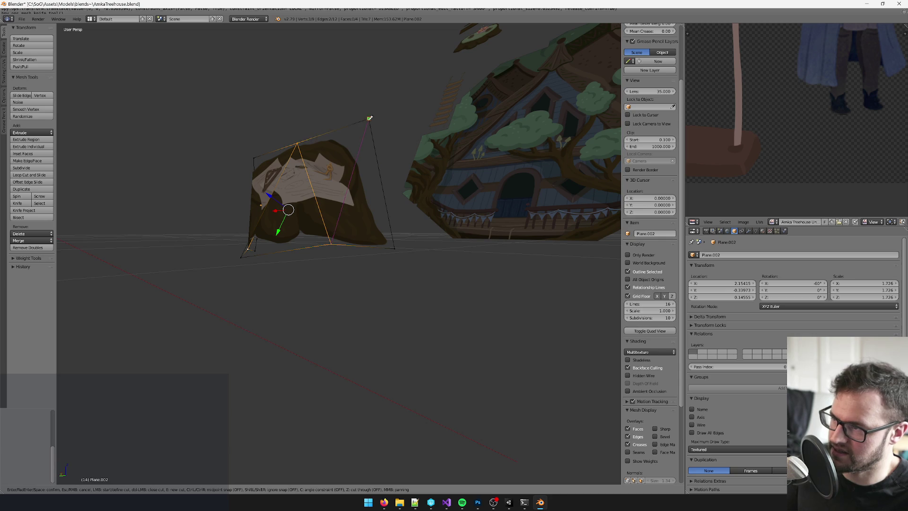
{"action": "left_click", "coordinate": [369, 119]}
{"action": "key", "text": "Return"}
{"action": "mouse_move", "coordinate": [368, 119]}
{"action": "left_mouse_down"}
{"action": "mouse_move", "coordinate": [426, 139]}
{"action": "mouse_move", "coordinate": [359, 142]}
{"action": "mouse_move", "coordinate": [303, 127]}
{"action": "mouse_move", "coordinate": [341, 133]}
{"action": "mouse_move", "coordinate": [319, 123]}
{"action": "mouse_move", "coordinate": [308, 219]}
{"action": "left_mouse_up"}
- Push a stump vertex and then an edge back along local Z for depth
{"action": "key", "text": "g"}
{"action": "key", "text": "z"}
{"action": "key", "text": "z"}
{"action": "left_click", "coordinate": [315, 133]}
{"action": "right_click", "coordinate": [355, 243]}
{"action": "right_click", "coordinate": [367, 252], "text": "shift"}
{"action": "mouse_move", "coordinate": [367, 252]}
{"action": "left_mouse_down"}
{"action": "mouse_move", "coordinate": [422, 245]}
{"action": "mouse_move", "coordinate": [374, 242]}
{"action": "mouse_move", "coordinate": [385, 255]}
{"action": "mouse_move", "coordinate": [429, 247]}
{"action": "mouse_move", "coordinate": [397, 254]}
{"action": "mouse_move", "coordinate": [411, 254]}
{"action": "mouse_move", "coordinate": [394, 266]}
{"action": "left_mouse_up"}
{"action": "key", "text": "g"}
{"action": "key", "text": "z"}
{"action": "key", "text": "z"}
{"action": "left_click", "coordinate": [374, 243]}
- Return to Object Mode and save the blend file, confirming the overwrite
{"action": "key", "text": "Tab"}
{"action": "key", "text": "ctrl+s"}
{"action": "left_click", "coordinate": [393, 267]}
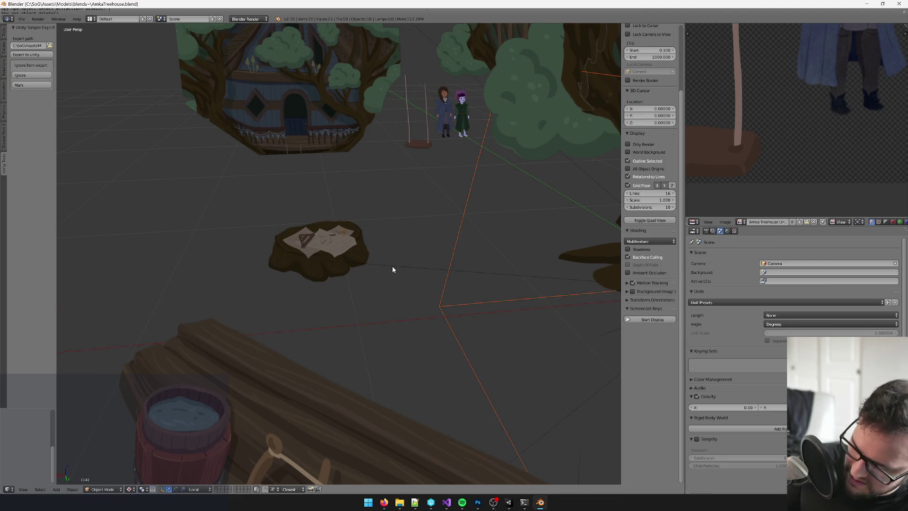
- Deselect the stump and check Unity and the concept painting before returning to Blender
{"action": "key", "text": "Delete"}
{"action": "key", "text": "alt+Tab"}
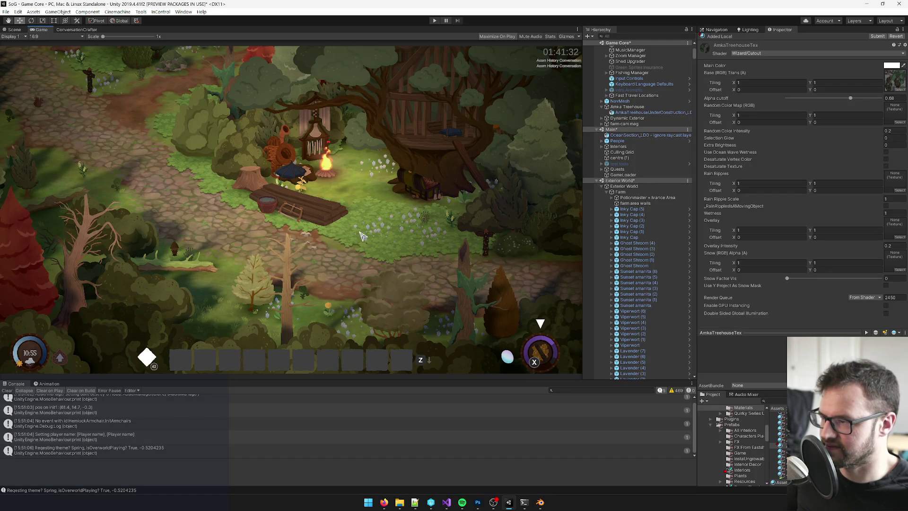
{"action": "left_click", "coordinate": [480, 504]}
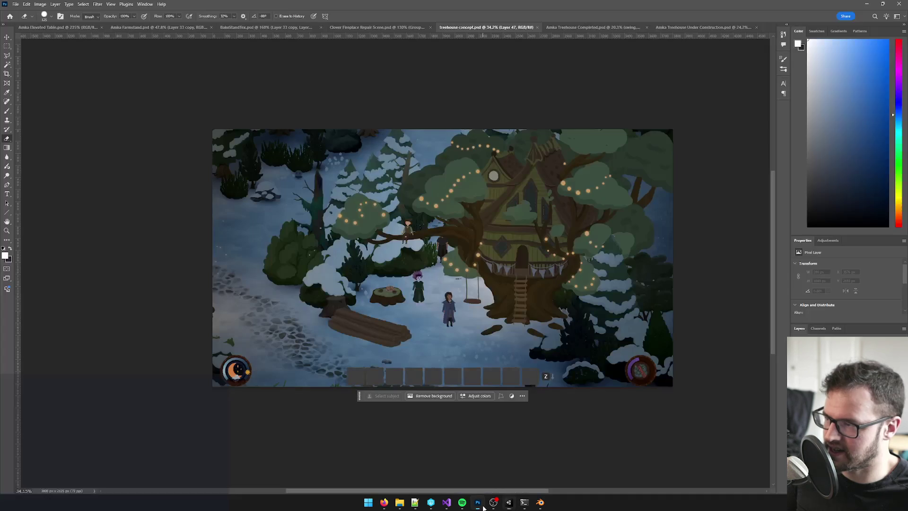
{"action": "left_click", "coordinate": [484, 508]}
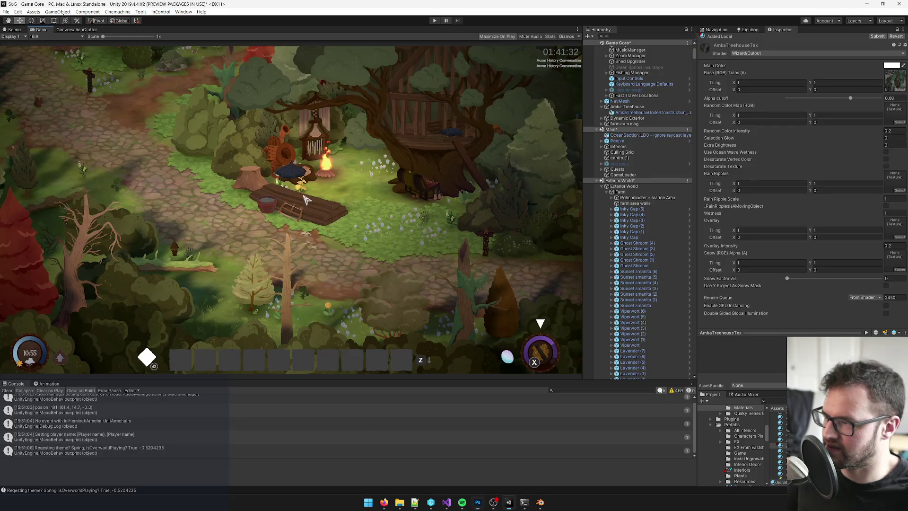
{"action": "key", "text": "alt+Tab"}
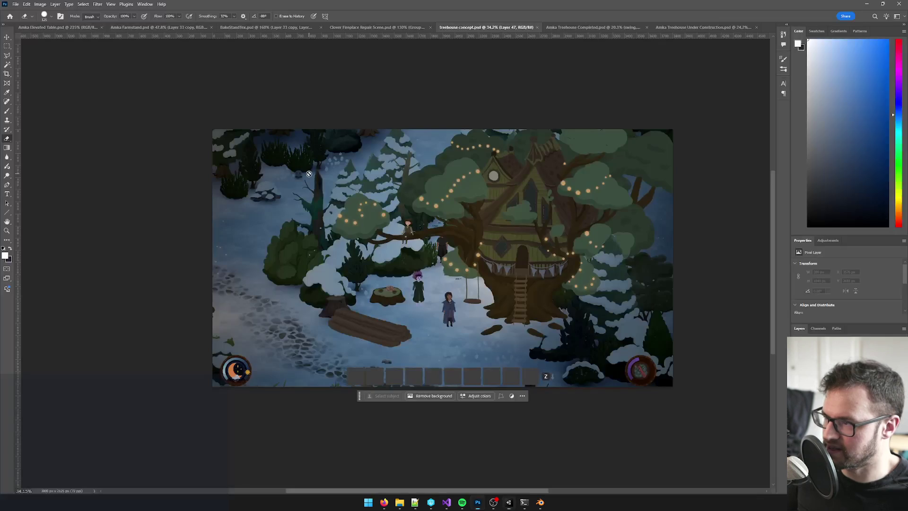
{"action": "key", "text": "alt+Tab"}
{"action": "key", "text": "alt+Tab"}
{"action": "key", "text": "Tab"}
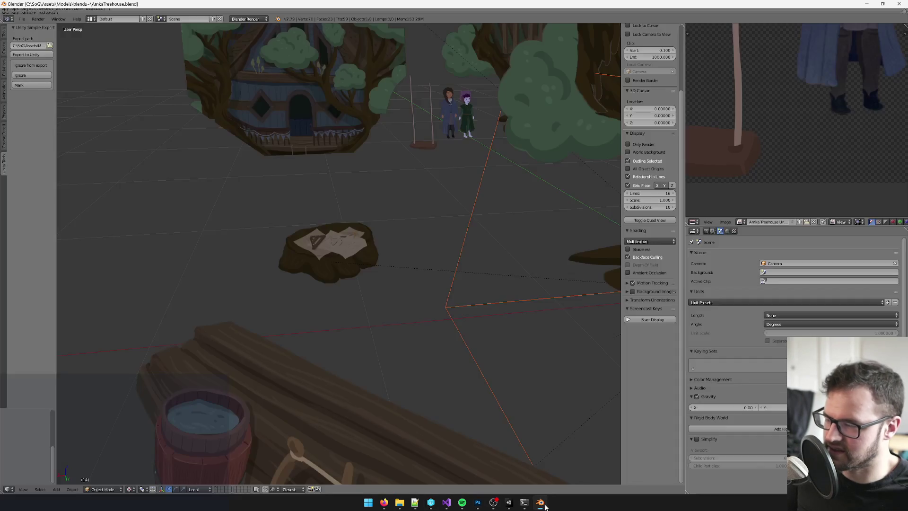
- Switch to Global orientation and slide the stump plane along X
{"action": "right_click", "coordinate": [338, 265]}
{"action": "left_click", "coordinate": [194, 489]}
{"action": "left_click", "coordinate": [199, 447]}
{"action": "left_click_drag", "start_coordinate": [314, 268], "coordinate": [348, 267]}
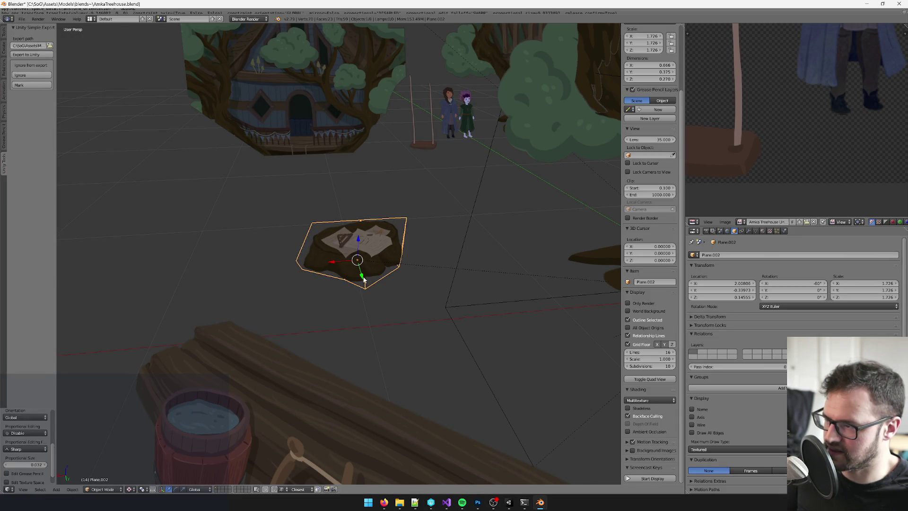
{"action": "key", "text": "x"}
{"action": "left_click", "coordinate": [362, 235]}
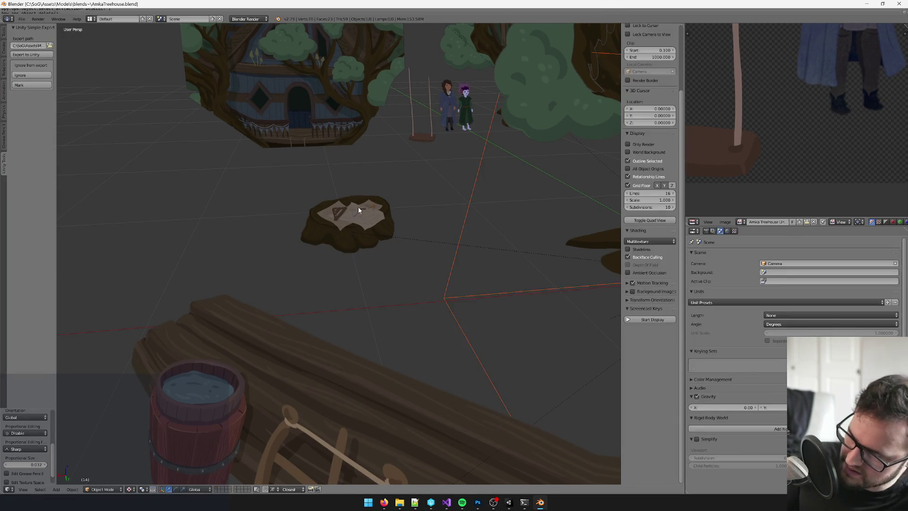
- After checking Unity's game view, shift the stump further along X in Blender
{"action": "key", "text": "alt+Tab"}
{"action": "left_click", "coordinate": [494, 502]}
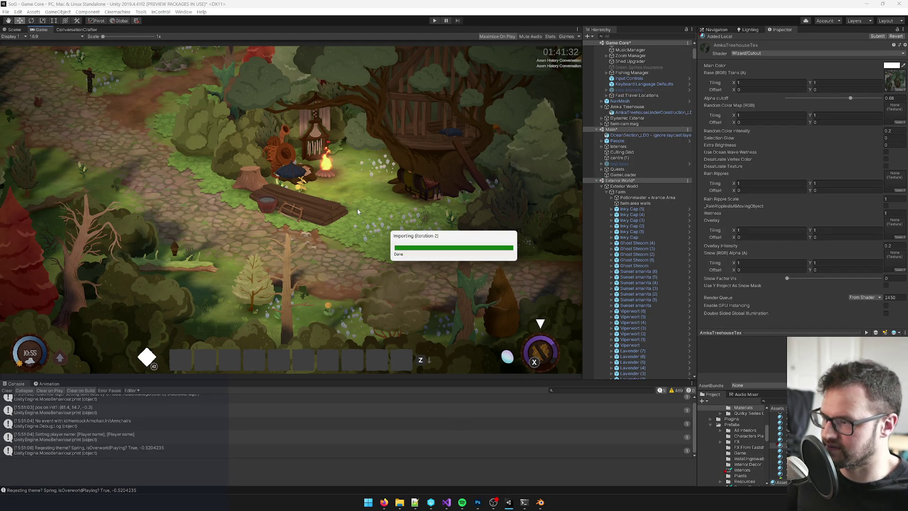
{"action": "key", "text": "alt+Tab"}
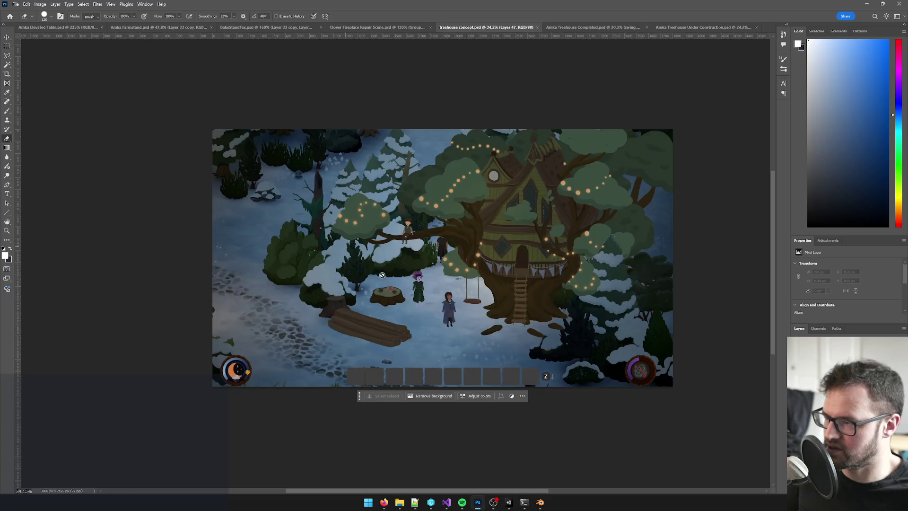
{"action": "left_click", "coordinate": [540, 502]}
{"action": "right_click", "coordinate": [327, 208]}
{"action": "left_click_drag", "start_coordinate": [318, 212], "coordinate": [348, 212]}
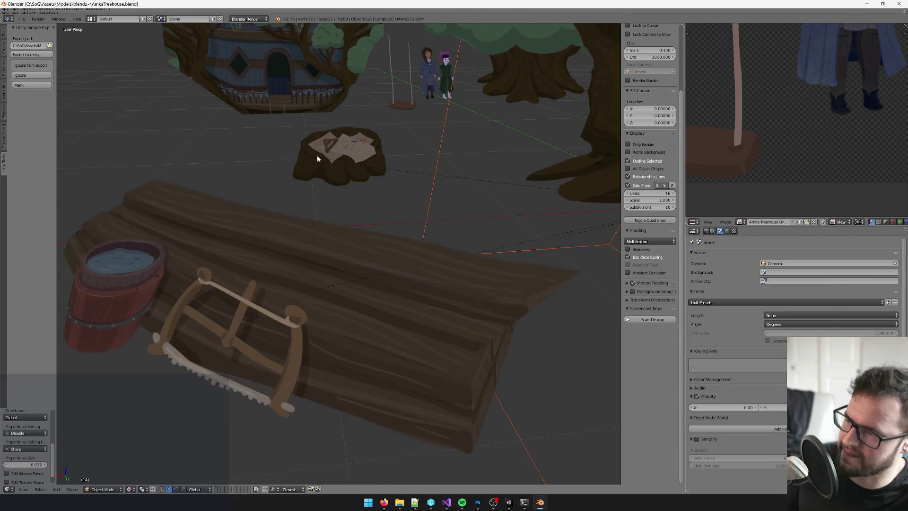
- Bring Unity forward to reimport the stump and view it in the Scene view
{"action": "key", "text": "alt+Tab"}
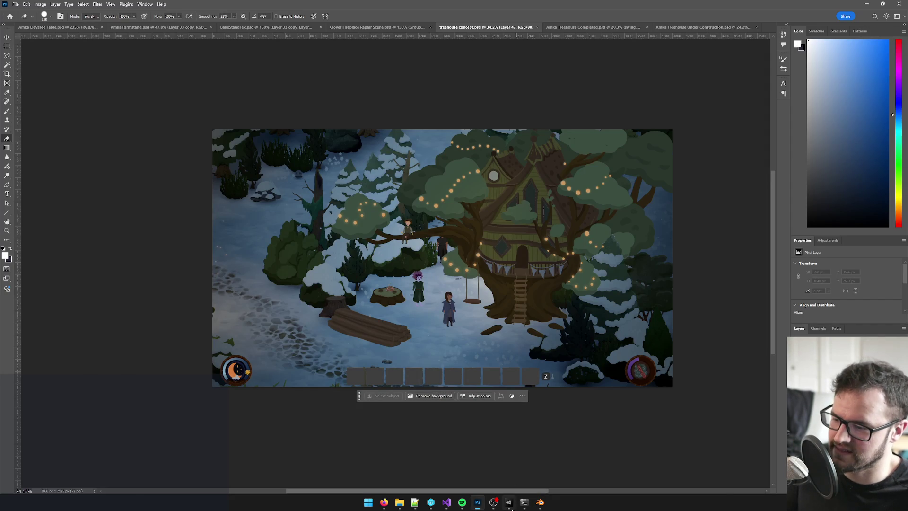
{"action": "left_click", "coordinate": [510, 504]}
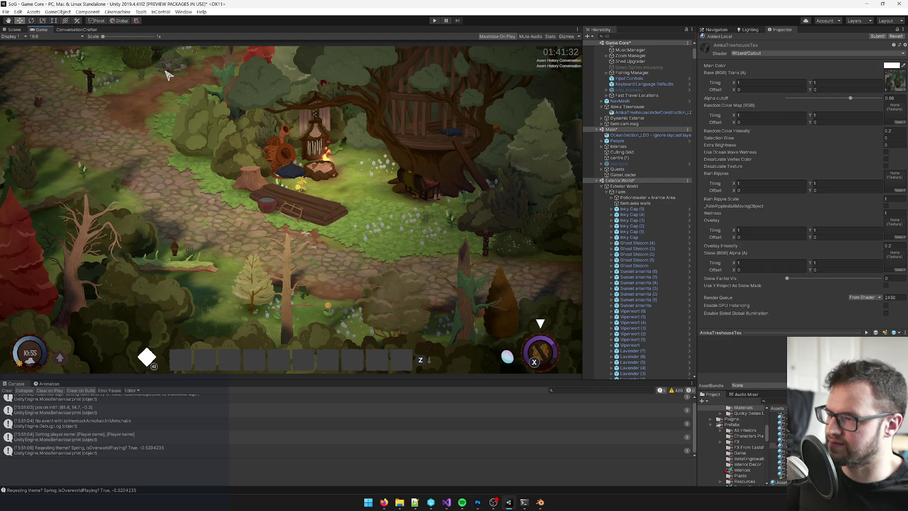
{"action": "left_click", "coordinate": [6, 30]}
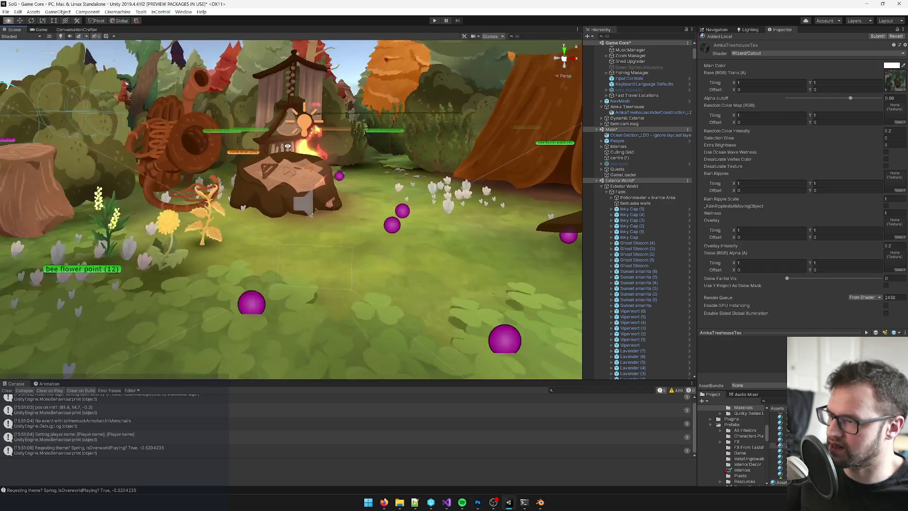
- In Blender, nudge the stump plane slightly further along X with G X
{"action": "mouse_move", "coordinate": [288, 147]}
{"action": "left_mouse_down"}
{"action": "mouse_move", "coordinate": [220, 137]}
{"action": "mouse_move", "coordinate": [297, 168]}
{"action": "left_mouse_up"}
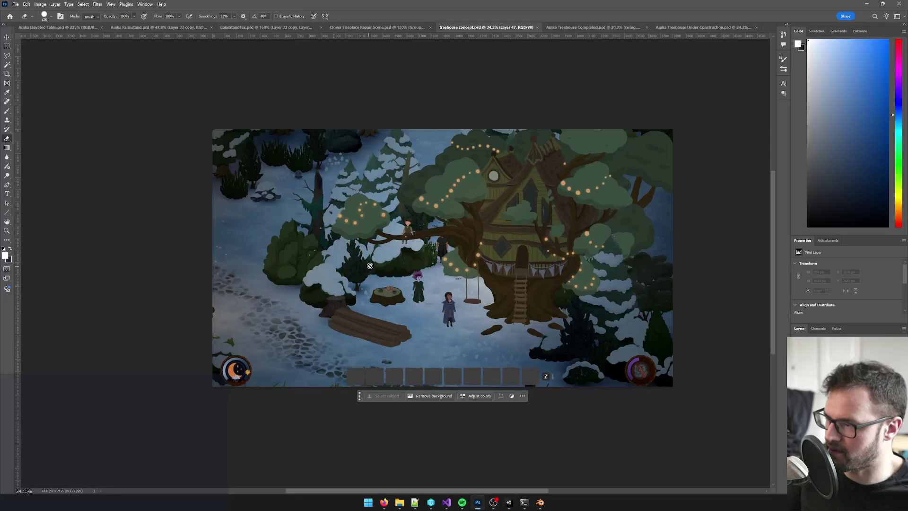
{"action": "left_click", "coordinate": [542, 502]}
{"action": "right_click", "coordinate": [341, 164]}
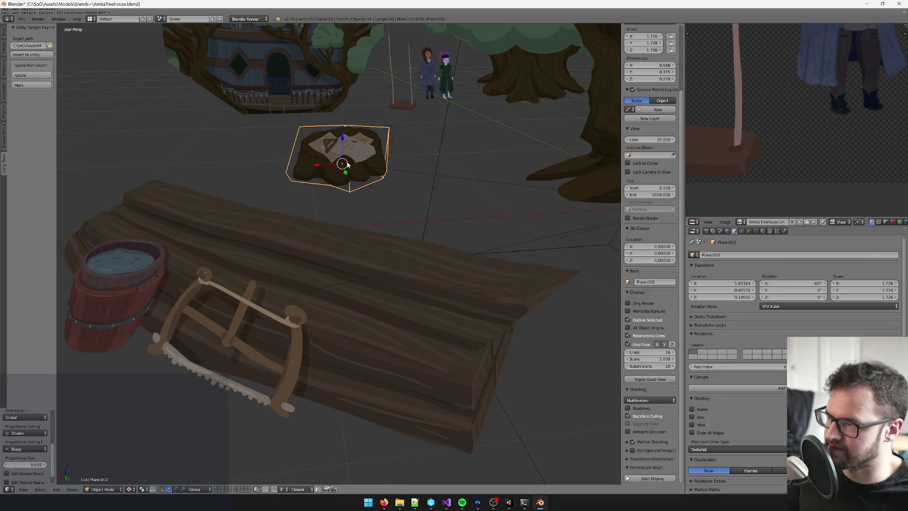
{"action": "key", "text": "g"}
{"action": "key", "text": "x"}
{"action": "scroll", "coordinate": [303, 189], "scroll_direction": "up", "scroll_amount": 2}
{"action": "left_click", "coordinate": [296, 197]}
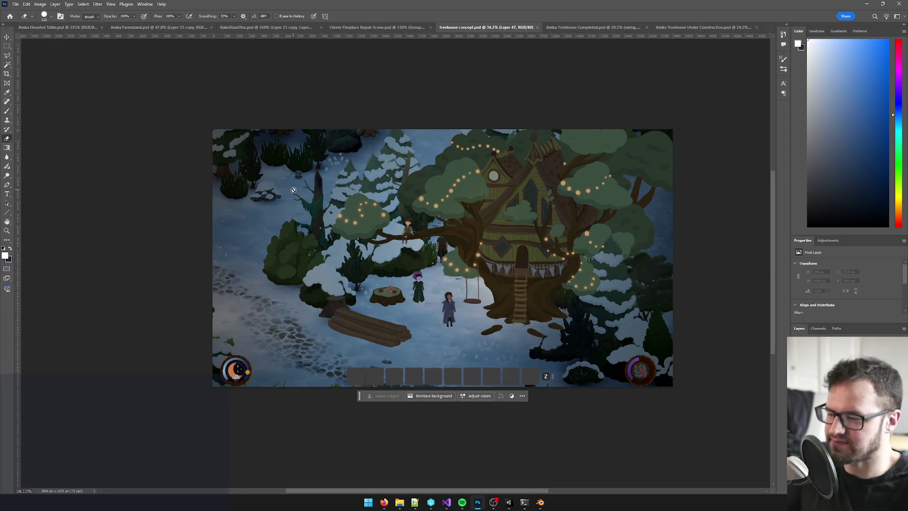
- Let Unity reimport, inspect the stump from the Scene camera, then return to Game view
{"action": "left_click", "coordinate": [511, 503]}
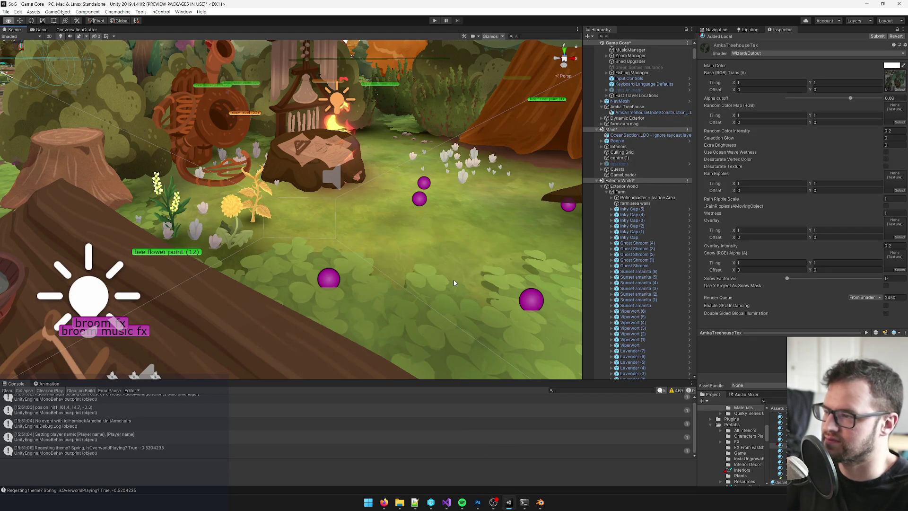
{"action": "scroll", "coordinate": [339, 173], "scroll_direction": "down", "scroll_amount": 10}
{"action": "scroll", "coordinate": [337, 182], "scroll_direction": "up", "scroll_amount": 15}
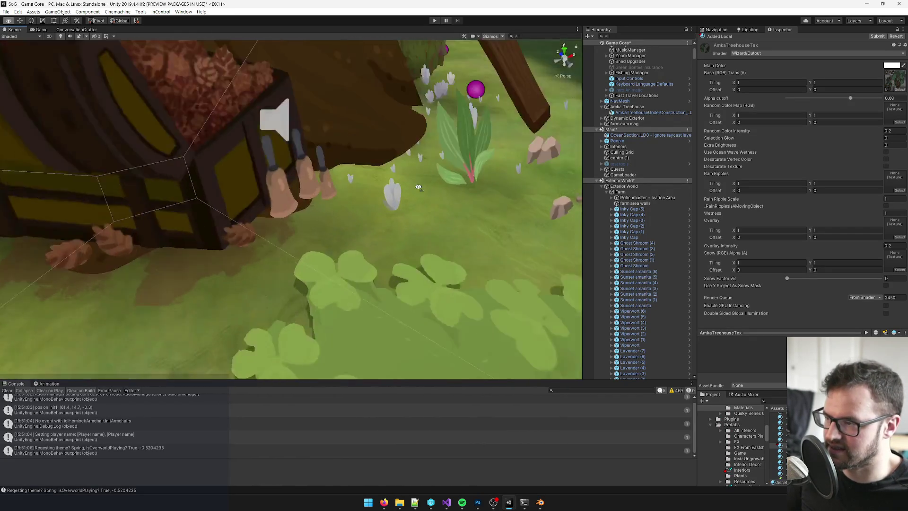
{"action": "mouse_move", "coordinate": [419, 187]}
{"action": "left_mouse_down"}
{"action": "mouse_move", "coordinate": [420, 148]}
{"action": "mouse_move", "coordinate": [339, 198]}
{"action": "mouse_move", "coordinate": [312, 182]}
{"action": "mouse_move", "coordinate": [348, 139]}
{"action": "left_mouse_up"}
{"action": "scroll", "coordinate": [339, 199], "scroll_direction": "down", "scroll_amount": 10}
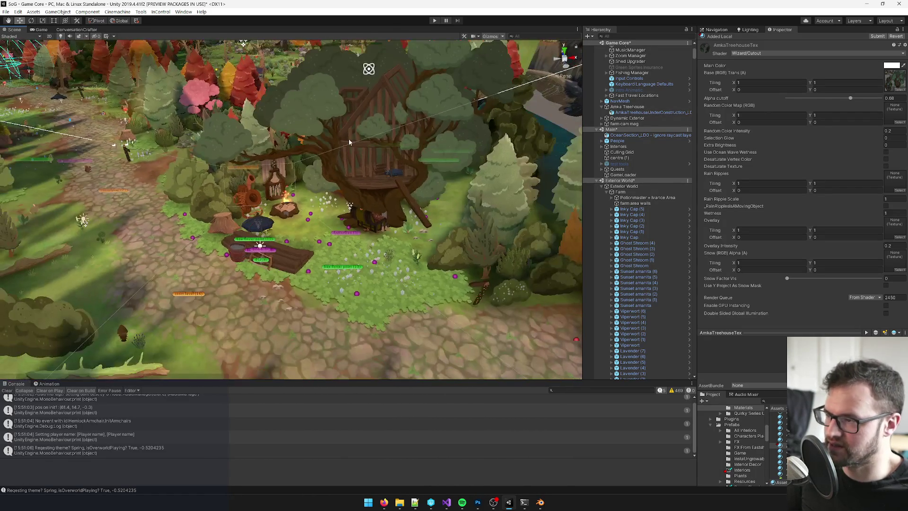
{"action": "left_click", "coordinate": [348, 138]}
{"action": "left_click", "coordinate": [41, 30]}
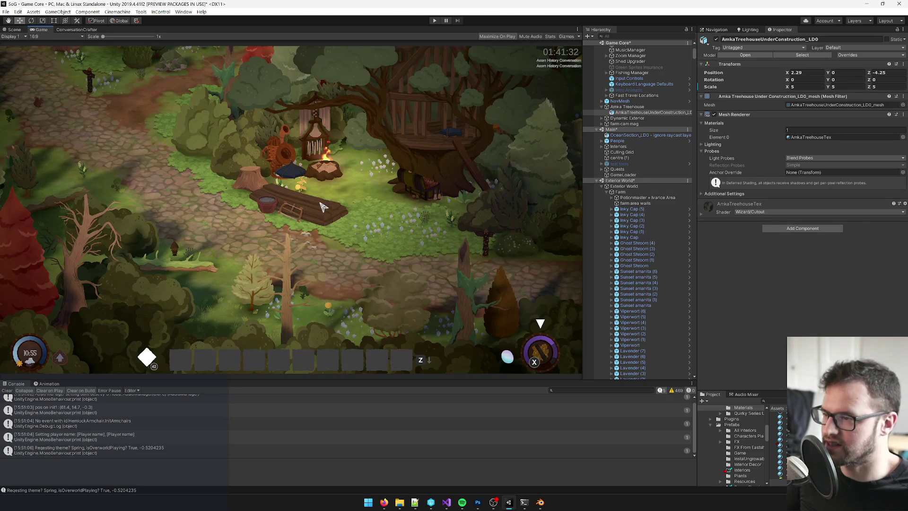
- Inspect the Amka Treehouse prefab in the Inspector, then bring AmikaTreehouse.blend forward in Blender
{"action": "scroll", "coordinate": [630, 220], "scroll_direction": "up", "scroll_amount": 2}
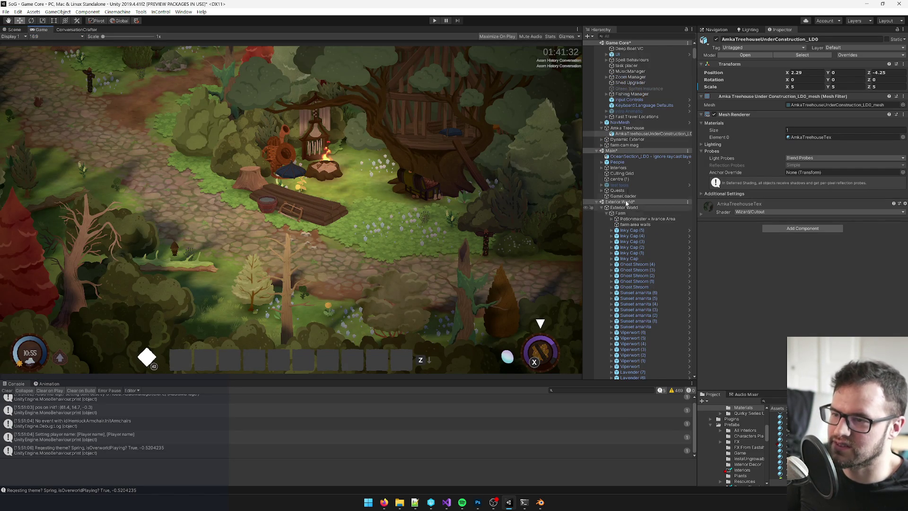
{"action": "left_click", "coordinate": [637, 128]}
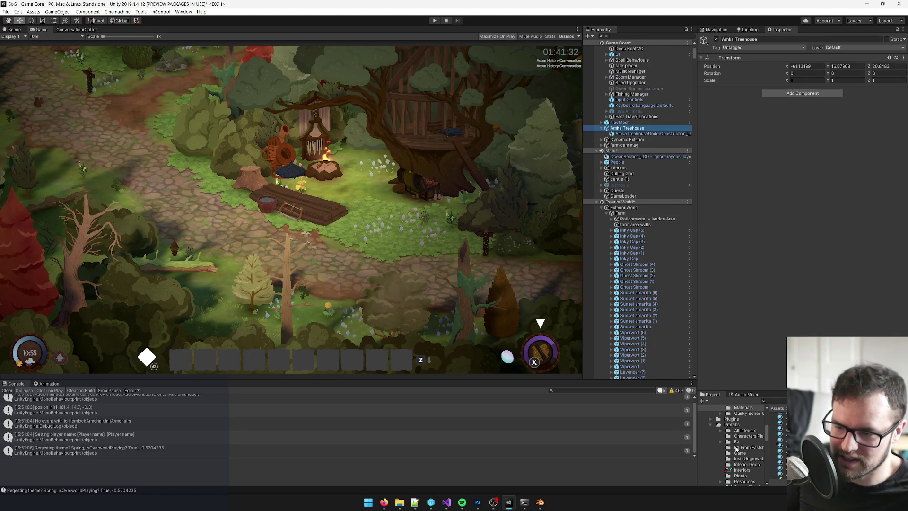
{"action": "scroll", "coordinate": [738, 433], "scroll_direction": "up", "scroll_amount": 1}
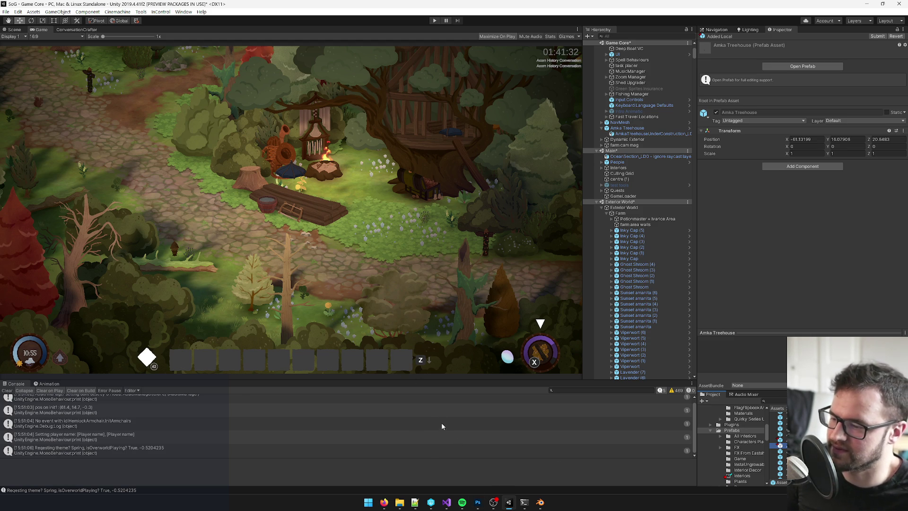
{"action": "mouse_move", "coordinate": [482, 504]}
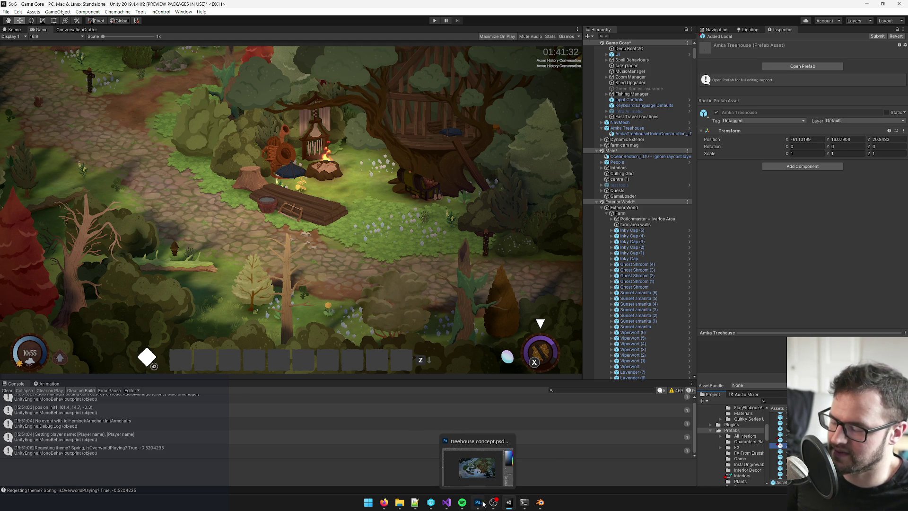
{"action": "mouse_move", "coordinate": [540, 507]}
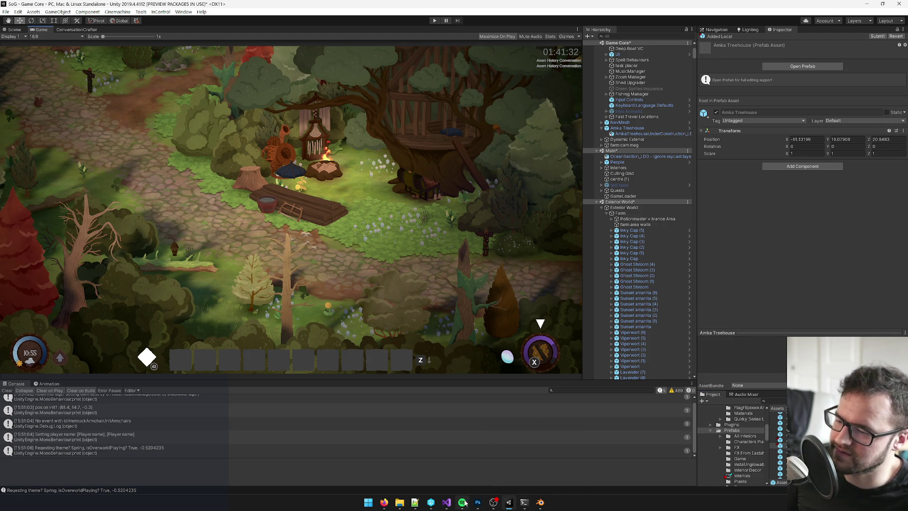
{"action": "mouse_move", "coordinate": [429, 506]}
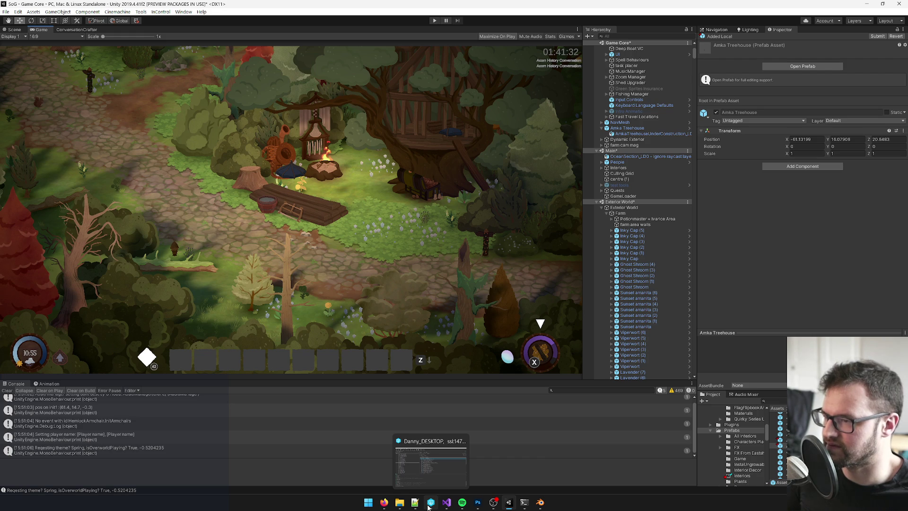
{"action": "left_click", "coordinate": [540, 503]}
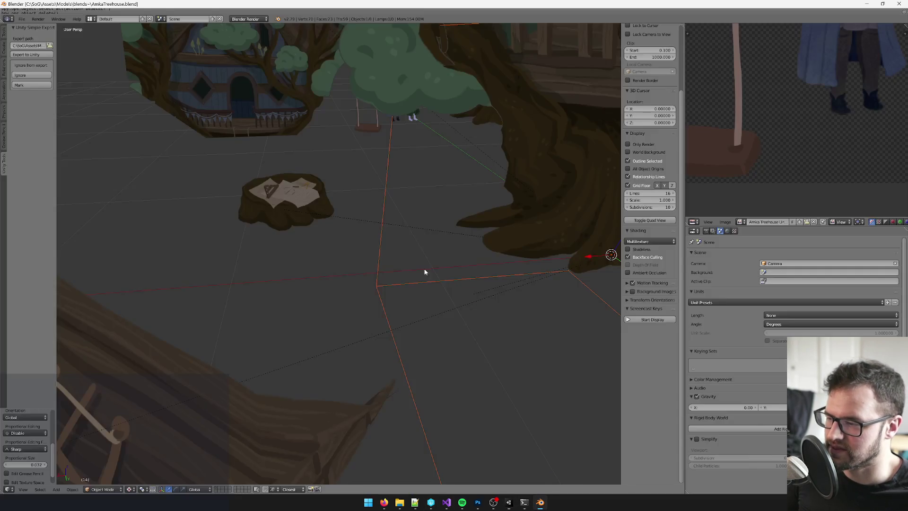
- Save the Blender file, overwriting the existing one
{"action": "scroll", "coordinate": [472, 353], "scroll_direction": "down", "scroll_amount": 5}
{"action": "key", "text": "ctrl+s"}
{"action": "left_click", "coordinate": [403, 267]}
- Duplicate the group of treehouse planes, excluding the large left plane, and move the copies to layer 2
{"action": "mouse_move", "coordinate": [403, 268]}
{"action": "left_mouse_down"}
{"action": "mouse_move", "coordinate": [416, 263]}
{"action": "mouse_move", "coordinate": [409, 330]}
{"action": "mouse_move", "coordinate": [427, 318]}
{"action": "mouse_move", "coordinate": [437, 328]}
{"action": "left_mouse_up"}
{"action": "scroll", "coordinate": [403, 316], "scroll_direction": "up", "scroll_amount": 3}
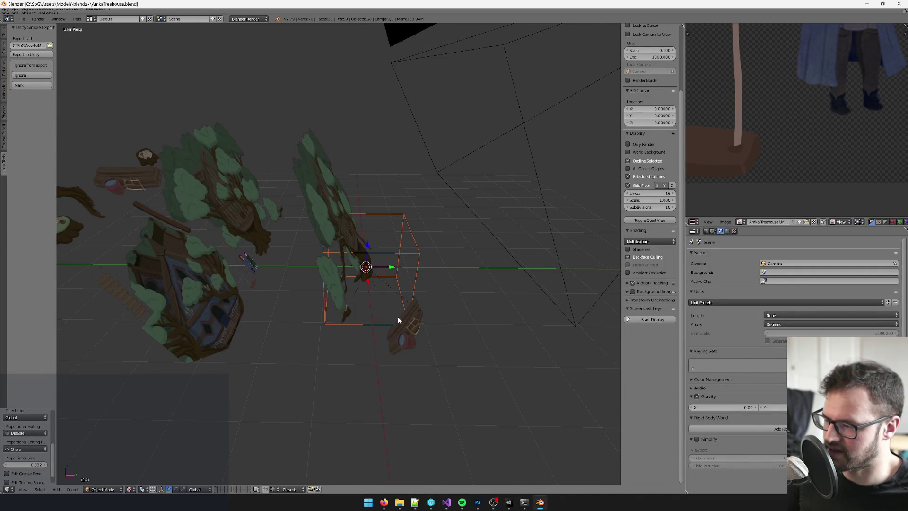
{"action": "right_click", "coordinate": [324, 180]}
{"action": "left_click_drag", "start_coordinate": [385, 372], "coordinate": [385, 372]}
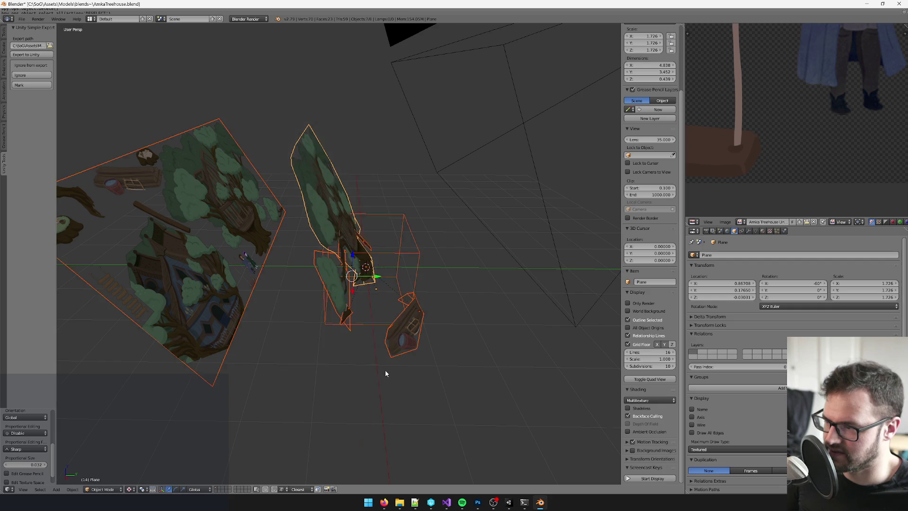
{"action": "mouse_move", "coordinate": [289, 233]}
{"action": "left_mouse_down"}
{"action": "mouse_move", "coordinate": [198, 154]}
{"action": "mouse_move", "coordinate": [336, 280]}
{"action": "left_mouse_up"}
{"action": "right_click", "coordinate": [199, 154], "text": "shift"}
{"action": "scroll", "coordinate": [335, 280], "scroll_direction": "up", "scroll_amount": 2}
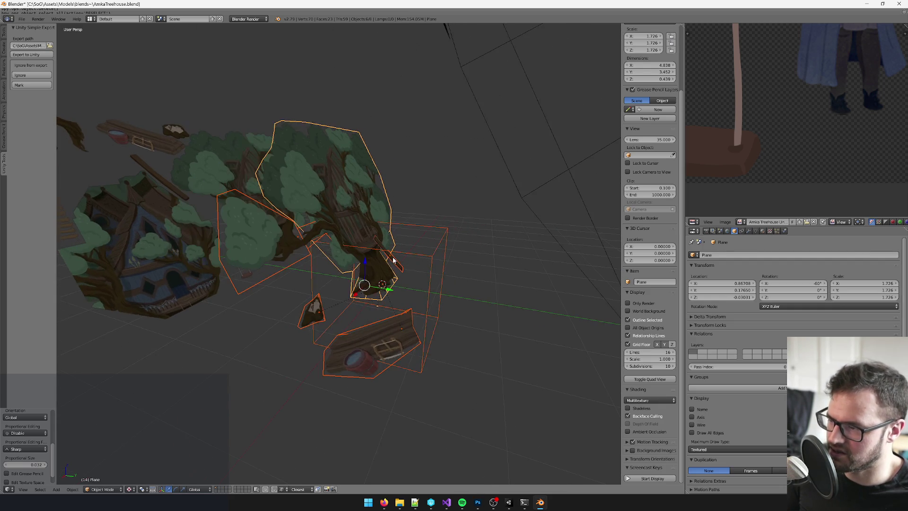
{"action": "key", "text": "shift+d"}
{"action": "key", "text": "Escape"}
{"action": "key", "text": "m"}
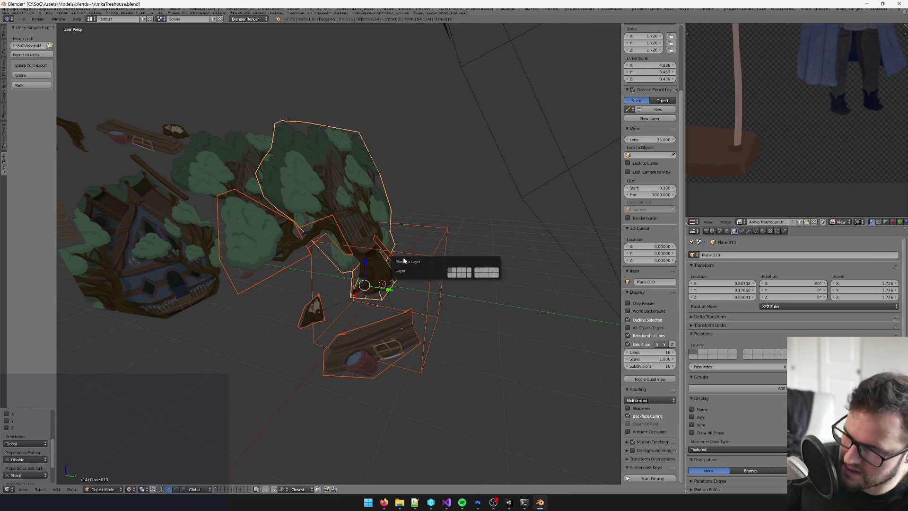
{"action": "left_click", "coordinate": [458, 270]}
- Show all layers, then select the big atlas plane Plane.001 and frame the view on it
{"action": "left_click", "coordinate": [228, 488]}
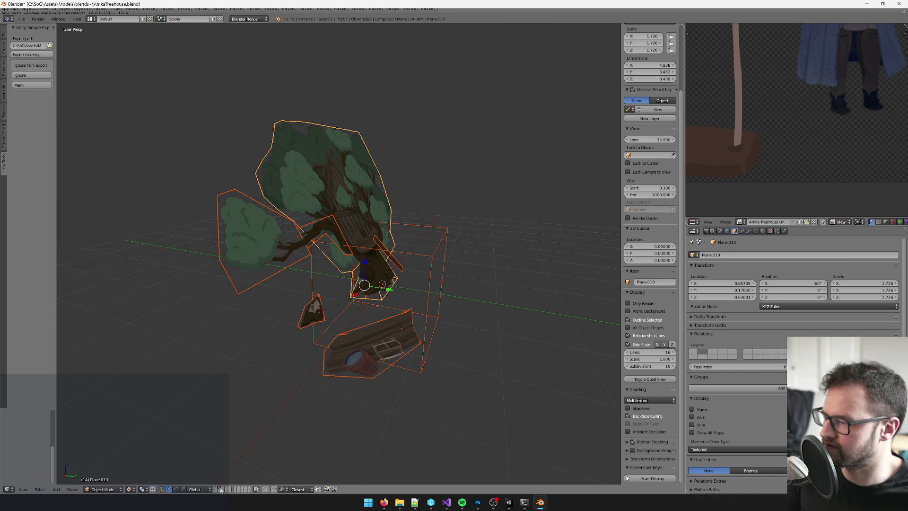
{"action": "right_click", "coordinate": [329, 288]}
{"action": "mouse_move", "coordinate": [325, 324]}
{"action": "left_mouse_down"}
{"action": "mouse_move", "coordinate": [382, 307]}
{"action": "mouse_move", "coordinate": [397, 321]}
{"action": "left_mouse_up"}
{"action": "scroll", "coordinate": [381, 306], "scroll_direction": "up", "scroll_amount": 3}
{"action": "left_click", "coordinate": [216, 489]}
{"action": "mouse_move", "coordinate": [306, 266]}
{"action": "left_mouse_down"}
{"action": "mouse_move", "coordinate": [397, 268]}
{"action": "mouse_move", "coordinate": [356, 281]}
{"action": "left_mouse_up"}
{"action": "right_click", "coordinate": [214, 147]}
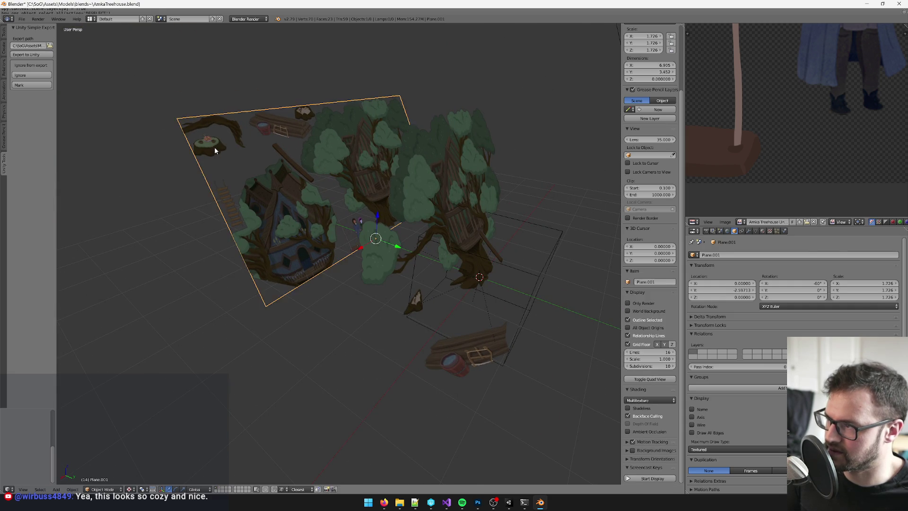
{"action": "key", "text": "KP_Decimal"}
{"action": "mouse_move", "coordinate": [201, 154]}
{"action": "left_mouse_down"}
{"action": "mouse_move", "coordinate": [348, 223]}
{"action": "mouse_move", "coordinate": [411, 219]}
{"action": "mouse_move", "coordinate": [447, 260]}
{"action": "mouse_move", "coordinate": [389, 245]}
{"action": "mouse_move", "coordinate": [390, 203]}
{"action": "mouse_move", "coordinate": [333, 208]}
{"action": "left_mouse_up"}
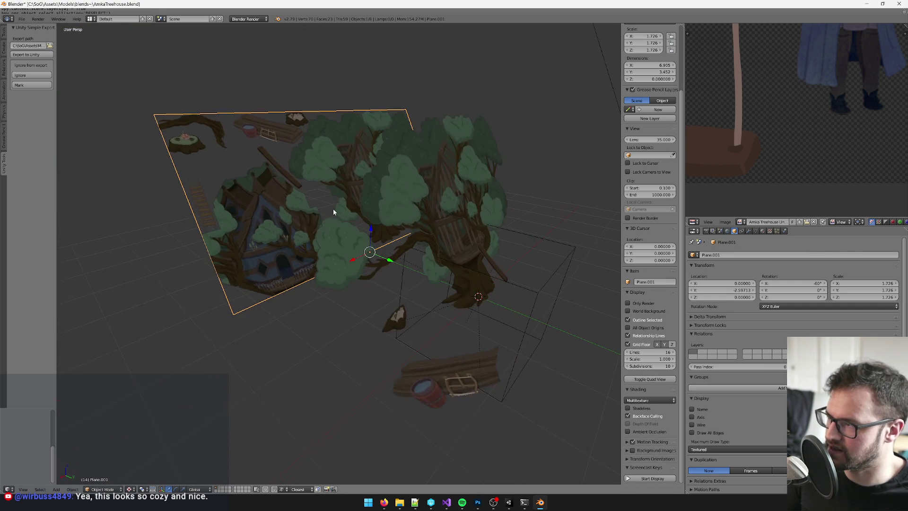
- Select the small stump plane, select all its vertices in Edit Mode, then return to Object Mode
{"action": "right_click", "coordinate": [390, 314]}
{"action": "key", "text": "Tab"}
{"action": "key", "text": "a"}
{"action": "scroll", "coordinate": [766, 146], "scroll_direction": "down", "scroll_amount": 2}
{"action": "scroll", "coordinate": [782, 105], "scroll_direction": "up", "scroll_amount": 1}
{"action": "scroll", "coordinate": [782, 107], "scroll_direction": "down", "scroll_amount": 1}
{"action": "key", "text": "Tab"}
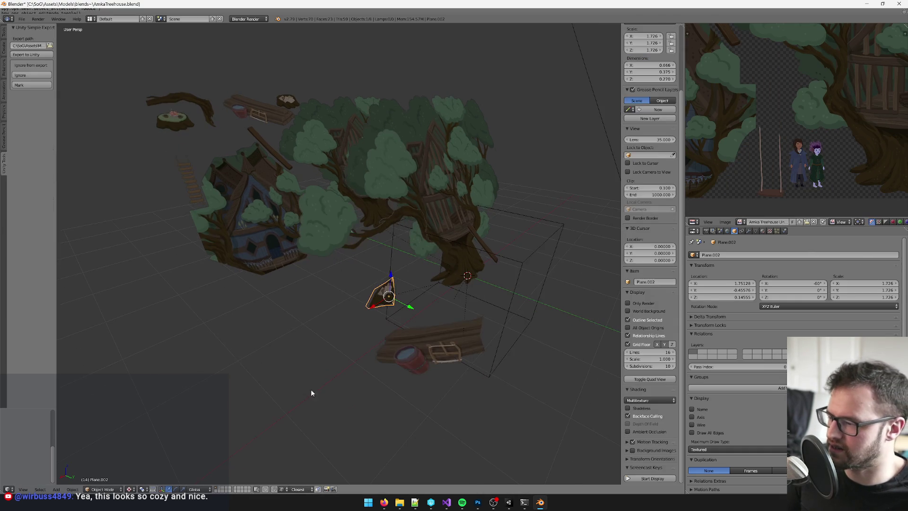
- On the stump's layer alone, select all of Plane.009's mesh and maximize the UV editor
{"action": "left_click", "coordinate": [223, 490]}
{"action": "right_click", "coordinate": [381, 296]}
{"action": "key", "text": "Tab"}
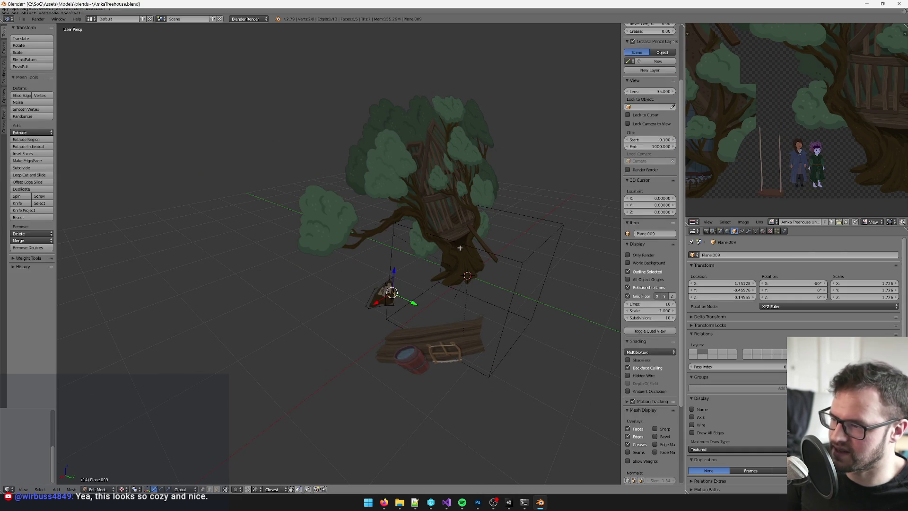
{"action": "key", "text": "a"}
{"action": "scroll", "coordinate": [760, 147], "scroll_direction": "down", "scroll_amount": 3}
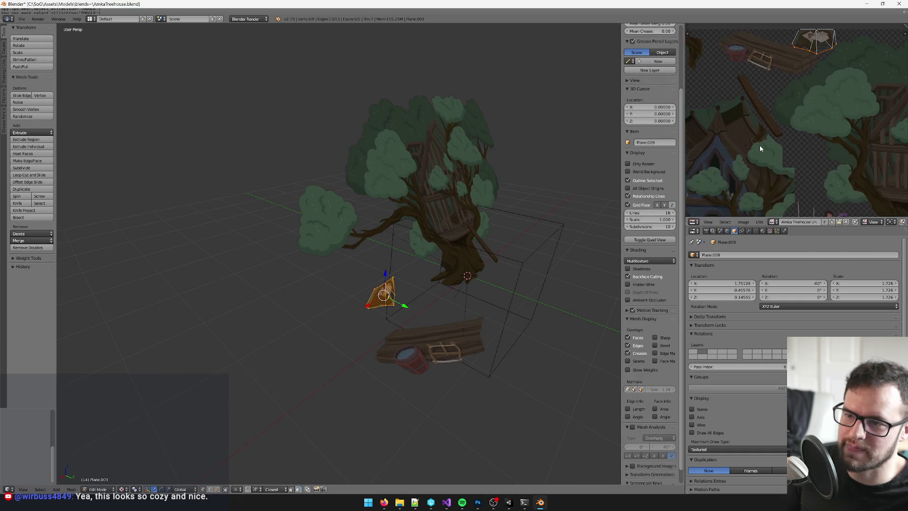
{"action": "key", "text": "shift+space"}
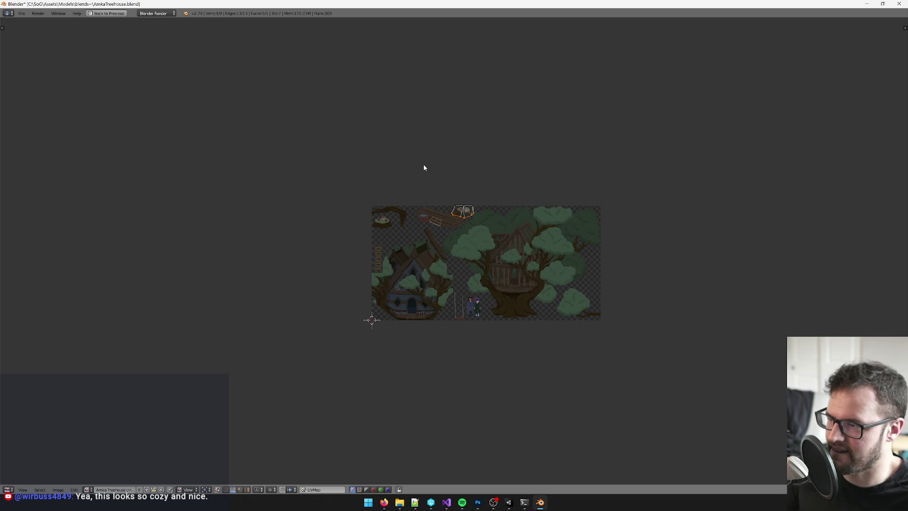
- Move the top-right stump UV island onto the teacup stump and fine-tune its alignment
{"action": "scroll", "coordinate": [415, 174], "scroll_direction": "up", "scroll_amount": 8}
{"action": "left_click_drag", "start_coordinate": [394, 164], "coordinate": [534, 282]}
{"action": "left_click_drag", "start_coordinate": [537, 45], "coordinate": [774, 175]}
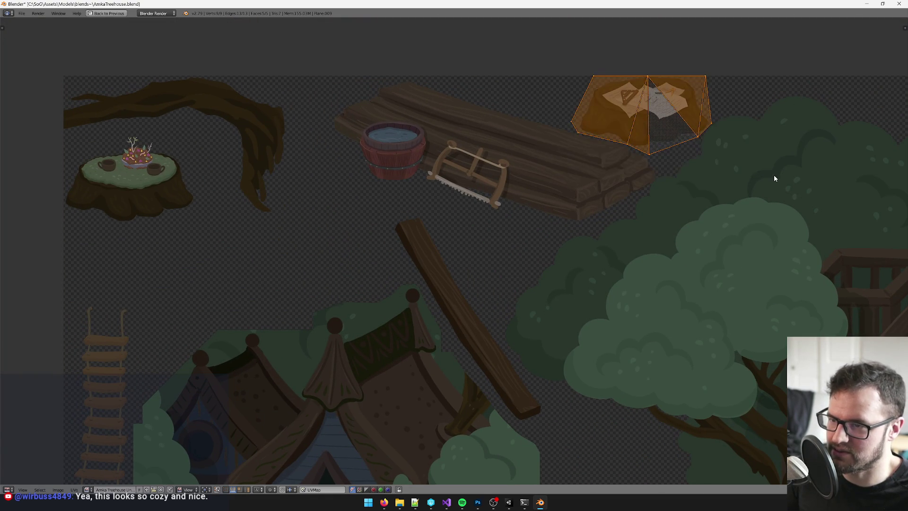
{"action": "key", "text": "g"}
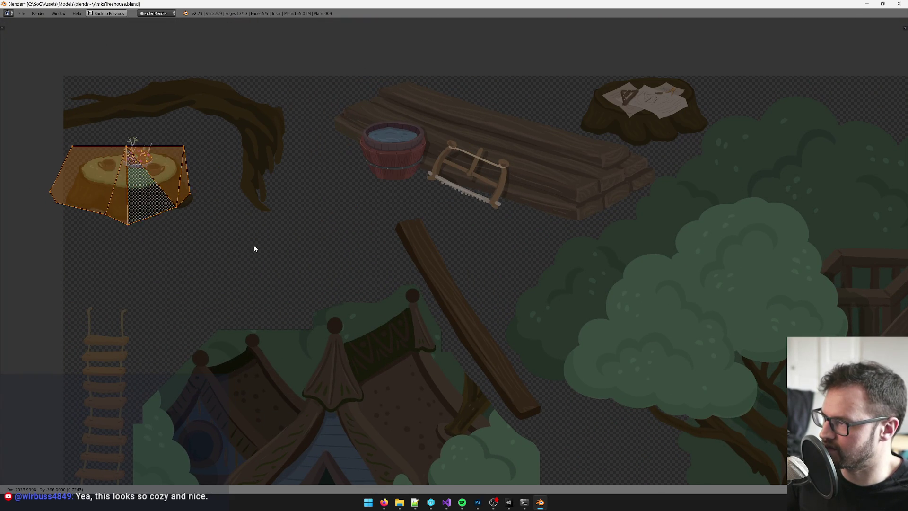
{"action": "left_click", "coordinate": [262, 251]}
{"action": "scroll", "coordinate": [284, 227], "scroll_direction": "up", "scroll_amount": 4}
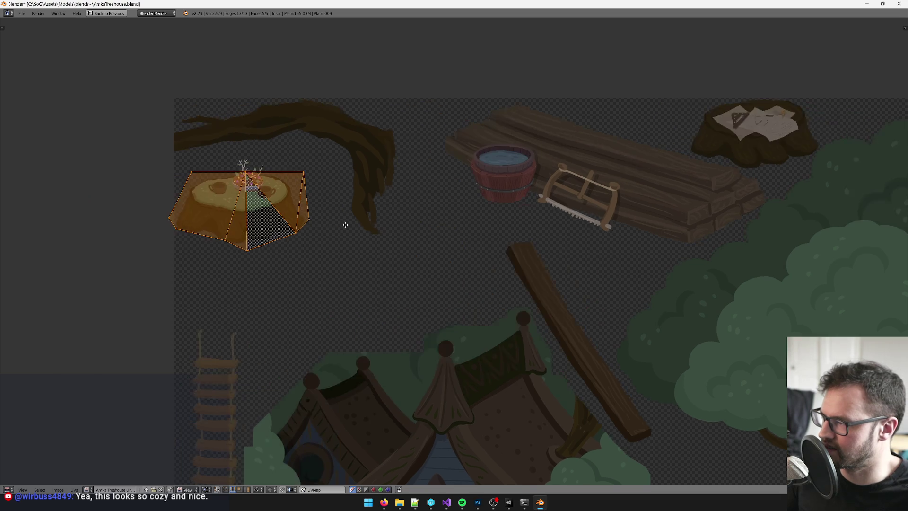
{"action": "key", "text": "g"}
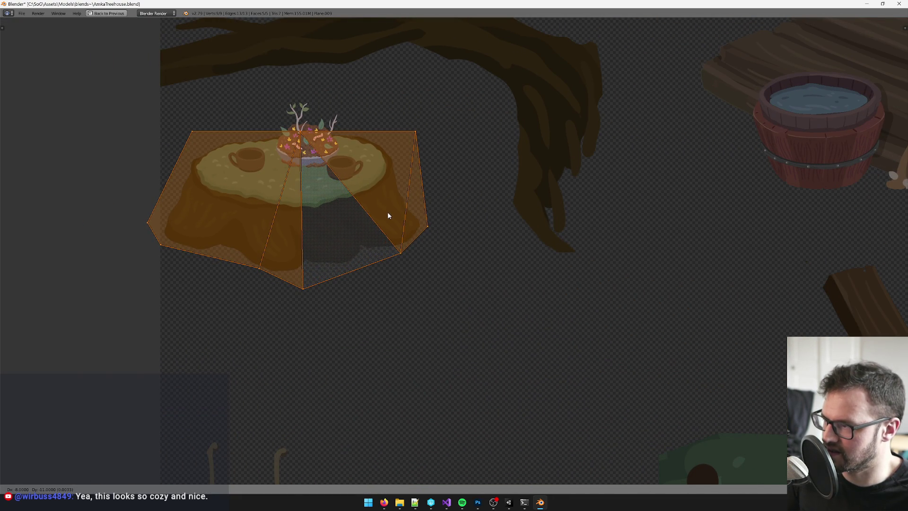
{"action": "left_click", "coordinate": [387, 211]}
{"action": "left_click_drag", "start_coordinate": [369, 202], "coordinate": [373, 210]}
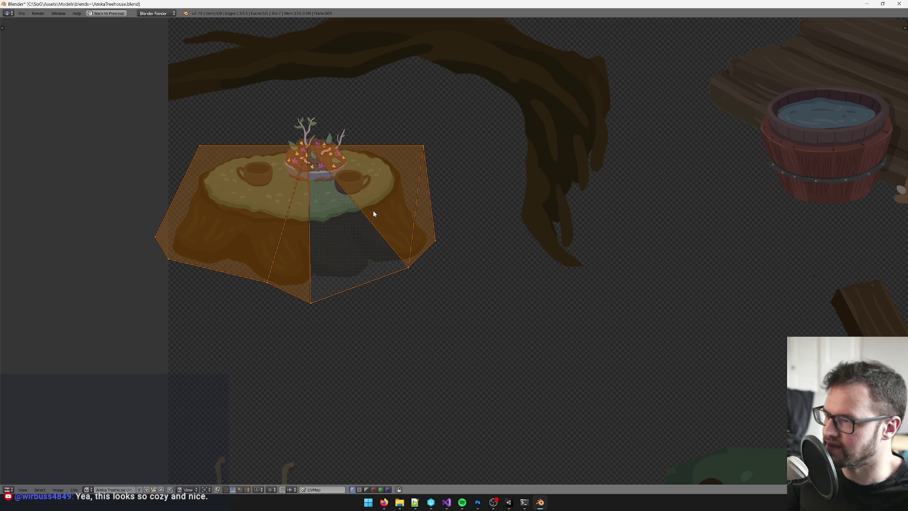
- Restore Blender's full layout with the 3D view after briefly checking Unity
{"action": "key", "text": "alt+Tab"}
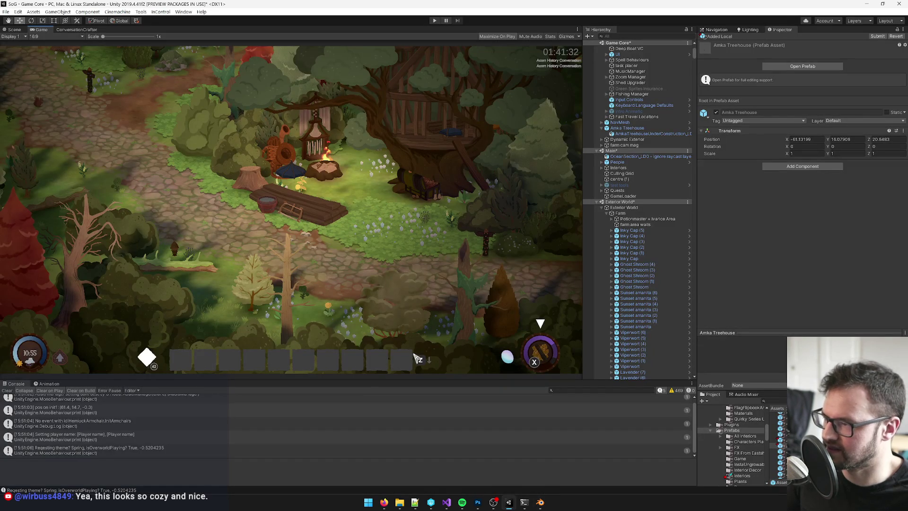
{"action": "left_click", "coordinate": [540, 502]}
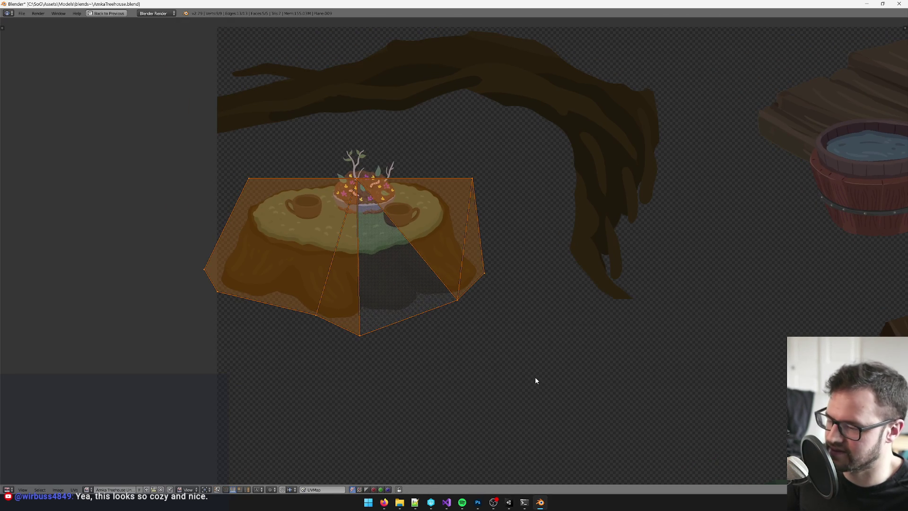
{"action": "key", "text": "ctrl+Up"}
{"action": "scroll", "coordinate": [535, 377], "scroll_direction": "up", "scroll_amount": 6}
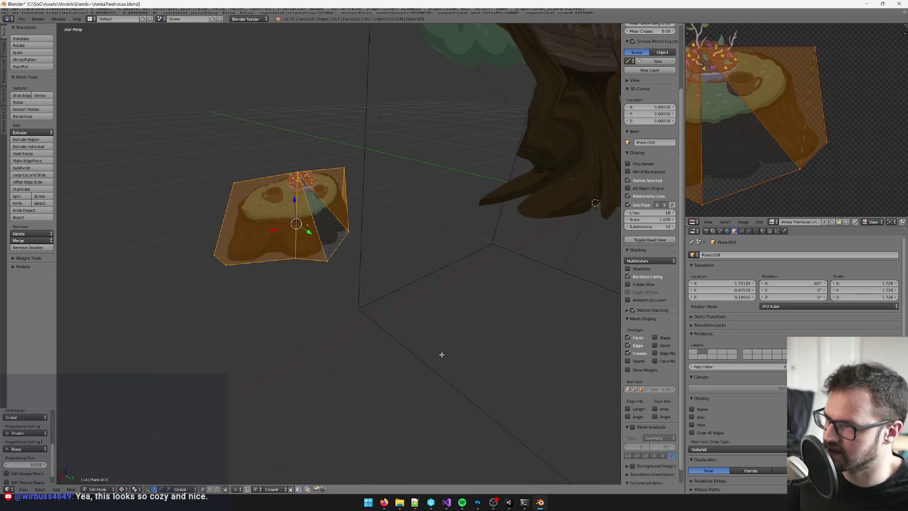
- Extrude the stump plane's two top edges upward into a new strip
{"action": "left_click", "coordinate": [210, 489]}
{"action": "key", "text": "a"}
{"action": "right_click", "coordinate": [284, 182]}
{"action": "right_click", "coordinate": [320, 177], "text": "shift"}
{"action": "key", "text": "e"}
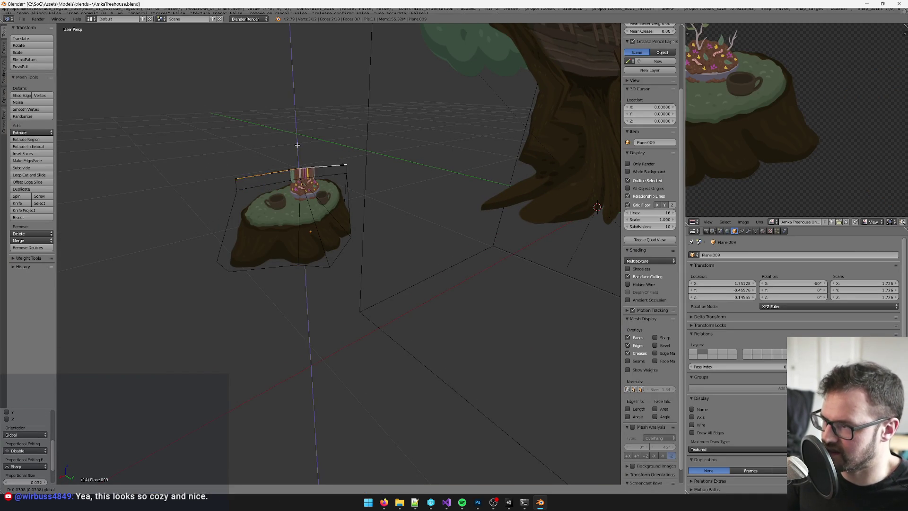
{"action": "left_click", "coordinate": [297, 129]}
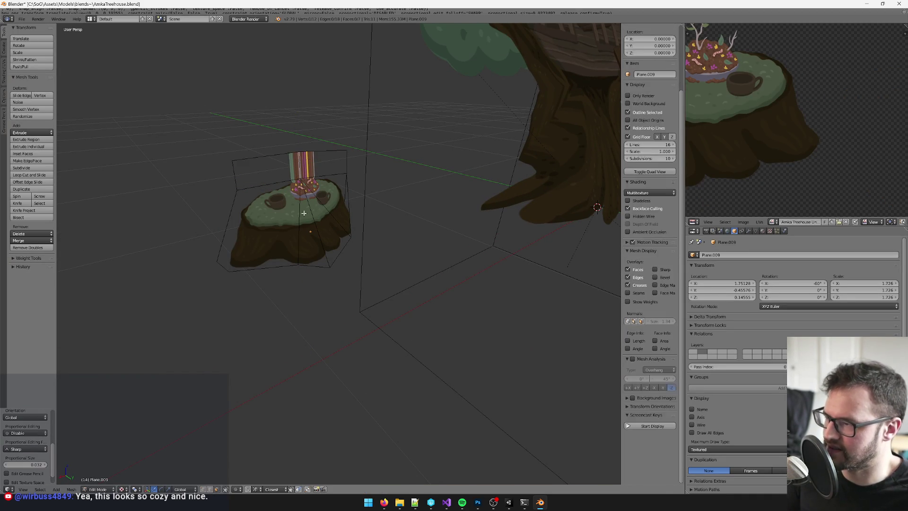
- Unwrap the new top faces, then move their UVs top-left and scale them down
{"action": "key", "text": "ctrl+KP_Add"}
{"action": "key", "text": "u"}
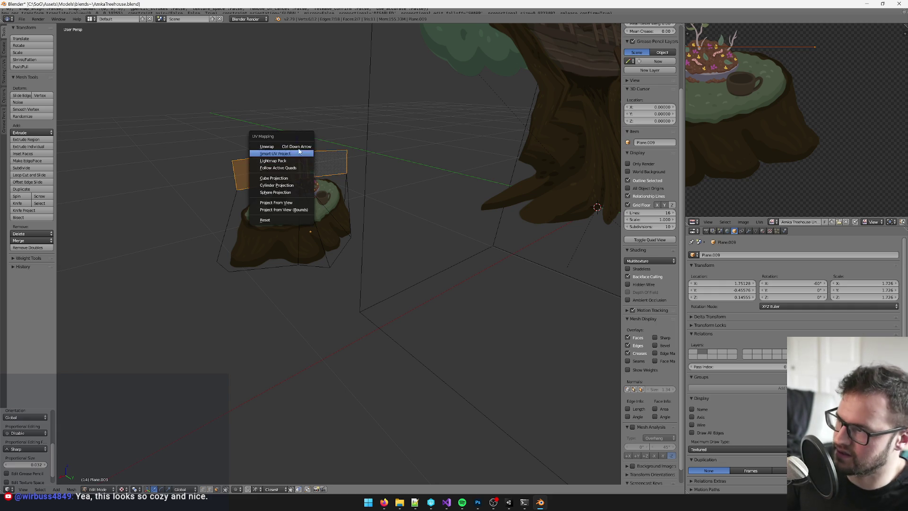
{"action": "left_click", "coordinate": [302, 171]}
{"action": "scroll", "coordinate": [869, 122], "scroll_direction": "down", "scroll_amount": 4}
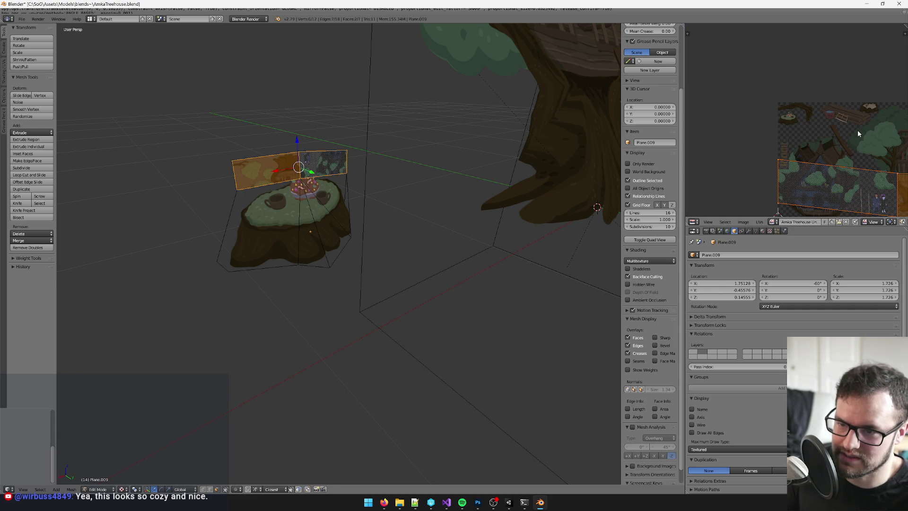
{"action": "key", "text": "g"}
{"action": "left_click", "coordinate": [774, 52]}
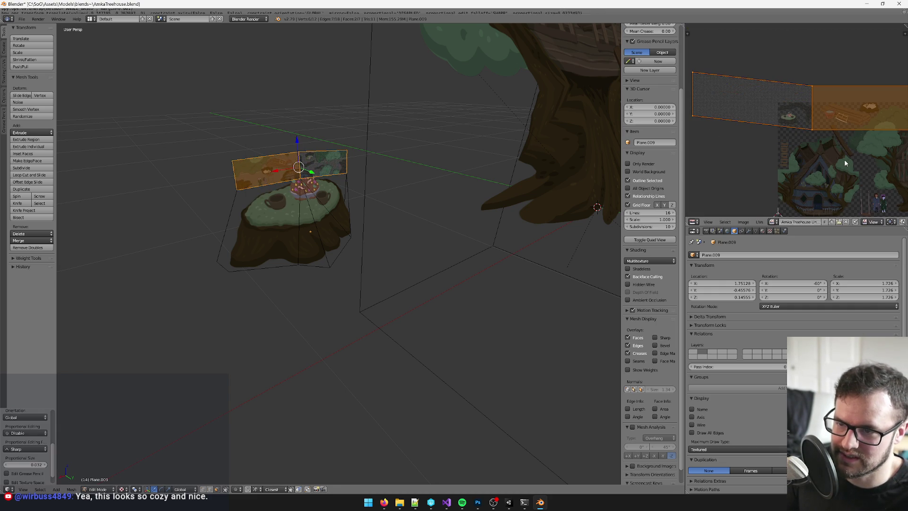
{"action": "key", "text": "s"}
{"action": "left_click", "coordinate": [829, 128]}
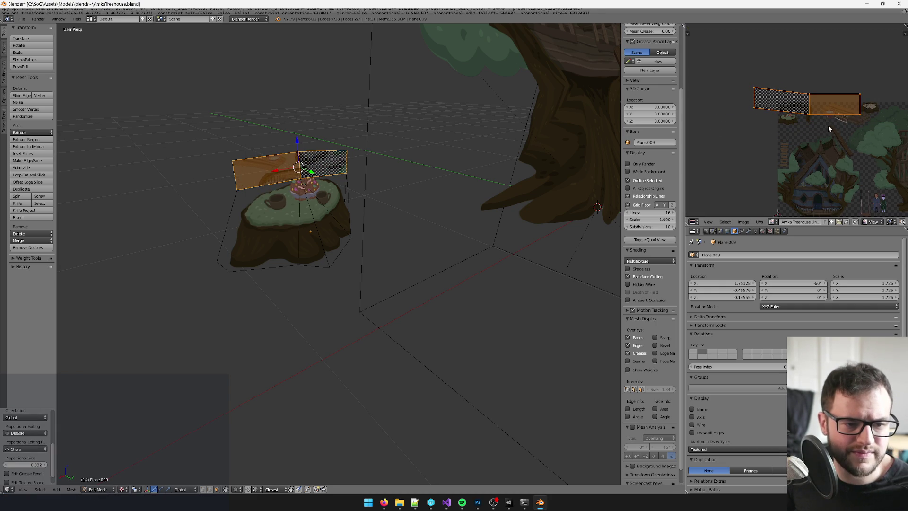
{"action": "scroll", "coordinate": [830, 130], "scroll_direction": "up", "scroll_amount": 3}
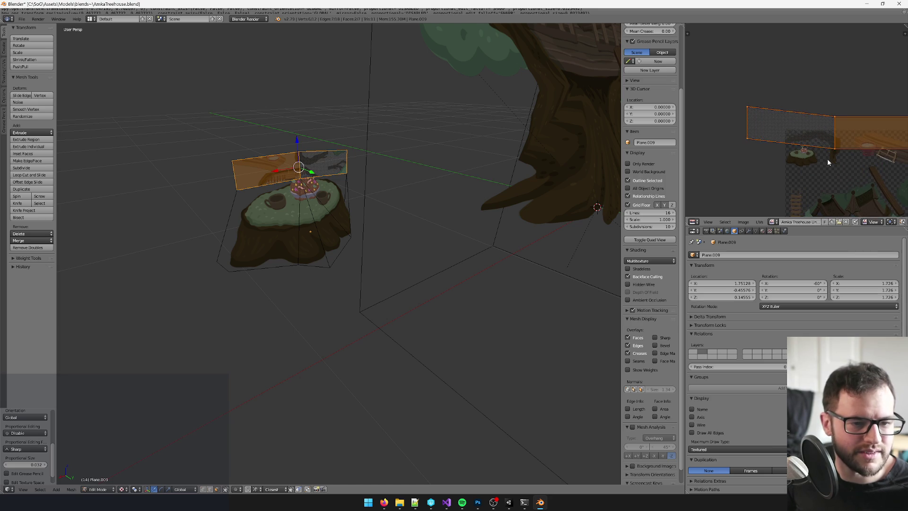
{"action": "scroll", "coordinate": [830, 165], "scroll_direction": "down", "scroll_amount": 2}
{"action": "key", "text": "s"}
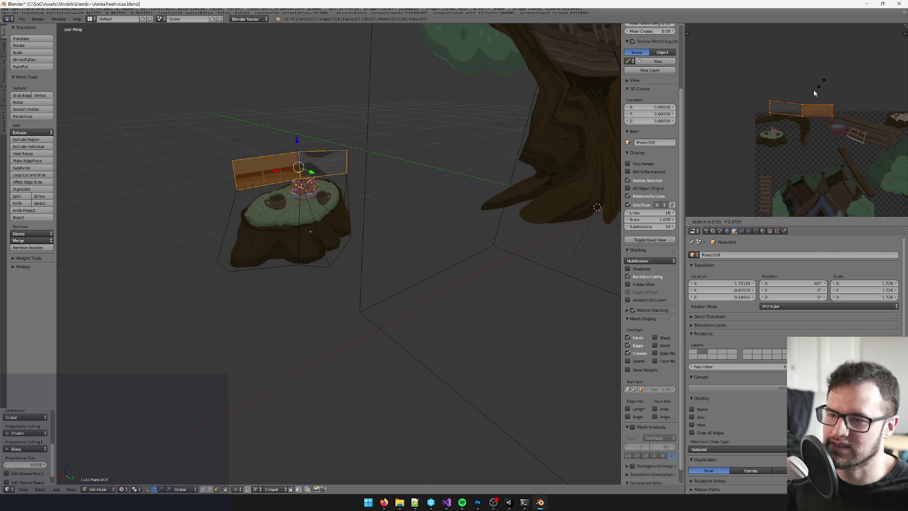
{"action": "left_click", "coordinate": [810, 95]}
- Move the top strip's UVs above the stump artwork and enlarge them
{"action": "key", "text": "a"}
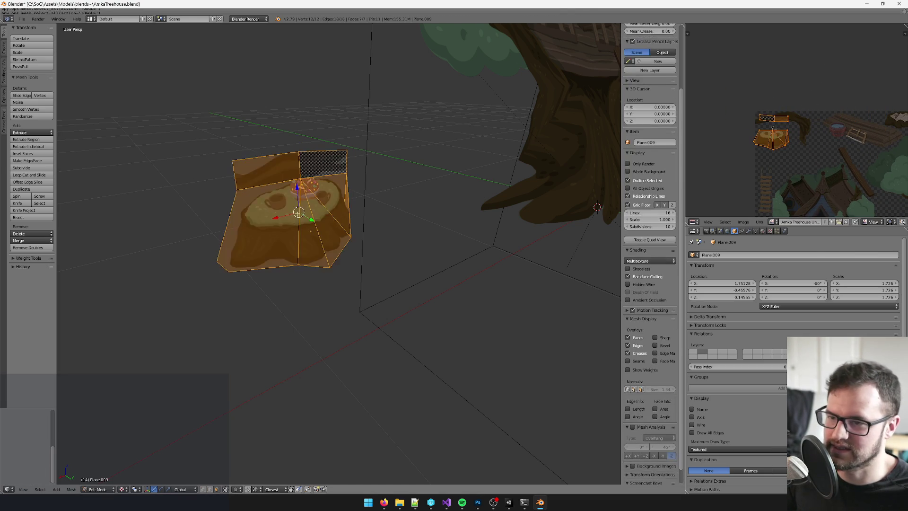
{"action": "scroll", "coordinate": [720, 115], "scroll_direction": "up", "scroll_amount": 2}
{"action": "left_click_drag", "start_coordinate": [707, 98], "coordinate": [790, 127]}
{"action": "scroll", "coordinate": [819, 122], "scroll_direction": "up", "scroll_amount": 1}
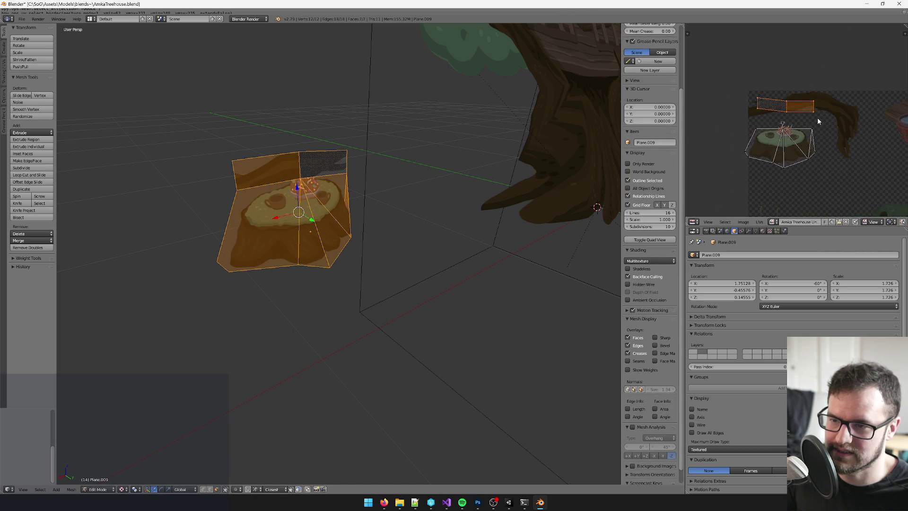
{"action": "key", "text": "g"}
{"action": "left_click", "coordinate": [799, 127]}
{"action": "scroll", "coordinate": [800, 127], "scroll_direction": "up", "scroll_amount": 3}
{"action": "key", "text": "s"}
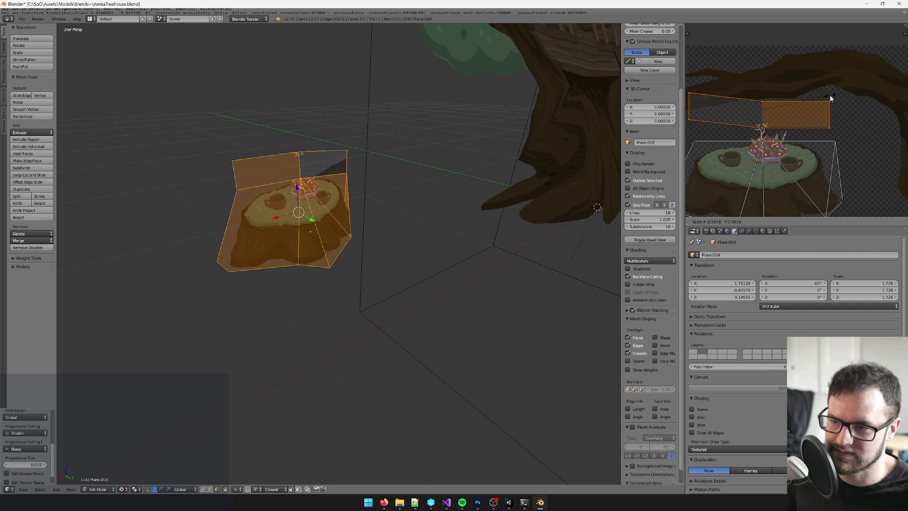
{"action": "left_click", "coordinate": [837, 107]}
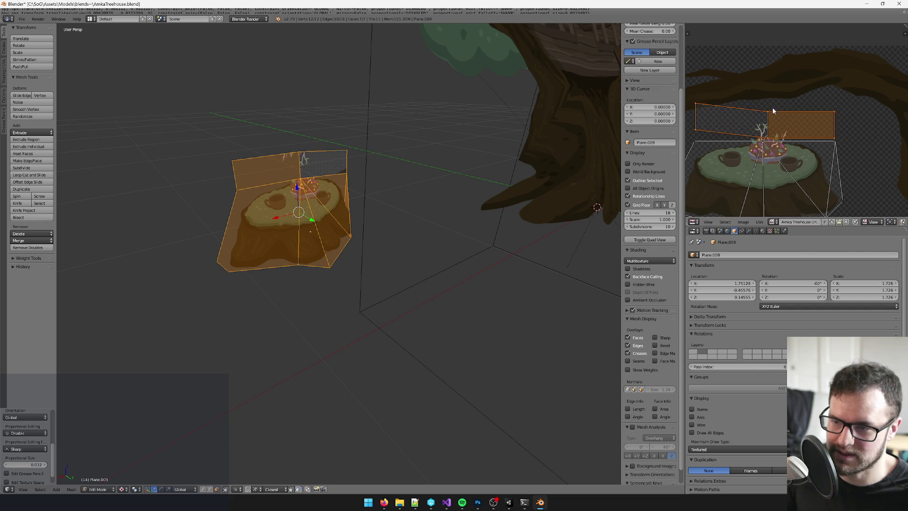
{"action": "left_click_drag", "start_coordinate": [774, 111], "coordinate": [794, 103]}
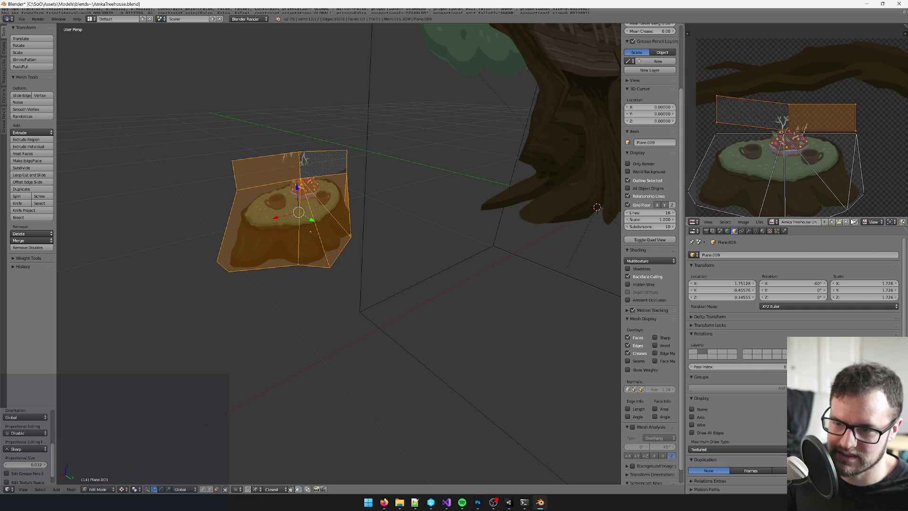
{"action": "scroll", "coordinate": [853, 221], "scroll_direction": "right", "scroll_amount": 4}
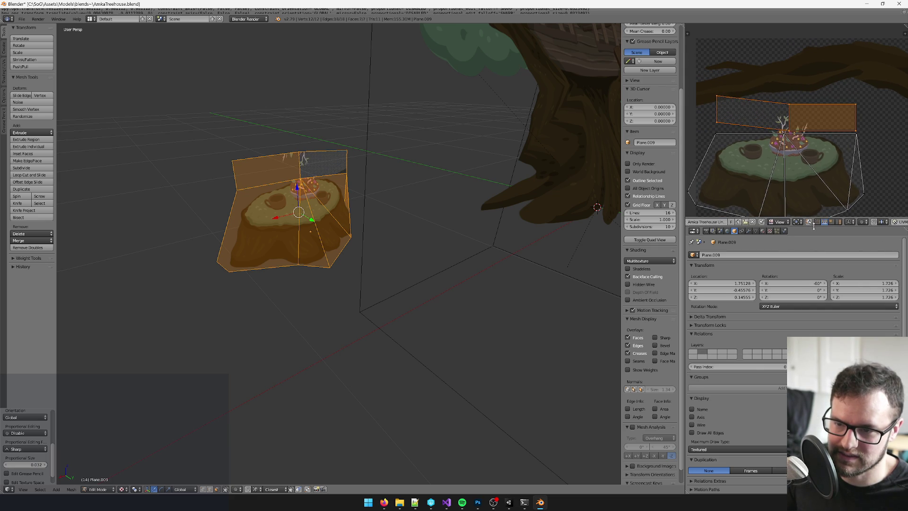
- Stitch the two top strip UVs together into one rectangle
{"action": "left_click", "coordinate": [825, 222]}
{"action": "right_click", "coordinate": [758, 129]}
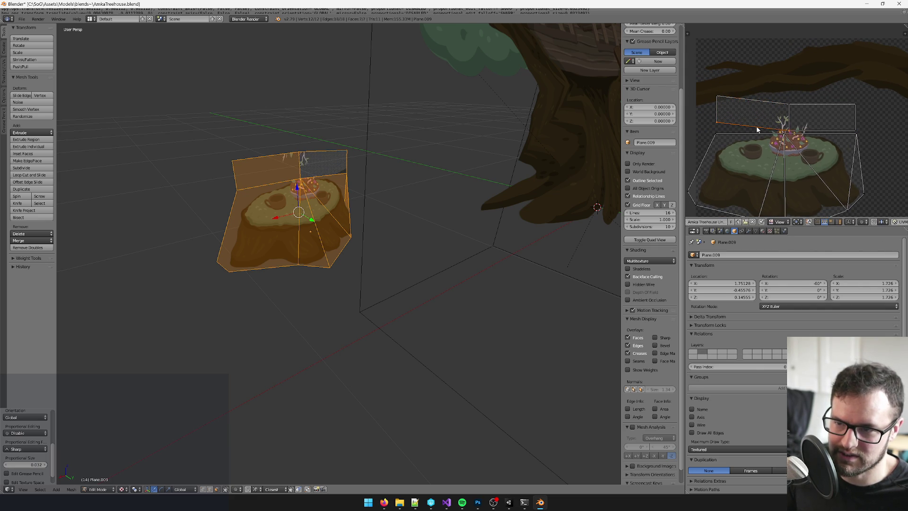
{"action": "right_click", "coordinate": [812, 134]}
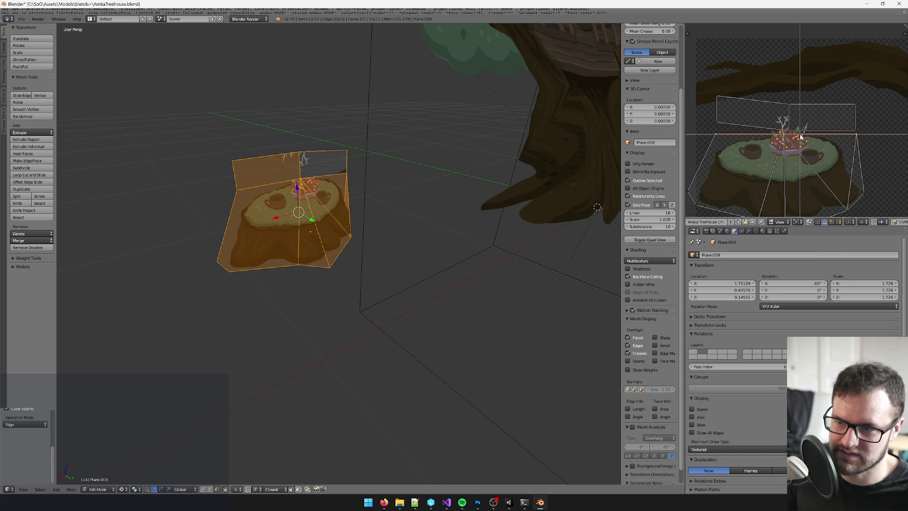
{"action": "key", "text": "v"}
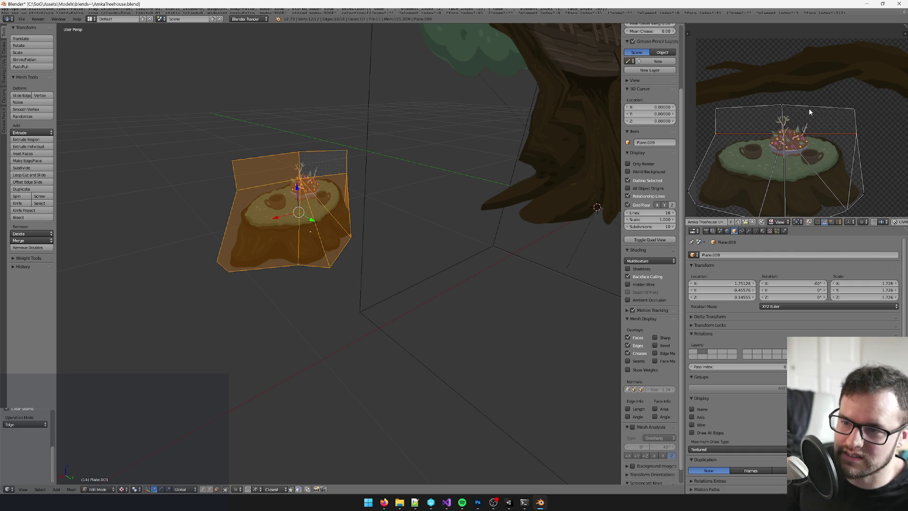
- Move the top UV edge vertically to fit the stump artwork, then return to Object Mode
{"action": "key", "text": "KP_Decimal"}
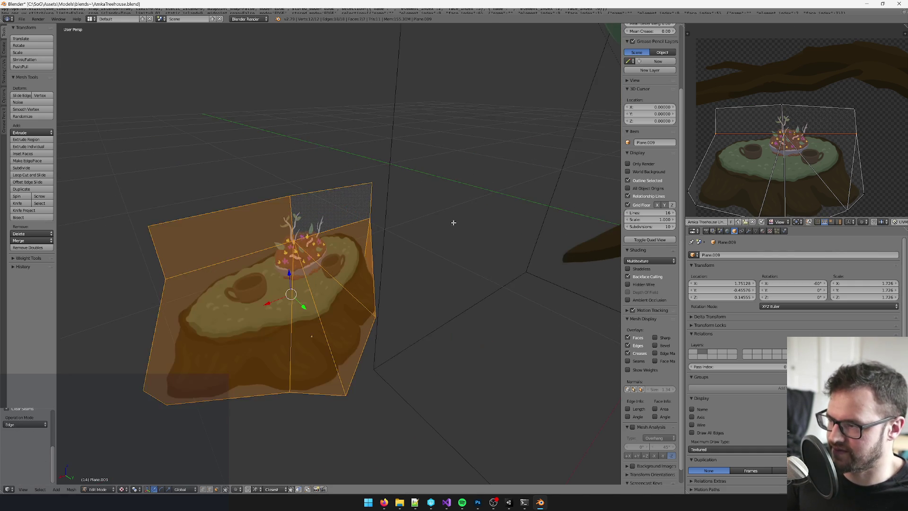
{"action": "key", "text": "b"}
{"action": "mouse_move", "coordinate": [703, 89]}
{"action": "left_mouse_down"}
{"action": "mouse_move", "coordinate": [783, 118]}
{"action": "mouse_move", "coordinate": [877, 122]}
{"action": "left_mouse_up"}
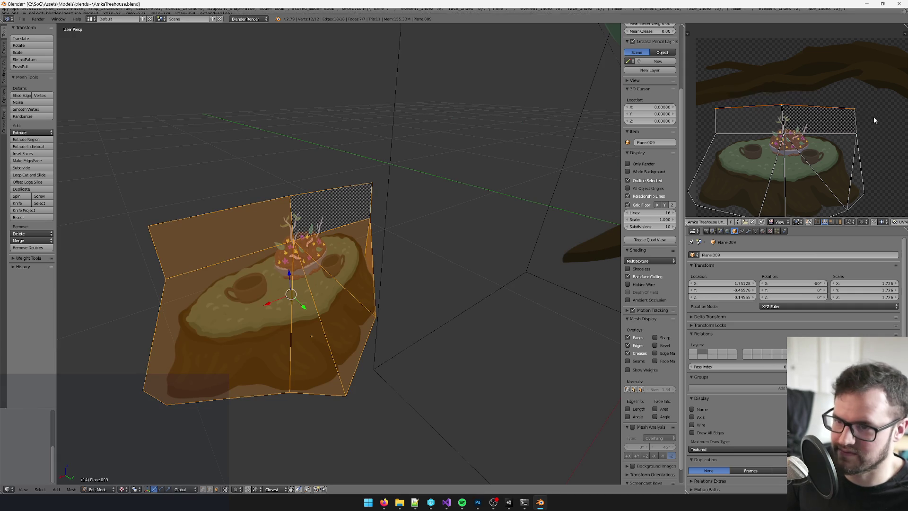
{"action": "key", "text": "g"}
{"action": "key", "text": "y"}
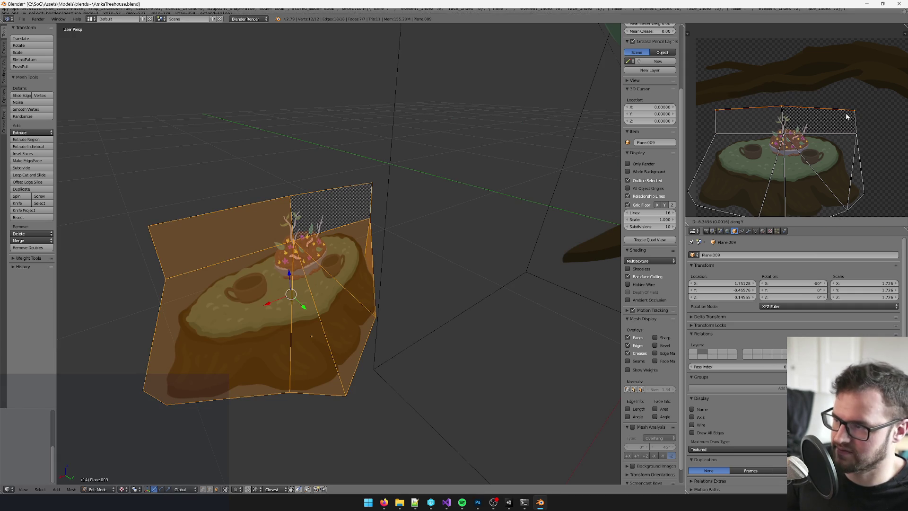
{"action": "left_click", "coordinate": [847, 116]}
{"action": "key", "text": "Tab"}
{"action": "scroll", "coordinate": [334, 221], "scroll_direction": "down", "scroll_amount": 5}
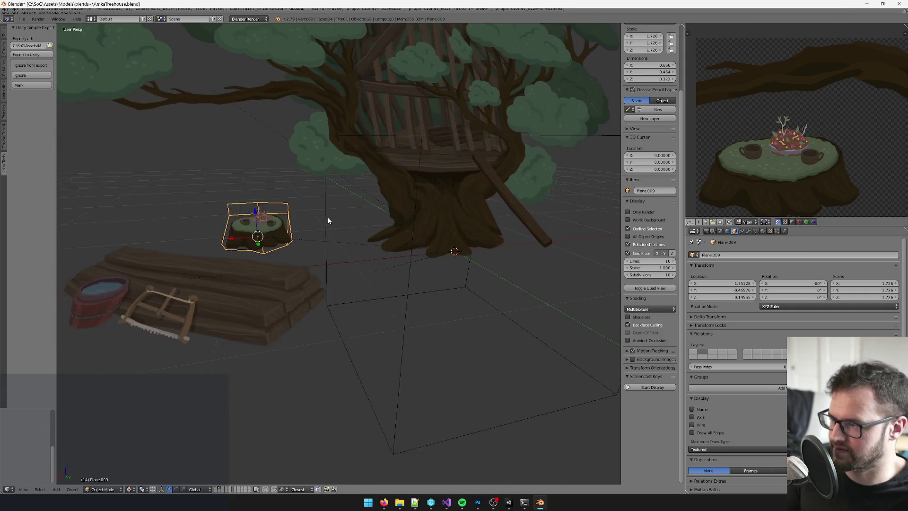
- Delete the log pile and the long plank from the scene
{"action": "right_click", "coordinate": [326, 278]}
{"action": "key", "text": "Delete"}
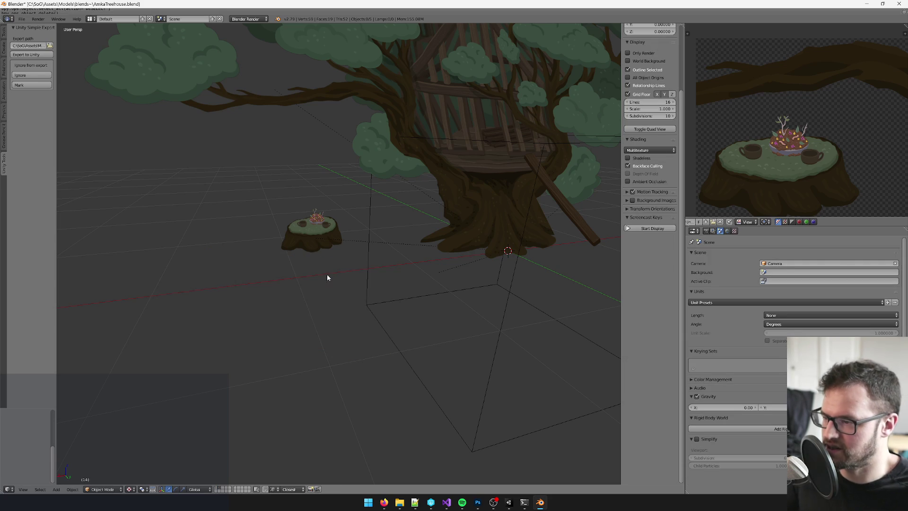
{"action": "scroll", "coordinate": [332, 274], "scroll_direction": "down", "scroll_amount": 3}
{"action": "right_click", "coordinate": [463, 246]}
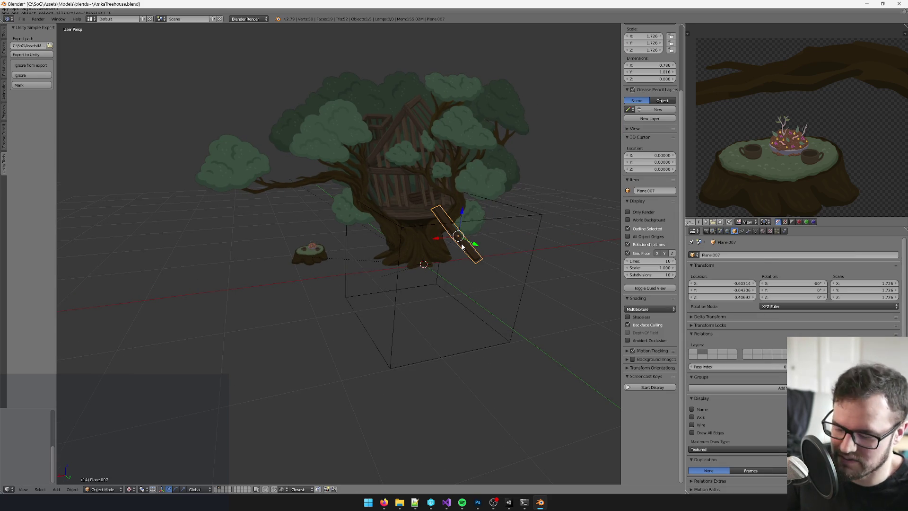
{"action": "key", "text": "Delete"}
{"action": "scroll", "coordinate": [462, 246], "scroll_direction": "up", "scroll_amount": 1}
- Select the wireframe box object and begin editing its name
{"action": "right_click", "coordinate": [451, 239]}
{"action": "double_click", "coordinate": [733, 254]}
{"action": "left_click_drag", "start_coordinate": [731, 255], "coordinate": [762, 255]}
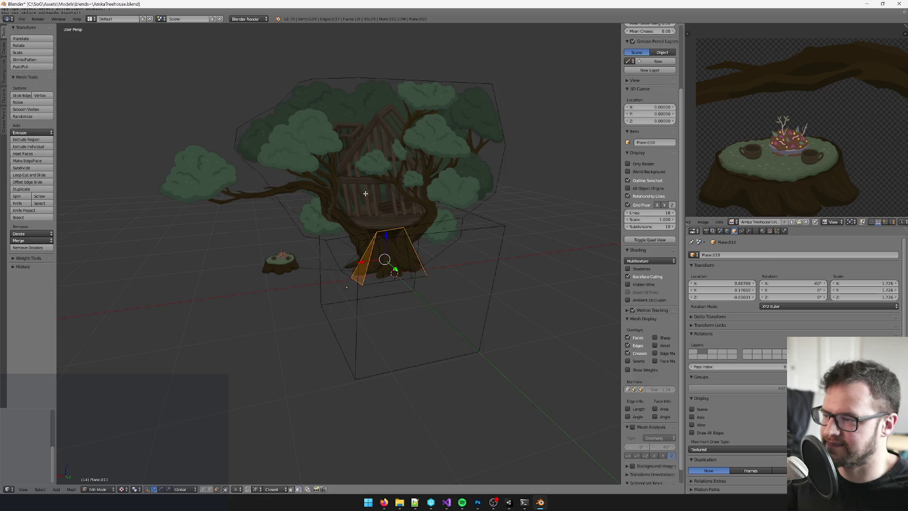
- Select tree plane Plane.010, pan the atlas toward the blue treehouse, and show other layers
{"action": "right_click", "coordinate": [355, 203]}
{"action": "scroll", "coordinate": [826, 137], "scroll_direction": "down", "scroll_amount": 3}
{"action": "scroll", "coordinate": [826, 137], "scroll_direction": "down", "scroll_amount": 3}
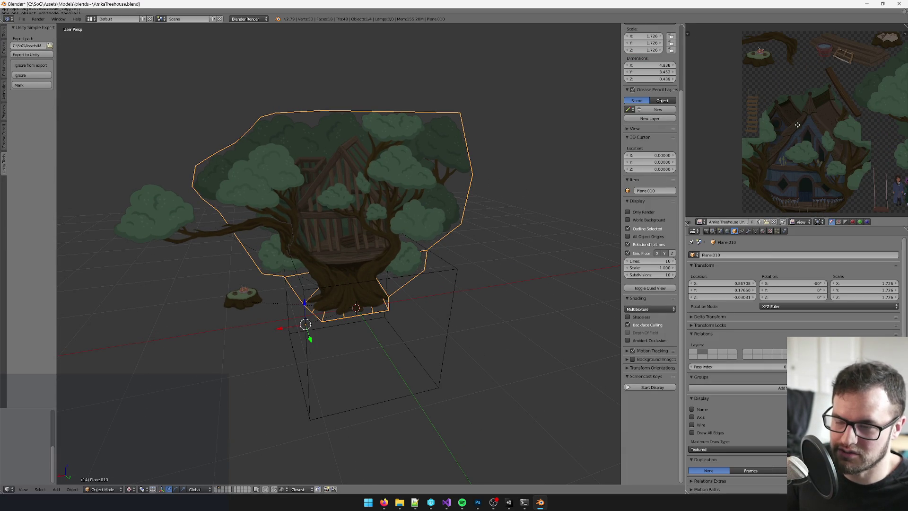
{"action": "left_click_drag", "start_coordinate": [803, 127], "coordinate": [787, 117]}
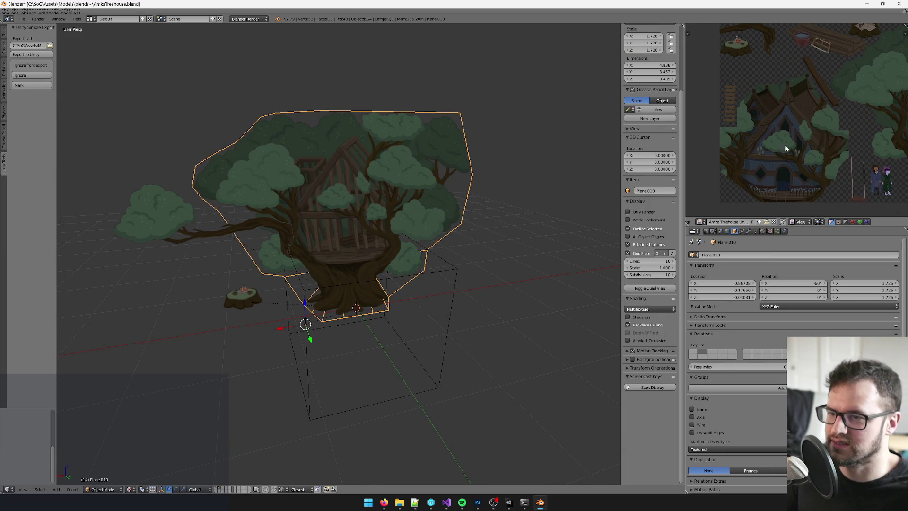
{"action": "scroll", "coordinate": [598, 164], "scroll_direction": "left", "scroll_amount": 5}
{"action": "scroll", "coordinate": [448, 224], "scroll_direction": "up", "scroll_amount": 2}
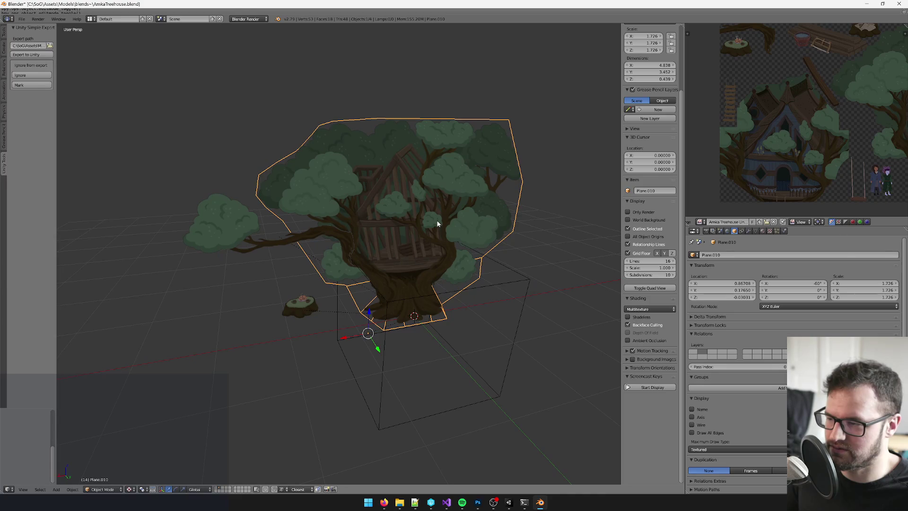
{"action": "scroll", "coordinate": [410, 211], "scroll_direction": "down", "scroll_amount": 2}
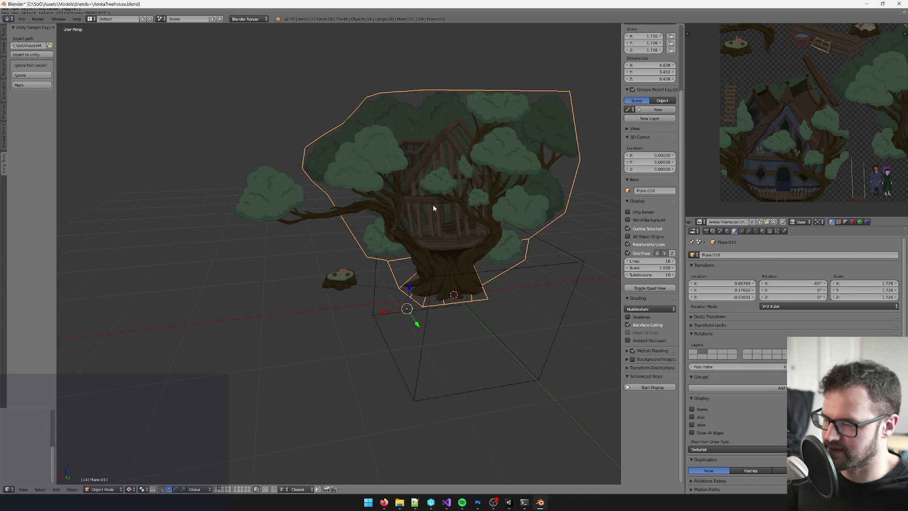
{"action": "left_click", "coordinate": [219, 487]}
- Duplicate atlas plane Plane.007, place the copy in front of the tree, and send it to another layer
{"action": "right_click", "coordinate": [315, 132]}
{"action": "key", "text": "shift+d"}
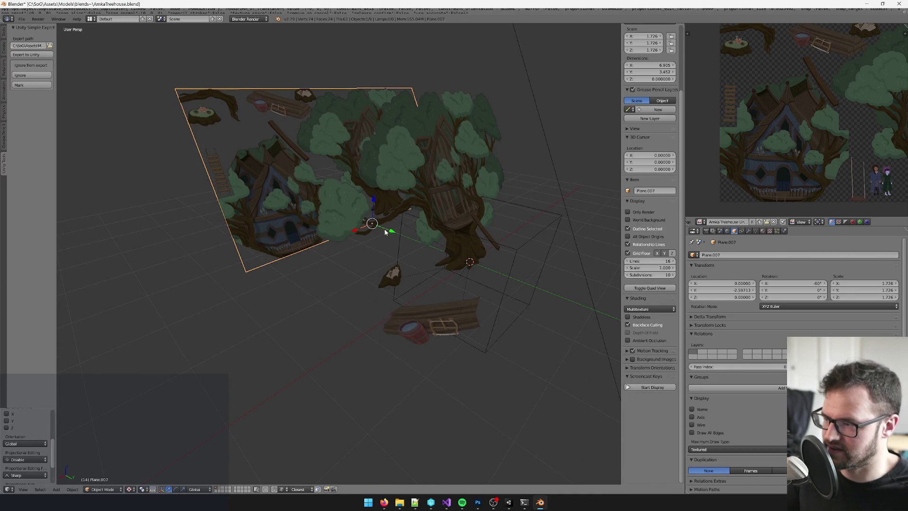
{"action": "key", "text": "g"}
{"action": "key", "text": "y"}
{"action": "left_click", "coordinate": [469, 272]}
{"action": "key", "text": "g"}
{"action": "left_click", "coordinate": [488, 320]}
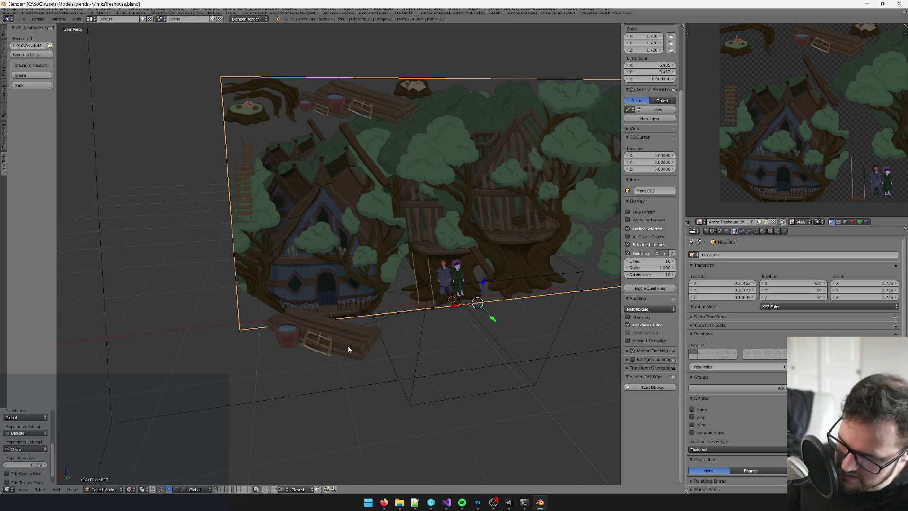
{"action": "key", "text": "m"}
{"action": "left_click", "coordinate": [410, 361]}
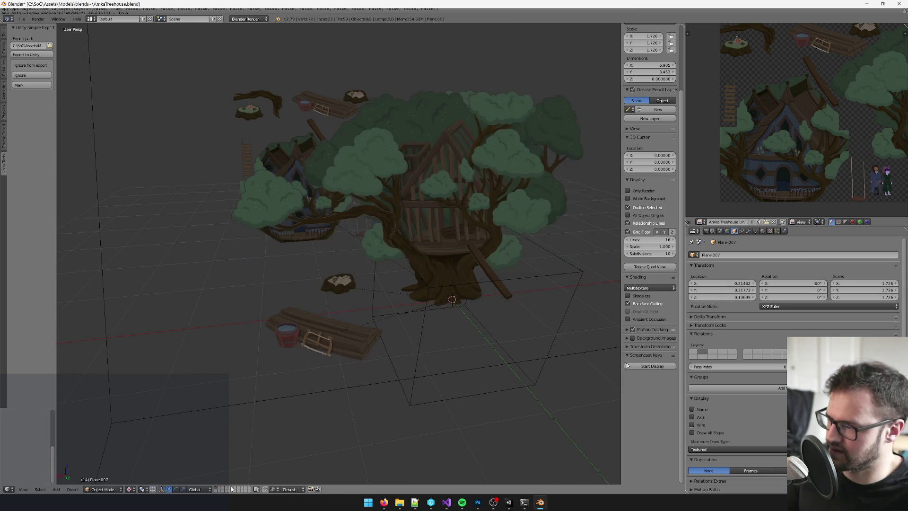
- Show layer 2, select the large treehouse atlas plane, and slide it along X
{"action": "key", "text": "shift+2"}
{"action": "right_click", "coordinate": [415, 237]}
{"action": "right_click", "coordinate": [340, 265]}
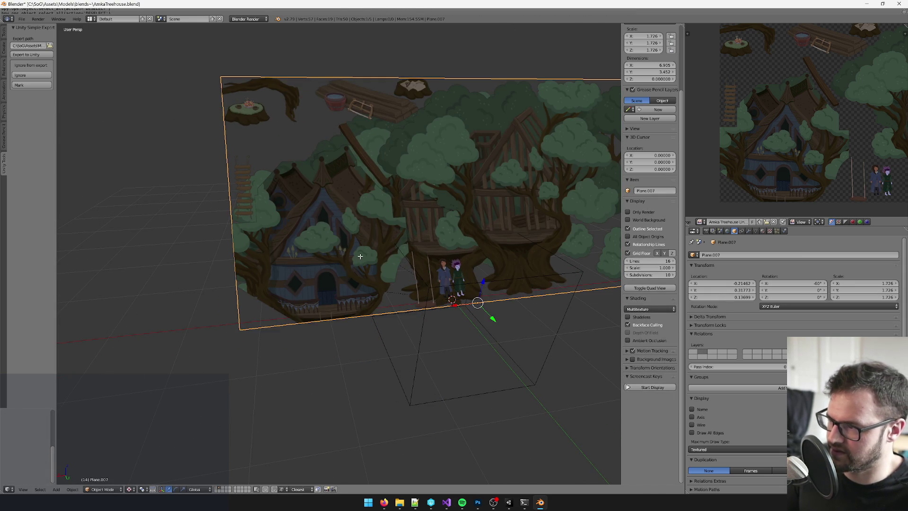
{"action": "key", "text": "Tab"}
{"action": "scroll", "coordinate": [369, 258], "scroll_direction": "up", "scroll_amount": 3}
{"action": "scroll", "coordinate": [390, 248], "scroll_direction": "up", "scroll_amount": 4}
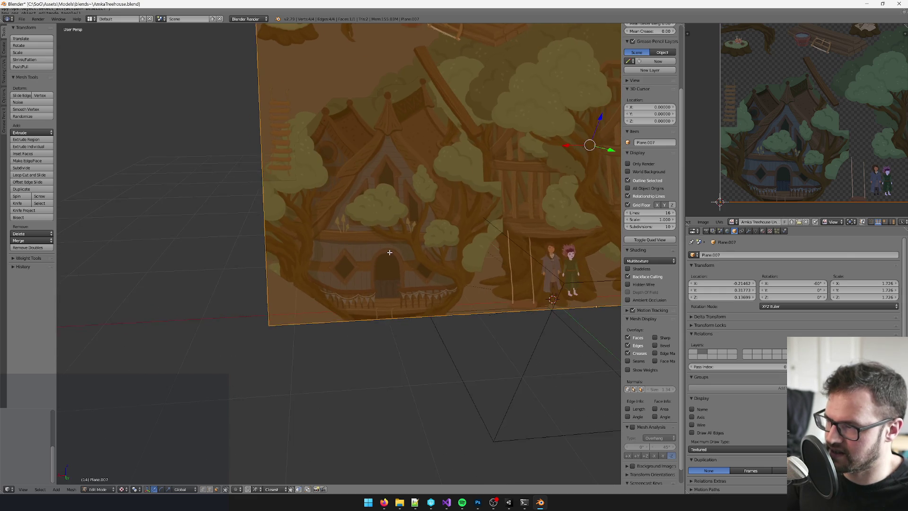
{"action": "key", "text": "Tab"}
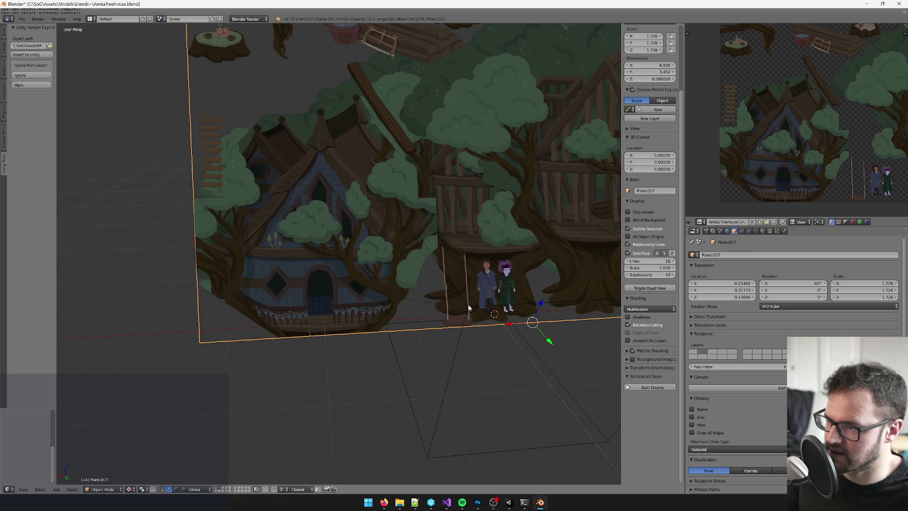
{"action": "left_click_drag", "start_coordinate": [505, 327], "coordinate": [476, 308]}
{"action": "scroll", "coordinate": [563, 328], "scroll_direction": "left", "scroll_amount": 2}
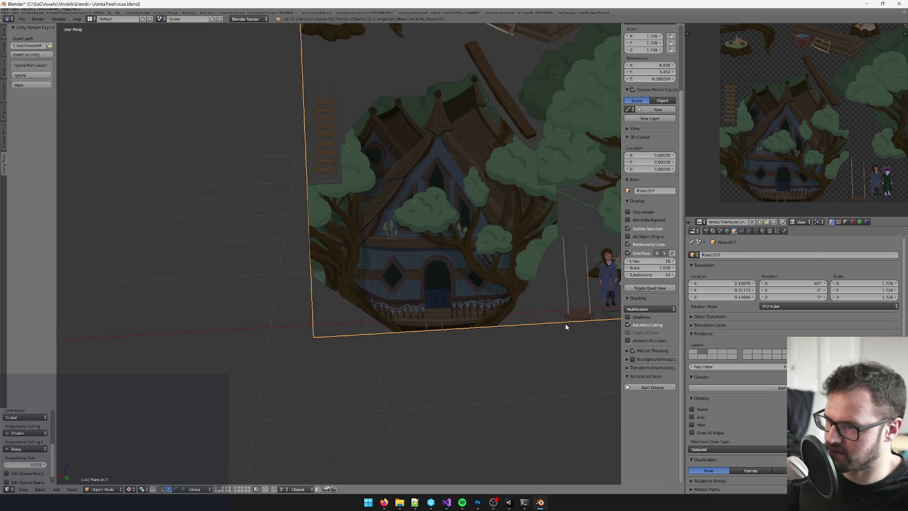
{"action": "scroll", "coordinate": [484, 321], "scroll_direction": "up", "scroll_amount": 2}
{"action": "left_click_drag", "start_coordinate": [525, 329], "coordinate": [494, 328]}
- Add a vertical loop cut at -0.291 dividing the blue house from the tree
{"action": "key", "text": "Tab"}
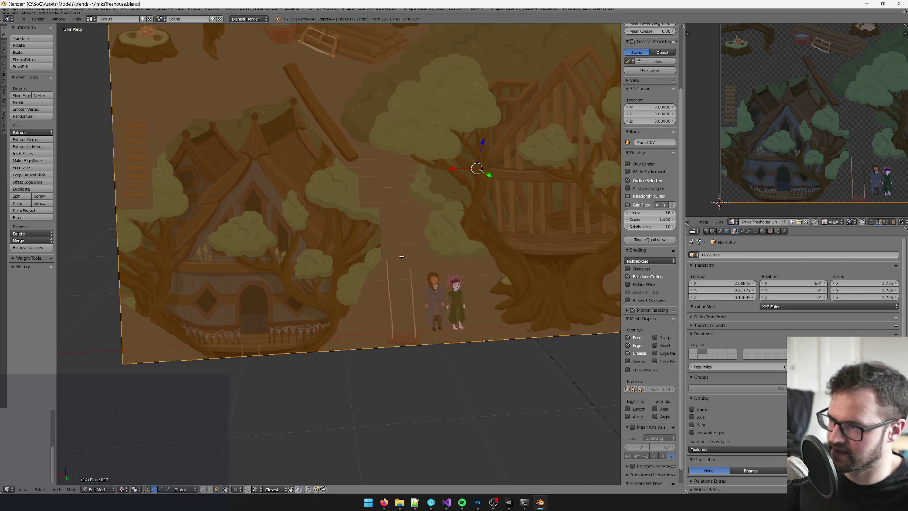
{"action": "scroll", "coordinate": [412, 293], "scroll_direction": "down", "scroll_amount": 2}
{"action": "key", "text": "ctrl+r"}
{"action": "left_click", "coordinate": [387, 303]}
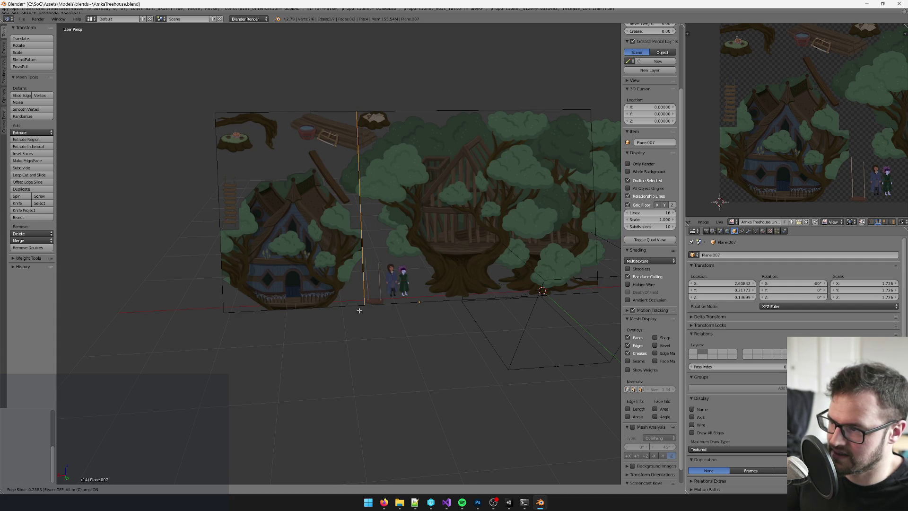
{"action": "left_click", "coordinate": [361, 218]}
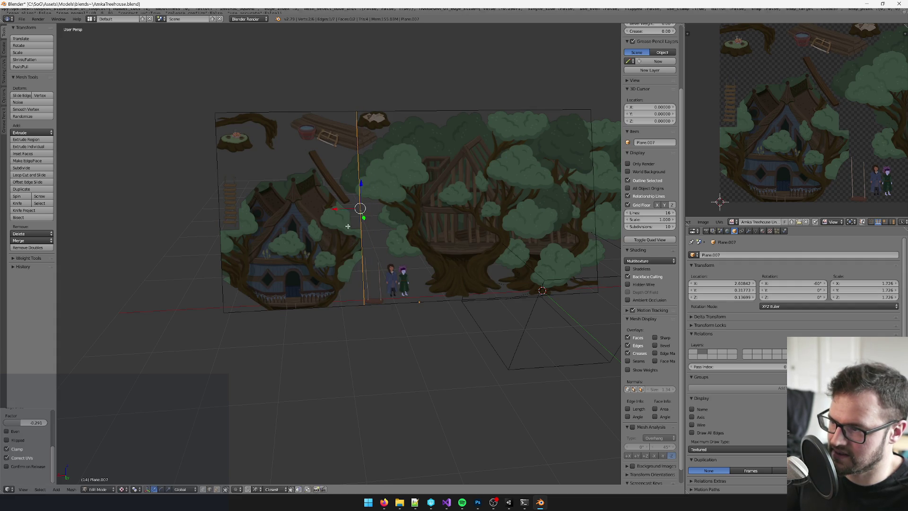
{"action": "scroll", "coordinate": [355, 231], "scroll_direction": "up", "scroll_amount": 5}
{"action": "scroll", "coordinate": [368, 238], "scroll_direction": "down", "scroll_amount": 2}
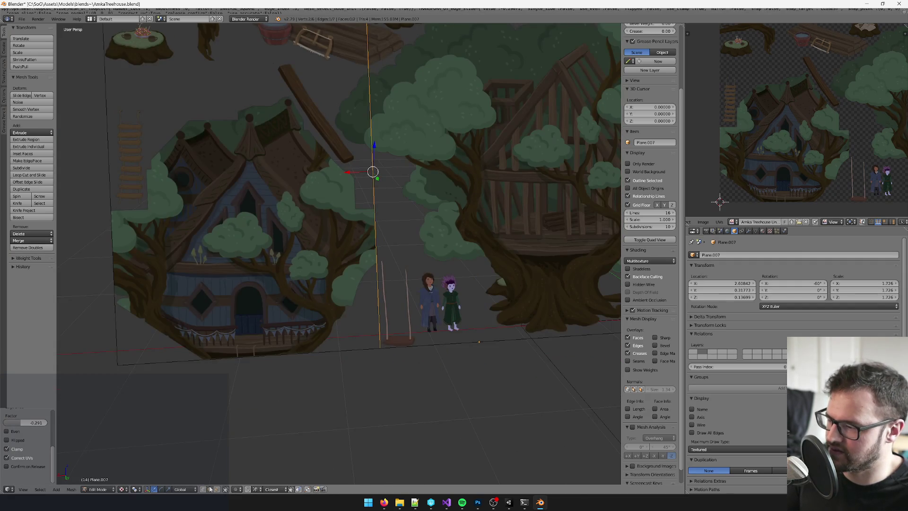
- Separate the tree half into its own object and select the blue treehouse plane
{"action": "left_click", "coordinate": [219, 489]}
{"action": "scroll", "coordinate": [445, 178], "scroll_direction": "down", "scroll_amount": 3}
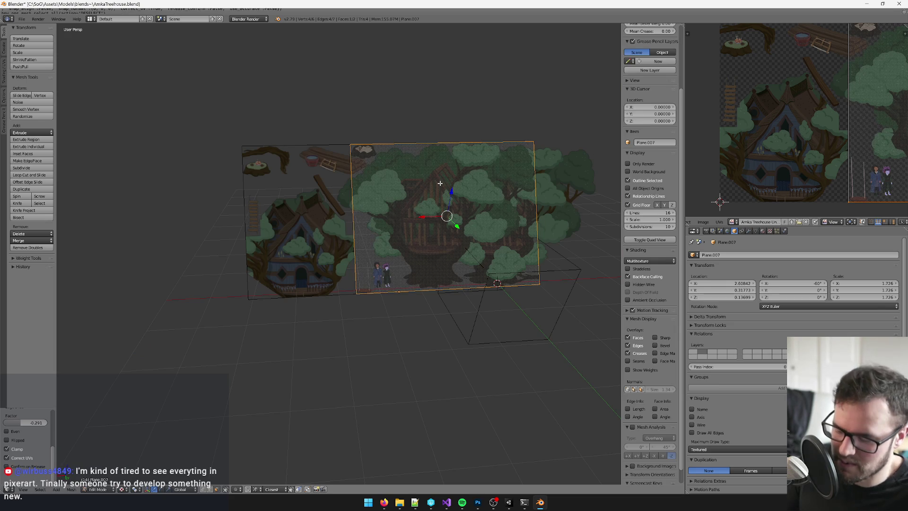
{"action": "key", "text": "Tab"}
{"action": "scroll", "coordinate": [331, 195], "scroll_direction": "up", "scroll_amount": 2}
{"action": "right_click", "coordinate": [329, 195]}
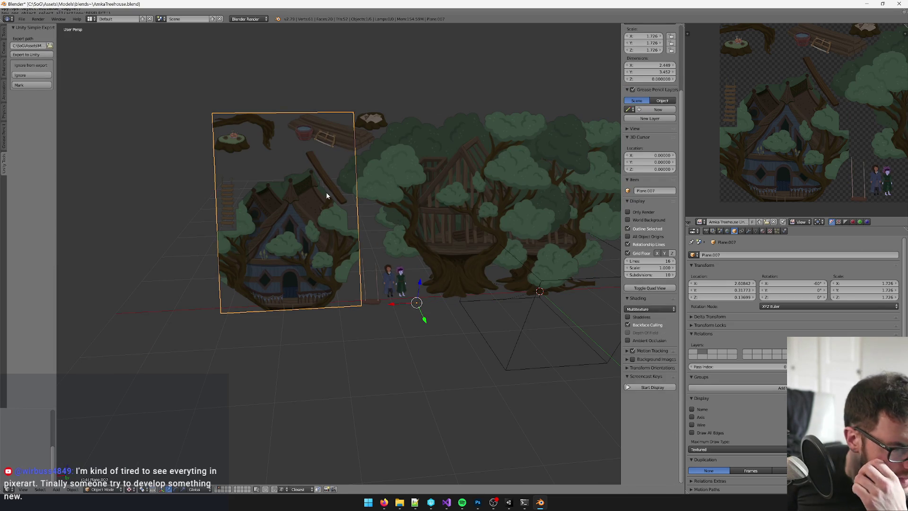
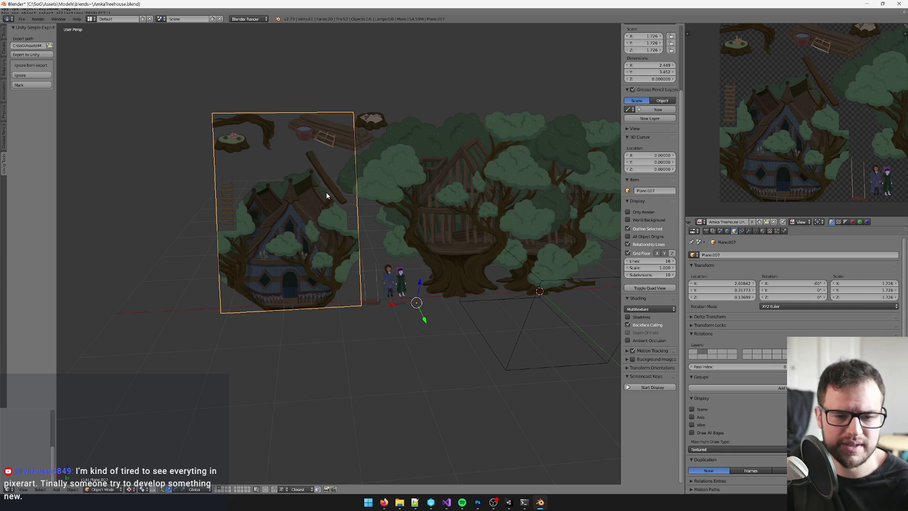
- In Edit Mode, knife-cut a loop around the rope-ladder strip on the plane's left edge
{"action": "scroll", "coordinate": [246, 190], "scroll_direction": "up", "scroll_amount": 2}
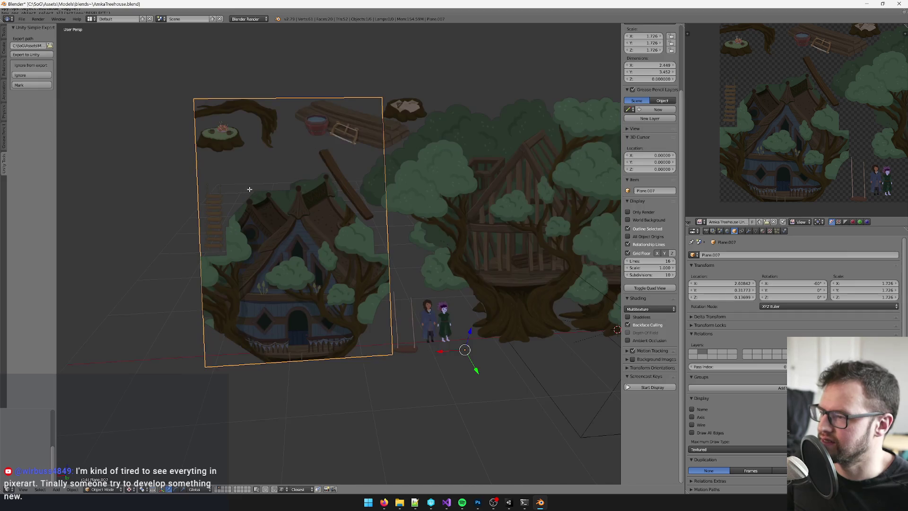
{"action": "key", "text": "Tab"}
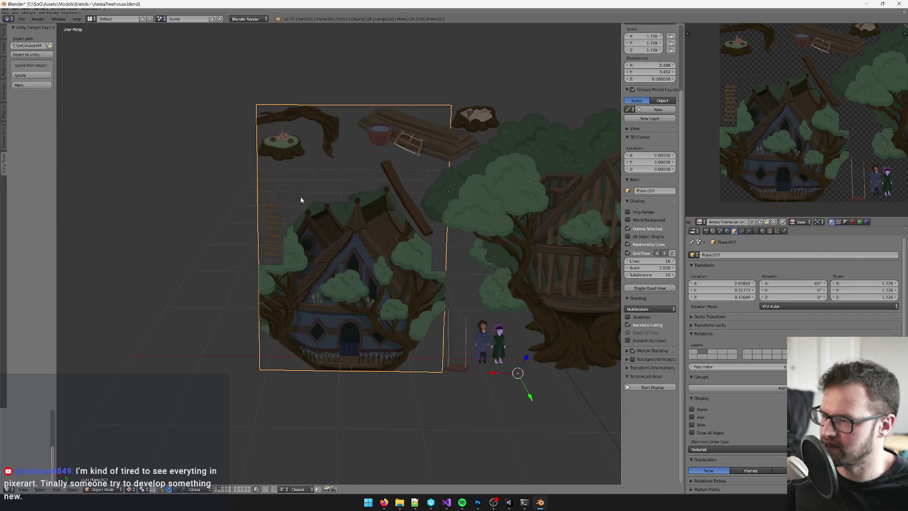
{"action": "scroll", "coordinate": [312, 196], "scroll_direction": "up", "scroll_amount": 2}
{"action": "scroll", "coordinate": [326, 202], "scroll_direction": "down", "scroll_amount": 2}
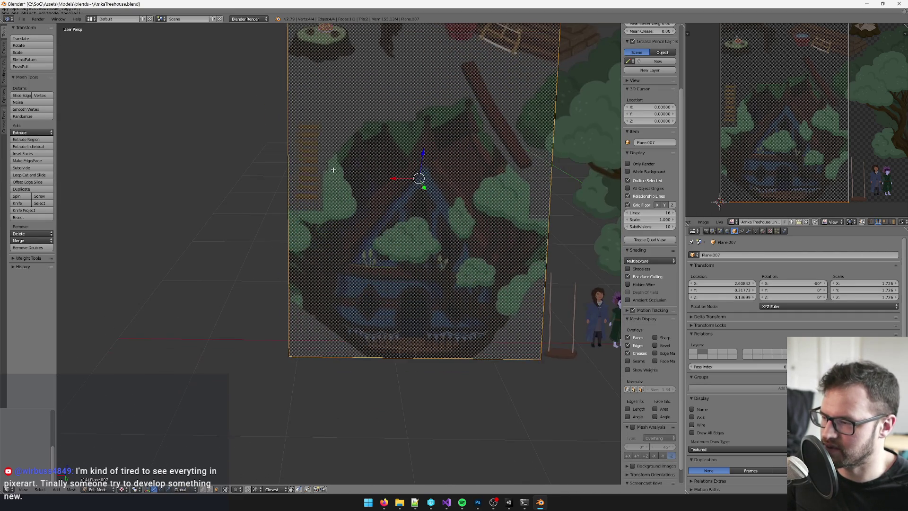
{"action": "scroll", "coordinate": [314, 184], "scroll_direction": "right", "scroll_amount": 2}
{"action": "scroll", "coordinate": [327, 180], "scroll_direction": "up", "scroll_amount": 5}
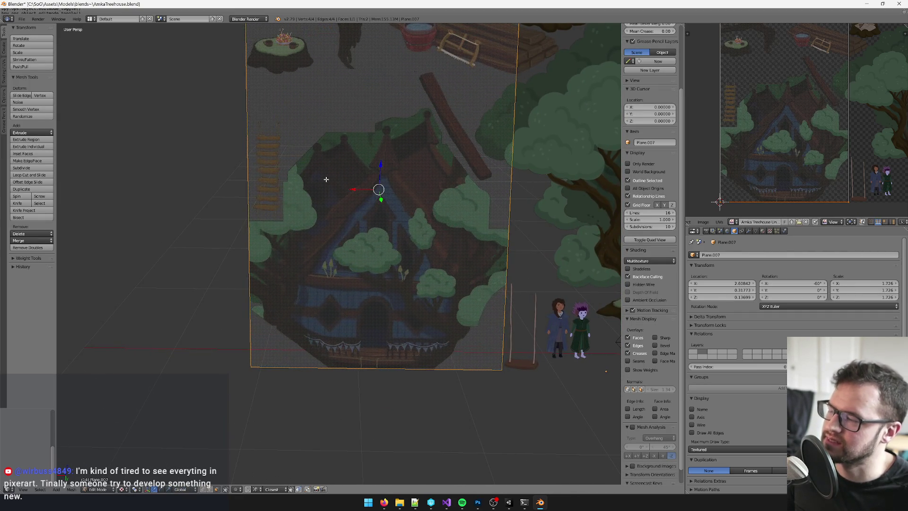
{"action": "key", "text": "k"}
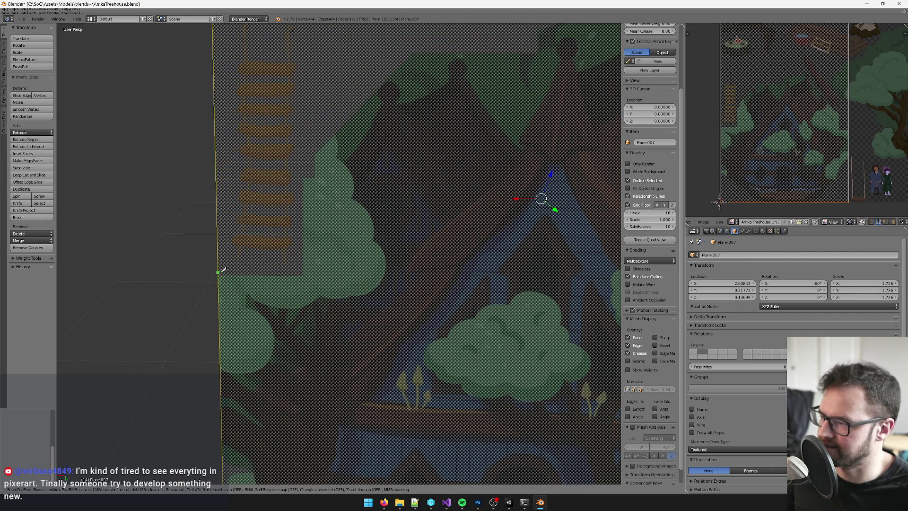
{"action": "left_click", "coordinate": [218, 272]}
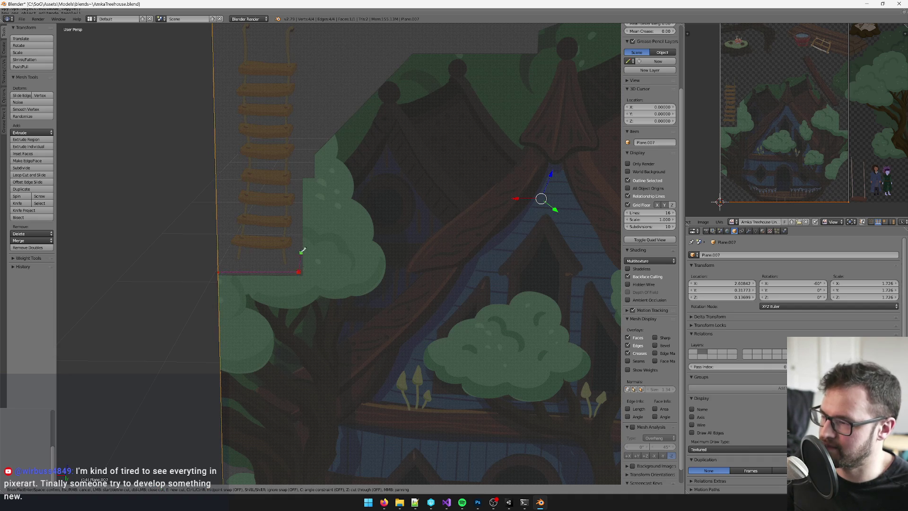
{"action": "scroll", "coordinate": [303, 251], "scroll_direction": "down", "scroll_amount": 4}
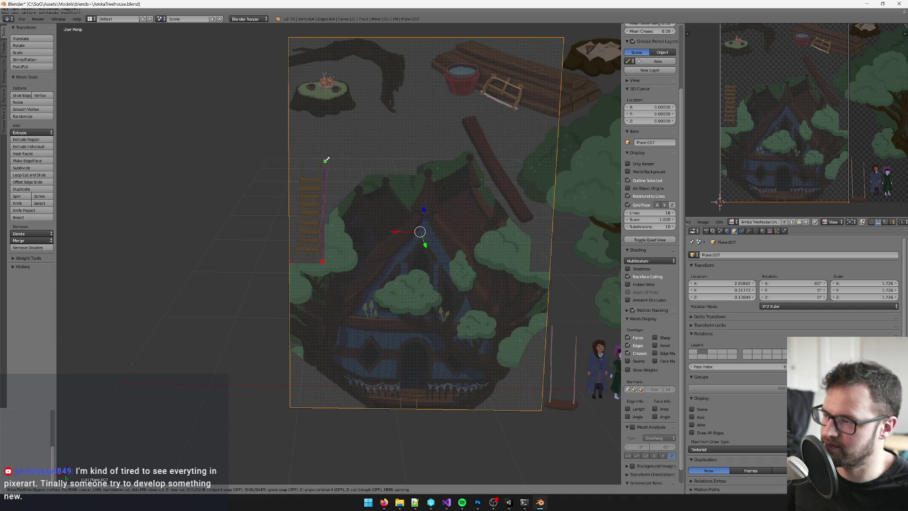
{"action": "left_click", "coordinate": [289, 159]}
{"action": "key", "text": "Return"}
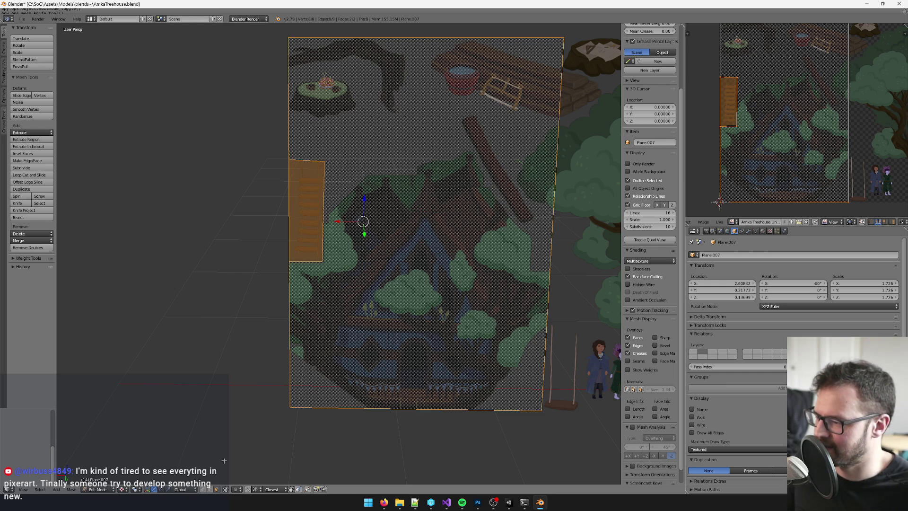
- Separate the ladder face into its own object by selection and leave Edit Mode
{"action": "right_click", "coordinate": [313, 192]}
{"action": "key", "text": "p"}
{"action": "left_click", "coordinate": [310, 191]}
{"action": "key", "text": "Tab"}
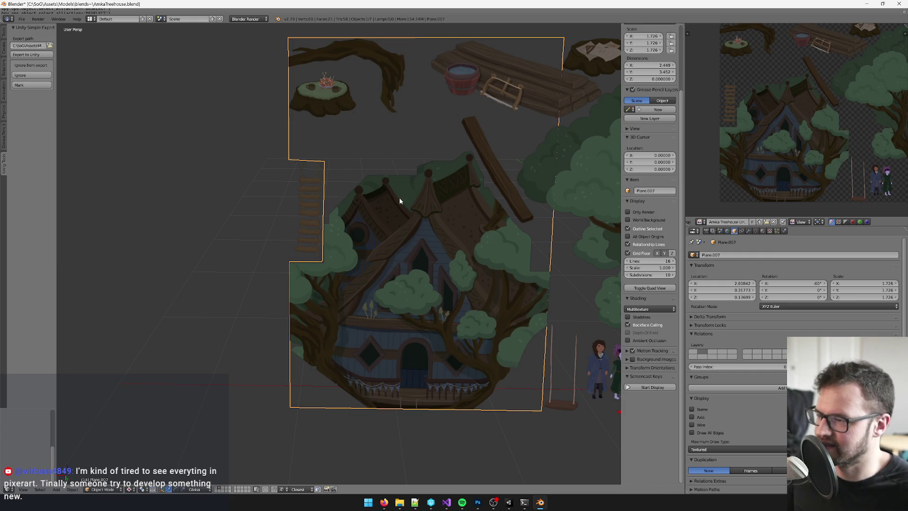
{"action": "key", "text": "Tab"}
- Knife off the plane's lower-left corner and delete that triangle face
{"action": "scroll", "coordinate": [369, 287], "scroll_direction": "up", "scroll_amount": 3}
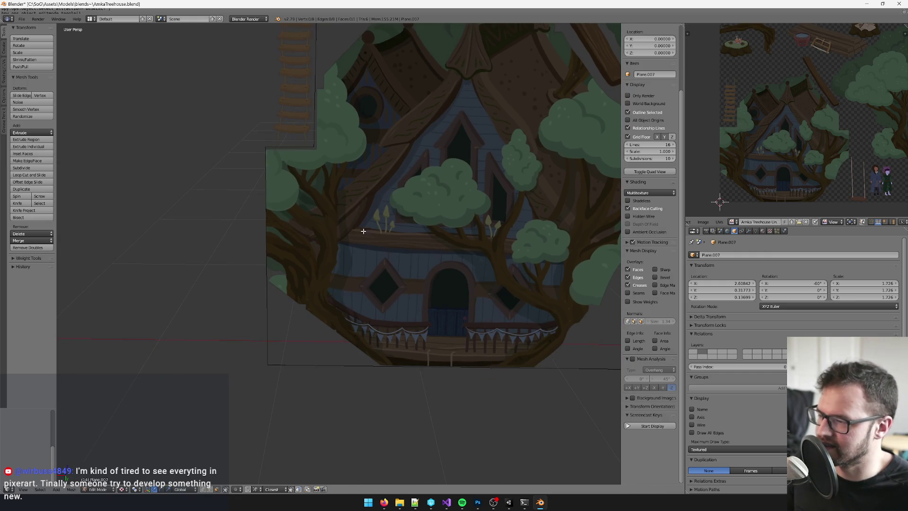
{"action": "key", "text": "k"}
{"action": "left_click", "coordinate": [270, 238]}
{"action": "key", "text": "Return"}
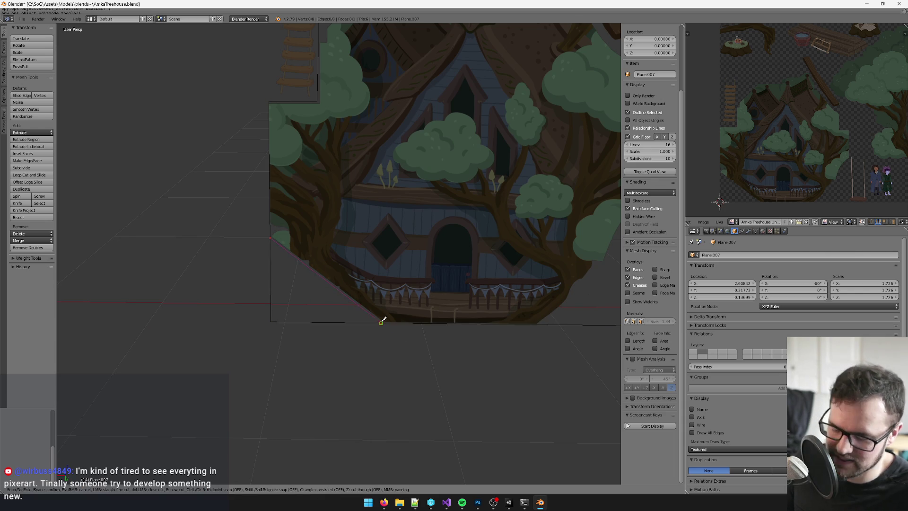
{"action": "right_click", "coordinate": [293, 291]}
{"action": "key", "text": "x"}
{"action": "left_click", "coordinate": [292, 293]}
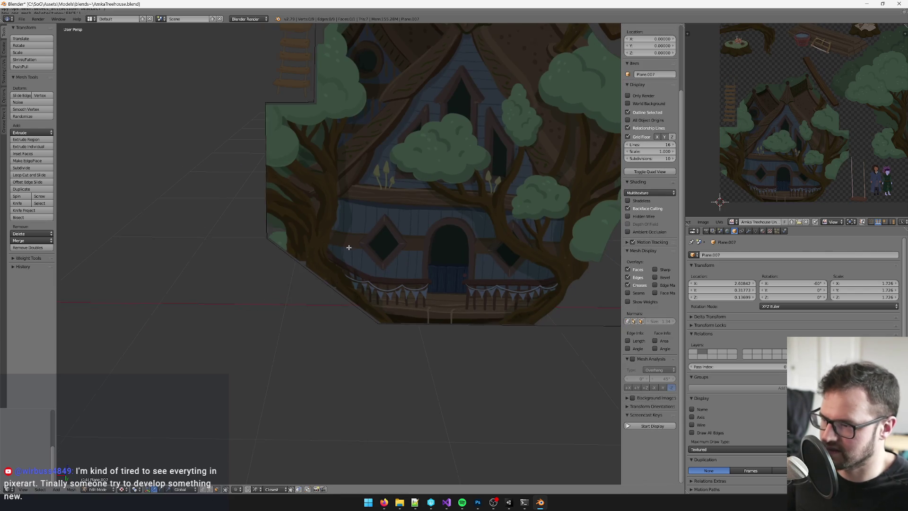
- Cut from the bottom edge to the right edge and delete the lower-right corner triangle
{"action": "scroll", "coordinate": [355, 239], "scroll_direction": "right", "scroll_amount": 5}
{"action": "key", "text": "k"}
{"action": "left_click", "coordinate": [370, 342]}
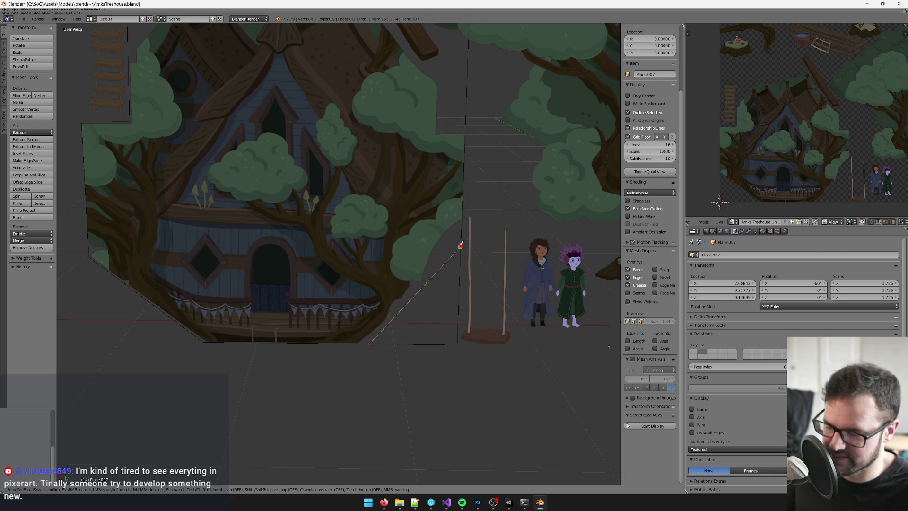
{"action": "left_click", "coordinate": [462, 245]}
{"action": "key", "text": "Return"}
{"action": "right_click", "coordinate": [447, 305]}
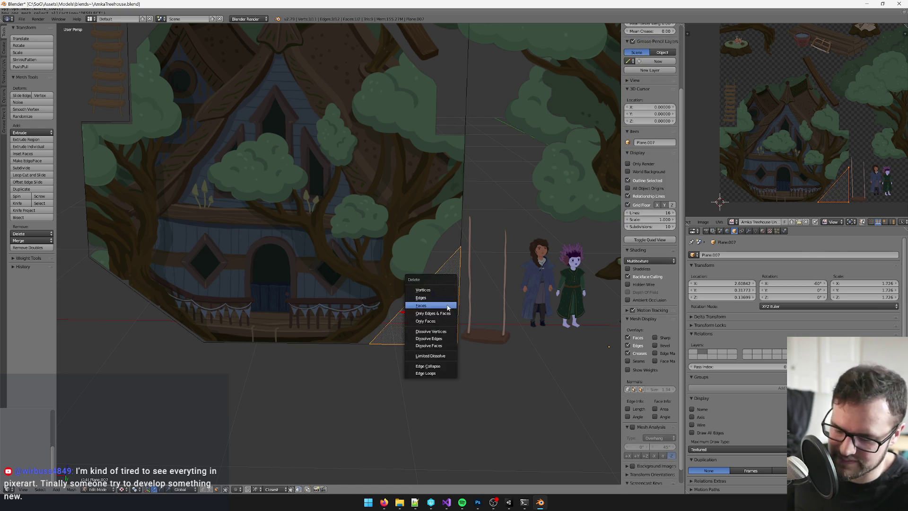
{"action": "key", "text": "x"}
{"action": "left_click", "coordinate": [447, 308]}
- Trace the canopy outline with the knife and delete the props area above it
{"action": "scroll", "coordinate": [403, 264], "scroll_direction": "up", "scroll_amount": 5}
{"action": "key", "text": "k"}
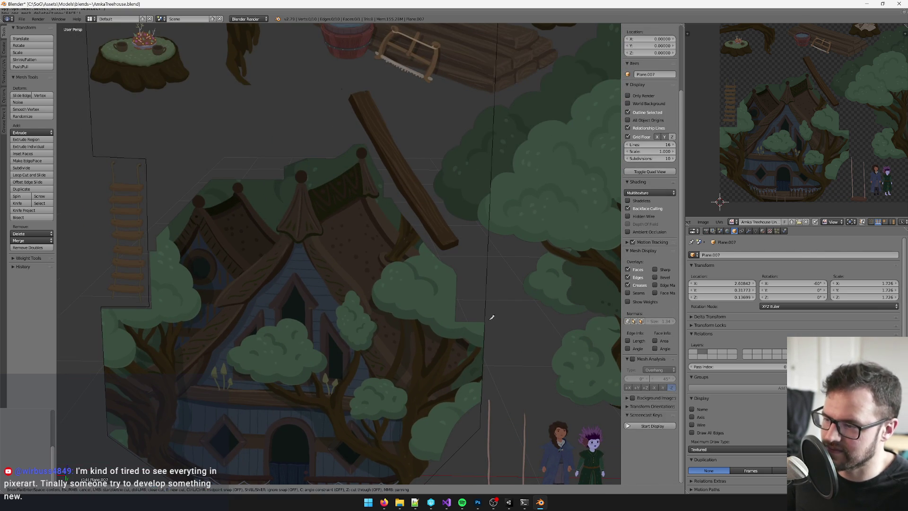
{"action": "left_click", "coordinate": [486, 321]}
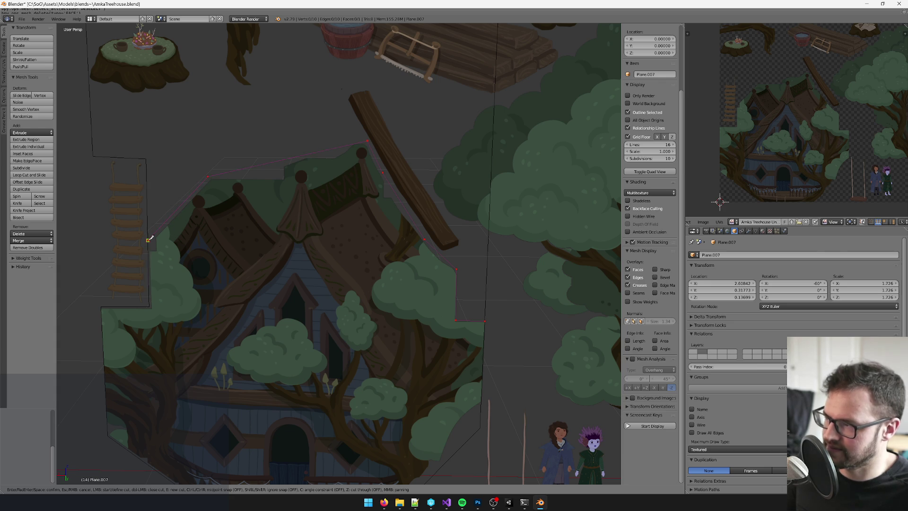
{"action": "left_click", "coordinate": [148, 240]}
{"action": "key", "text": "Return"}
{"action": "scroll", "coordinate": [189, 240], "scroll_direction": "down", "scroll_amount": 3}
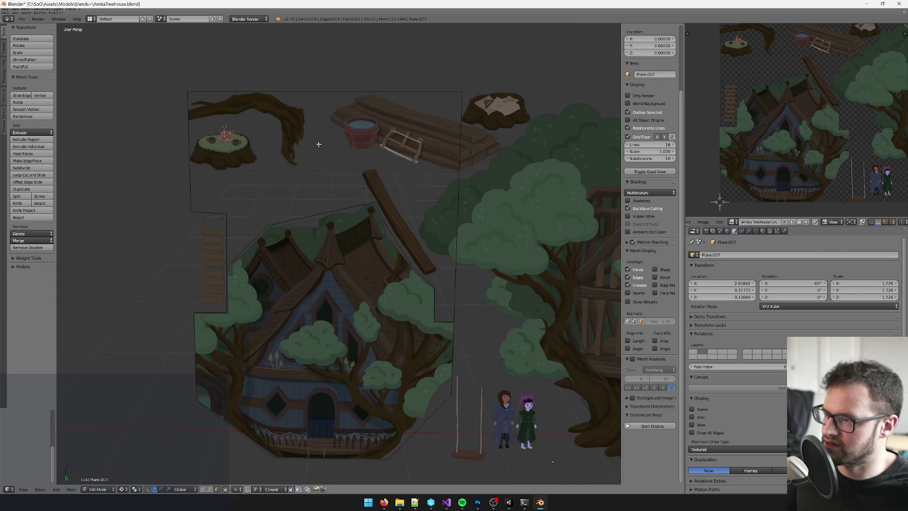
{"action": "key", "text": "x"}
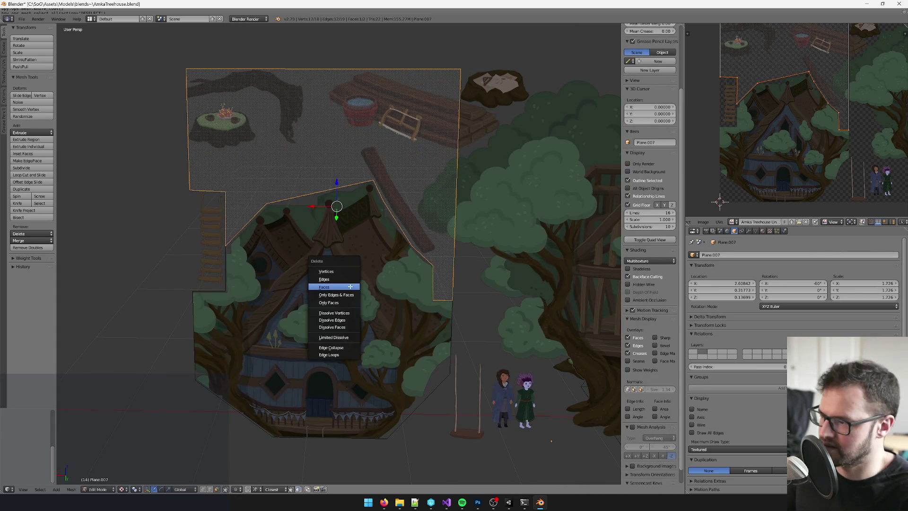
{"action": "left_click", "coordinate": [351, 286]}
{"action": "key", "text": "Tab"}
{"action": "scroll", "coordinate": [348, 299], "scroll_direction": "up", "scroll_amount": 2}
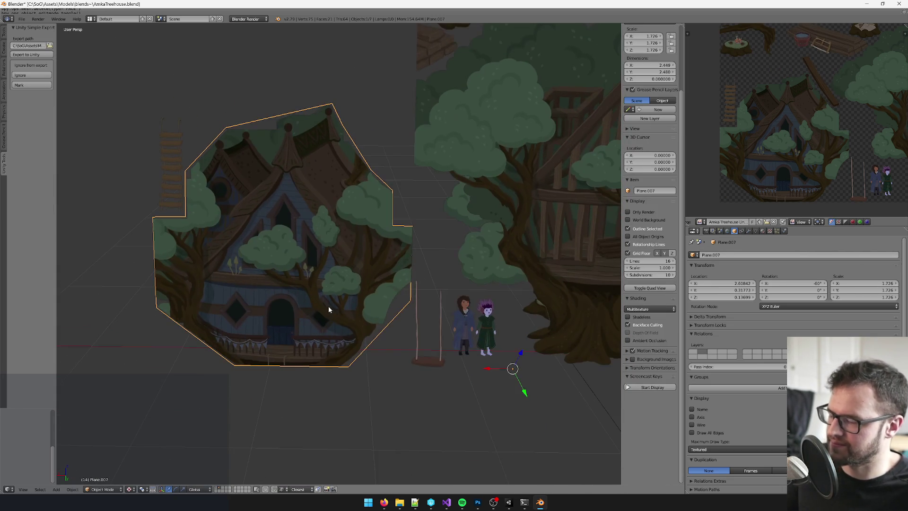
- Set the cutout's origin to its centre and switch transform orientation to Local
{"action": "key", "text": "space"}
{"action": "type", "text": "set origin"}
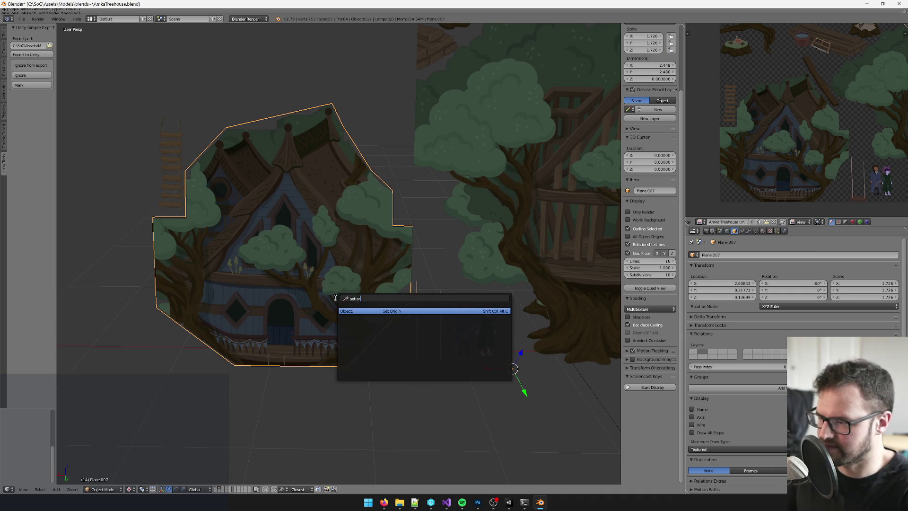
{"action": "key", "text": "Return"}
{"action": "left_click", "coordinate": [336, 301]}
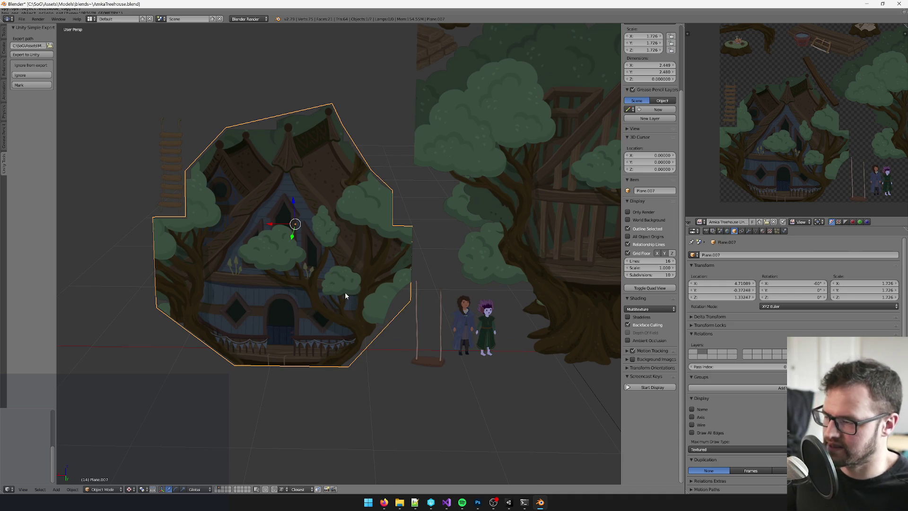
{"action": "left_click", "coordinate": [195, 489]}
{"action": "left_click", "coordinate": [209, 471]}
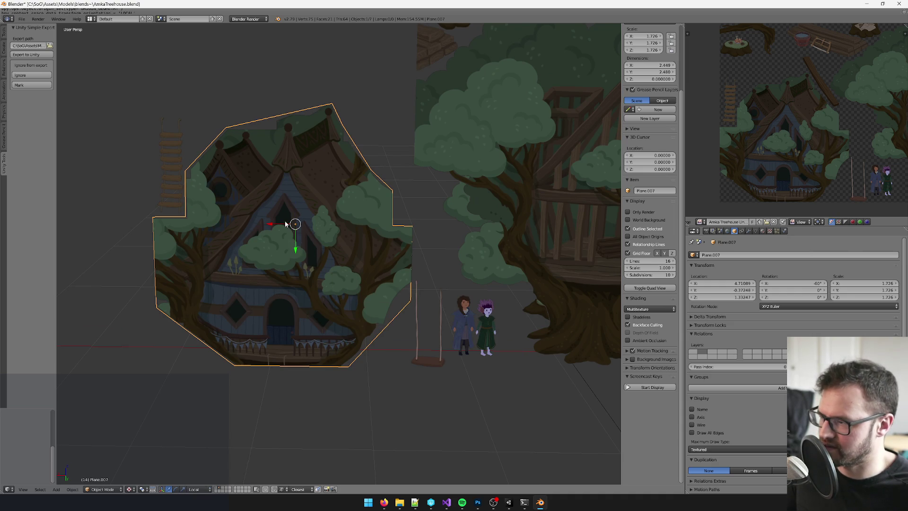
- Move the treehouse cutout along its local X axis toward the tree
{"action": "key", "text": "g"}
{"action": "key", "text": "x"}
{"action": "key", "text": "x"}
{"action": "left_click", "coordinate": [364, 226]}
{"action": "mouse_move", "coordinate": [364, 231]}
{"action": "left_mouse_down"}
{"action": "mouse_move", "coordinate": [337, 240]}
{"action": "mouse_move", "coordinate": [296, 303]}
{"action": "left_mouse_up"}
{"action": "key", "text": "g"}
{"action": "key", "text": "x"}
{"action": "left_click", "coordinate": [347, 273]}
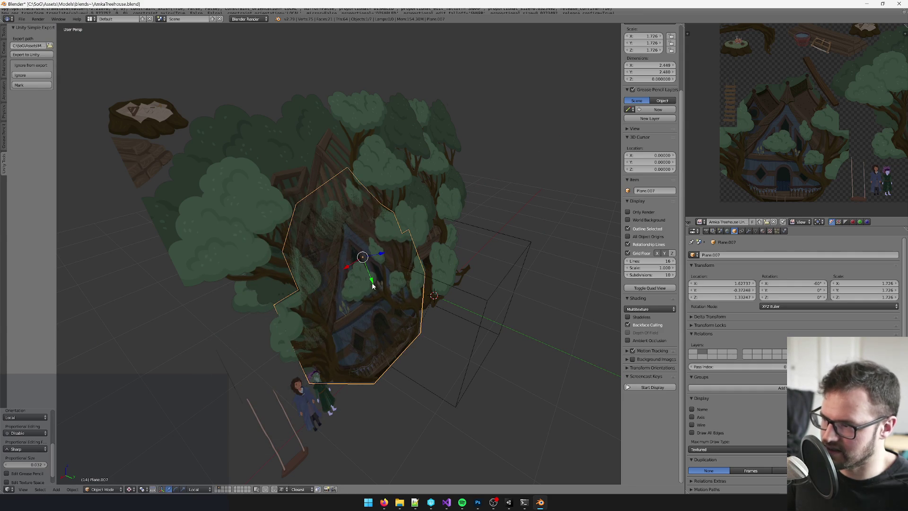
- Raise the cutout along its local Y axis onto the tree
{"action": "key", "text": "g"}
{"action": "key", "text": "y"}
{"action": "key", "text": "y"}
{"action": "left_click", "coordinate": [348, 248]}
{"action": "left_click_drag", "start_coordinate": [348, 248], "coordinate": [370, 255]}
{"action": "scroll", "coordinate": [370, 255], "scroll_direction": "up", "scroll_amount": 3}
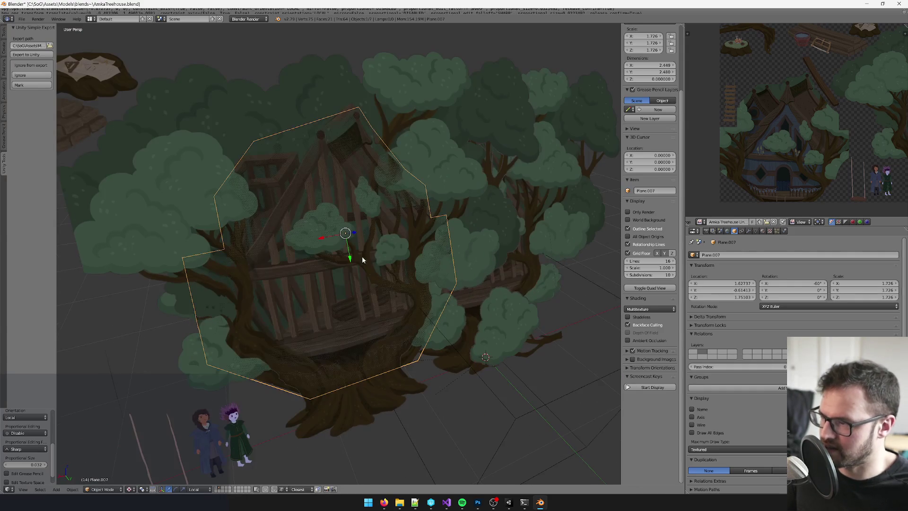
{"action": "key", "text": "g"}
{"action": "key", "text": "y"}
{"action": "key", "text": "y"}
{"action": "left_click", "coordinate": [348, 219]}
- From the front view, nudge the cutout's height to align with the tree's platform
{"action": "scroll", "coordinate": [385, 203], "scroll_direction": "up", "scroll_amount": 3}
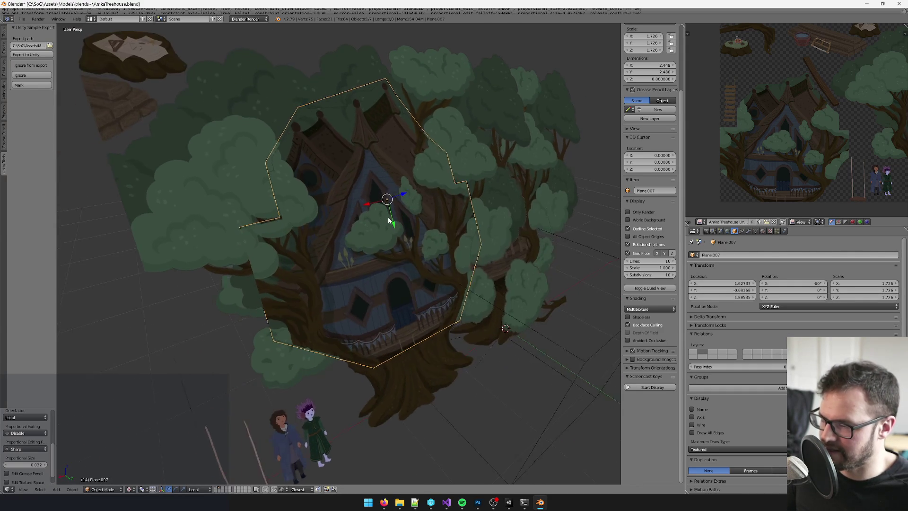
{"action": "left_click_drag", "start_coordinate": [402, 220], "coordinate": [464, 153]}
{"action": "key", "text": "KP_1"}
{"action": "key", "text": "g"}
{"action": "key", "text": "y"}
{"action": "key", "text": "y"}
{"action": "left_click", "coordinate": [473, 140]}
{"action": "scroll", "coordinate": [487, 158], "scroll_direction": "up", "scroll_amount": 4}
{"action": "scroll", "coordinate": [421, 214], "scroll_direction": "up", "scroll_amount": 4}
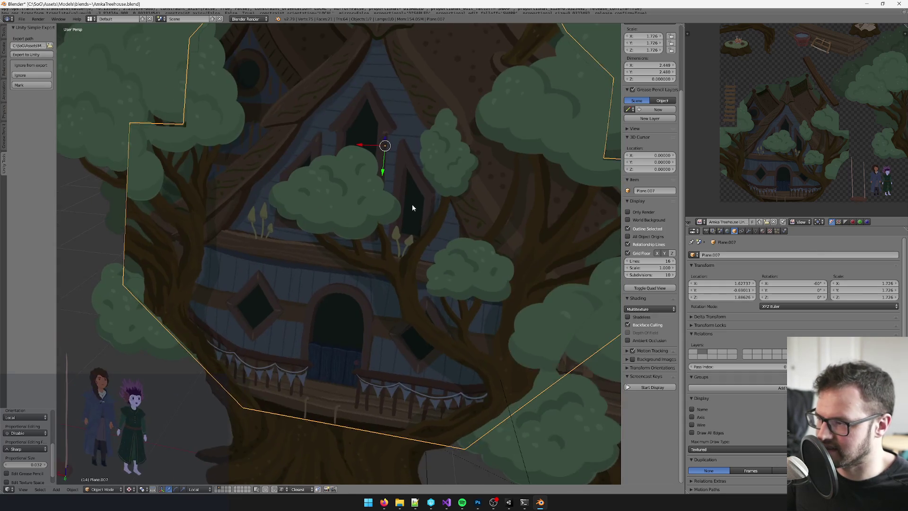
{"action": "key", "text": "g"}
{"action": "key", "text": "y"}
{"action": "key", "text": "y"}
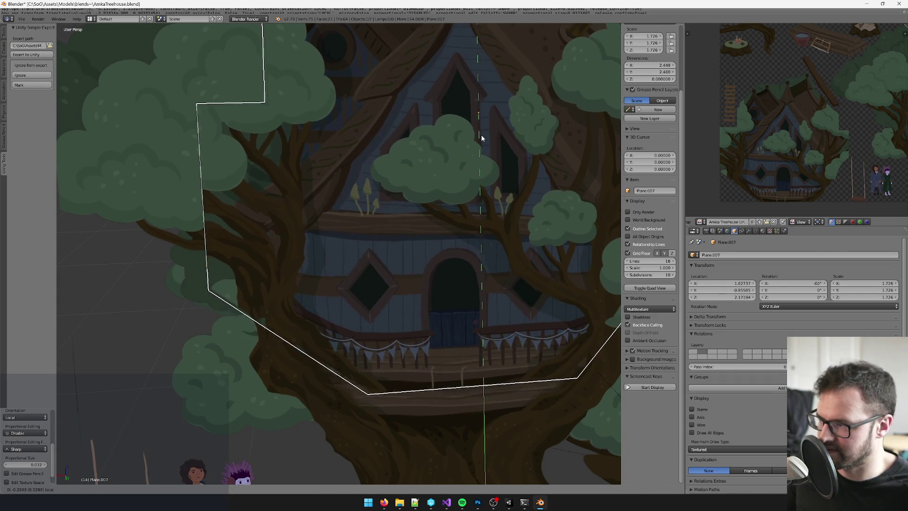
{"action": "left_click", "coordinate": [490, 187]}
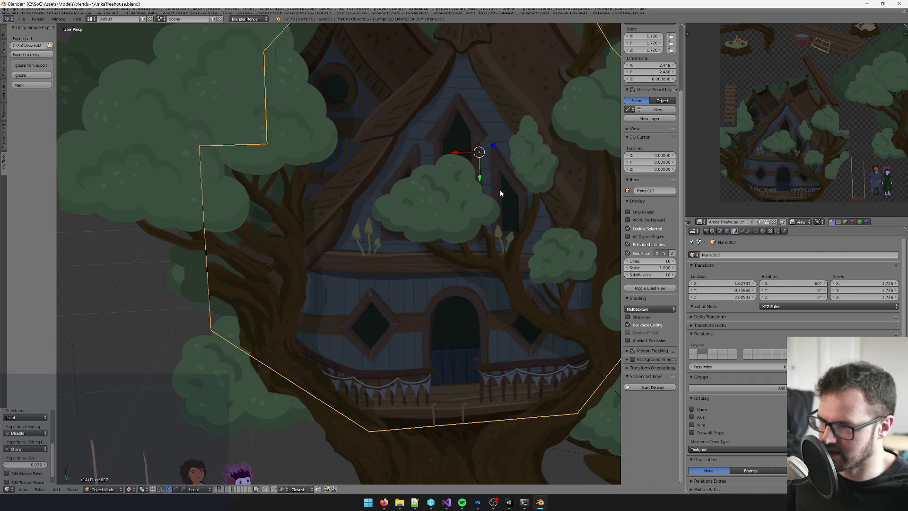
- Slide the cutout sideways along local X and fine-tune its placement against the tree
{"action": "scroll", "coordinate": [489, 187], "scroll_direction": "up", "scroll_amount": 2}
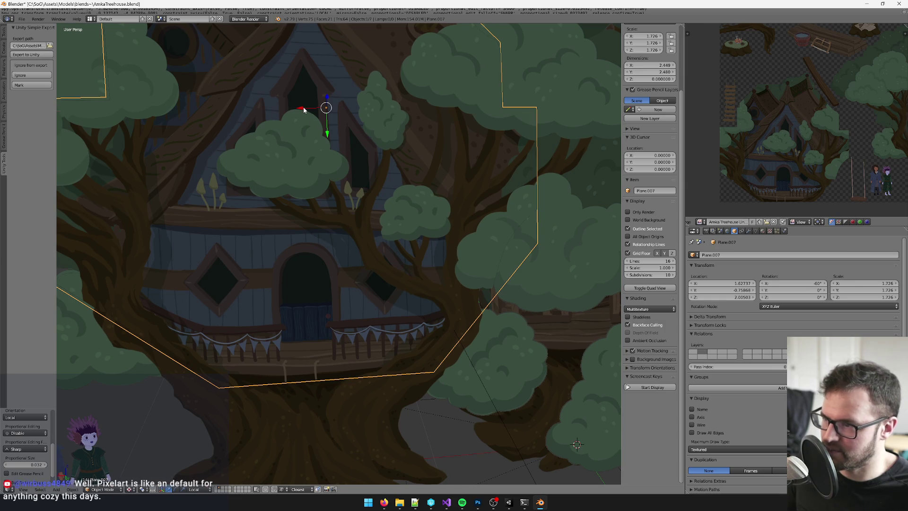
{"action": "key", "text": "g"}
{"action": "key", "text": "x"}
{"action": "key", "text": "x"}
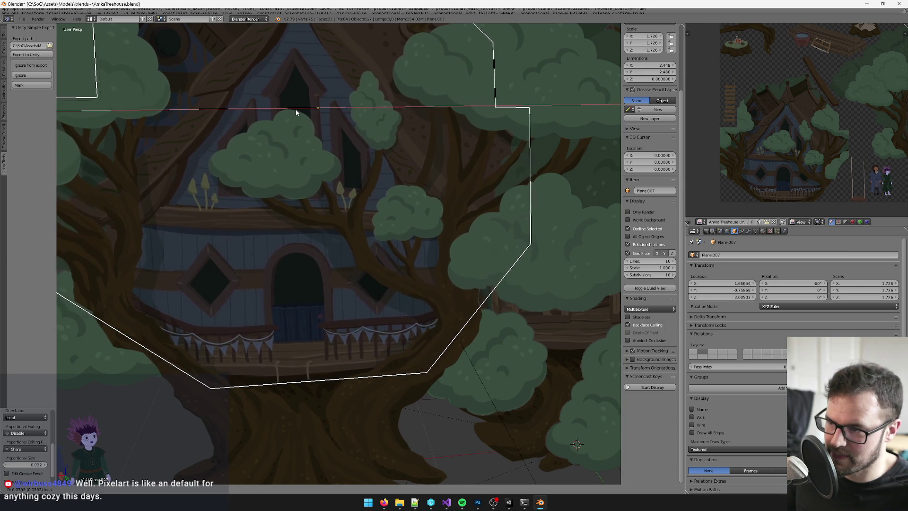
{"action": "left_click", "coordinate": [303, 111]}
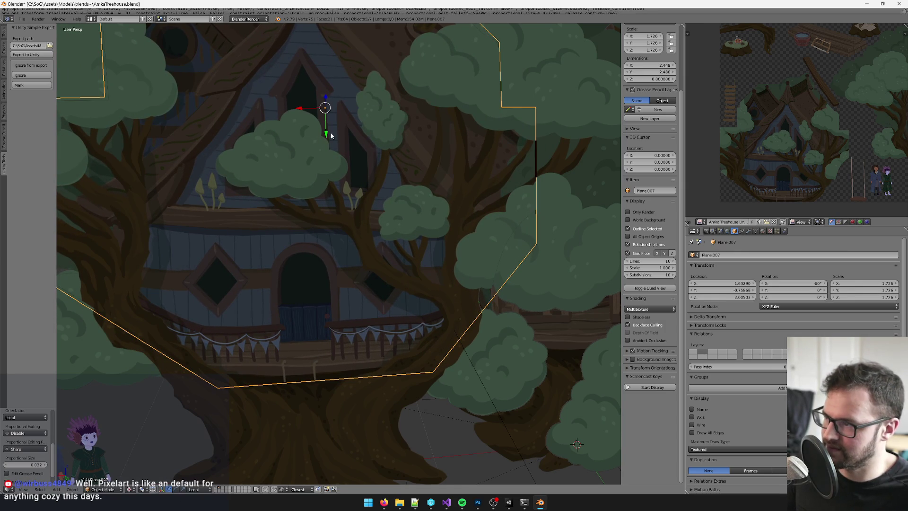
{"action": "left_click_drag", "start_coordinate": [327, 133], "coordinate": [328, 133]}
{"action": "scroll", "coordinate": [357, 200], "scroll_direction": "up", "scroll_amount": 5}
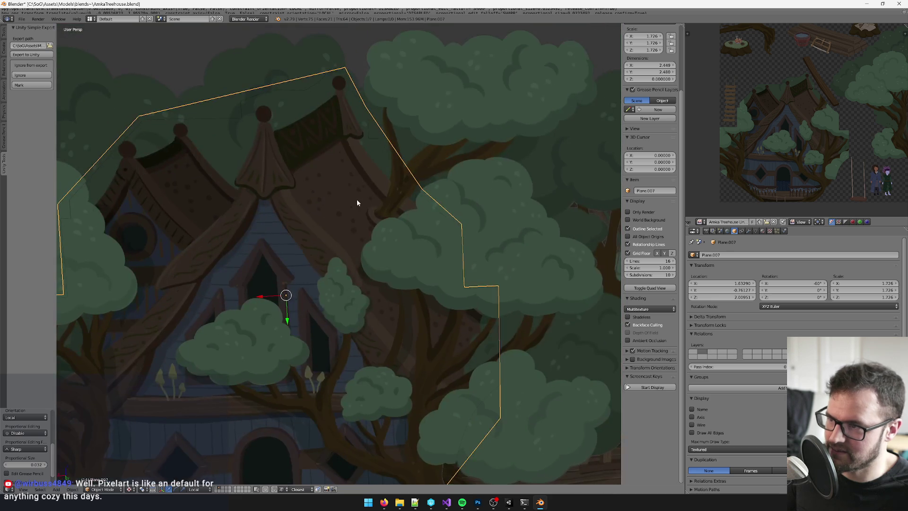
{"action": "scroll", "coordinate": [365, 198], "scroll_direction": "left", "scroll_amount": 1}
{"action": "left_click_drag", "start_coordinate": [334, 324], "coordinate": [332, 321]}
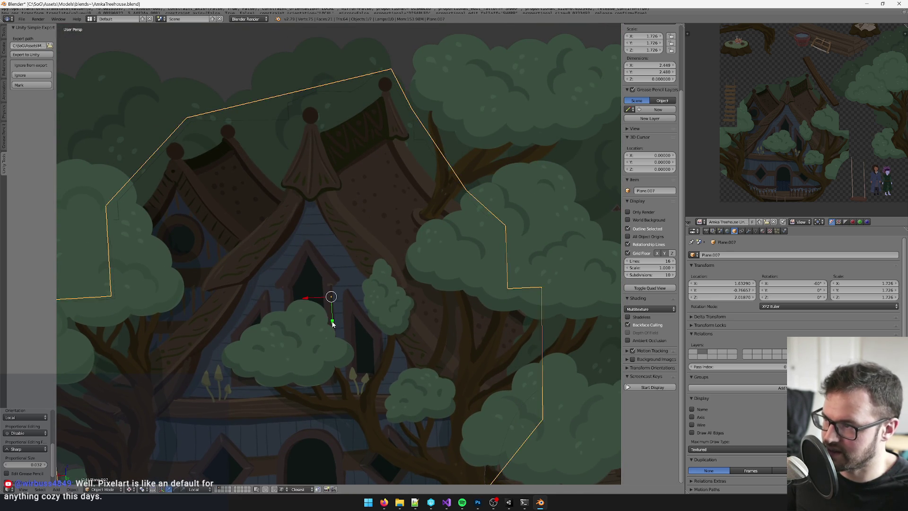
{"action": "scroll", "coordinate": [355, 313], "scroll_direction": "up", "scroll_amount": 4}
{"action": "left_click_drag", "start_coordinate": [379, 299], "coordinate": [385, 287]}
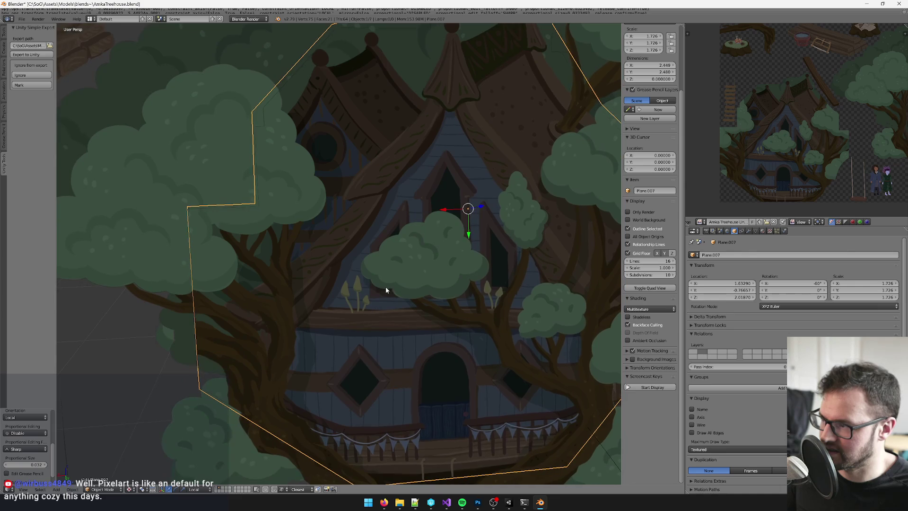
- Reselect the house image plane to check it, then switch over to Photoshop
{"action": "key", "text": "a"}
{"action": "scroll", "coordinate": [280, 333], "scroll_direction": "down", "scroll_amount": 5}
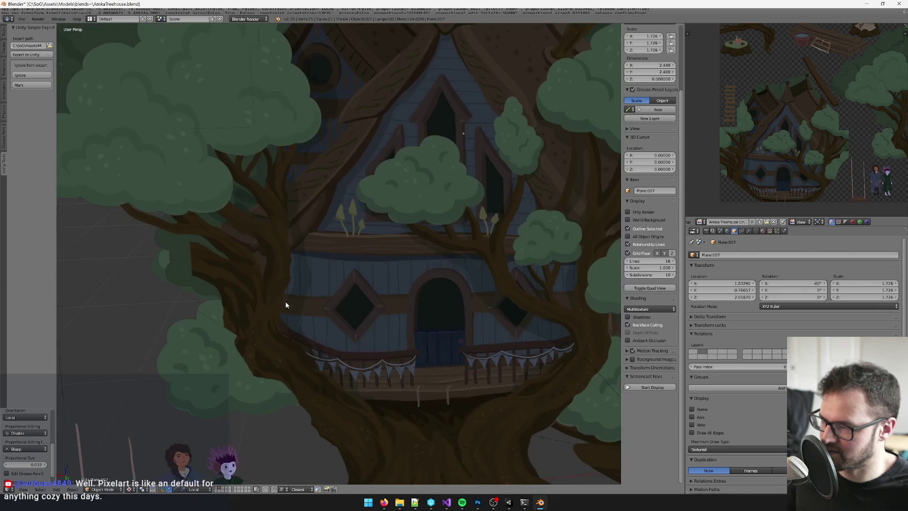
{"action": "right_click", "coordinate": [303, 273]}
{"action": "key", "text": "a"}
{"action": "scroll", "coordinate": [230, 274], "scroll_direction": "up", "scroll_amount": 4}
{"action": "right_click", "coordinate": [281, 266]}
{"action": "scroll", "coordinate": [234, 293], "scroll_direction": "up", "scroll_amount": 2}
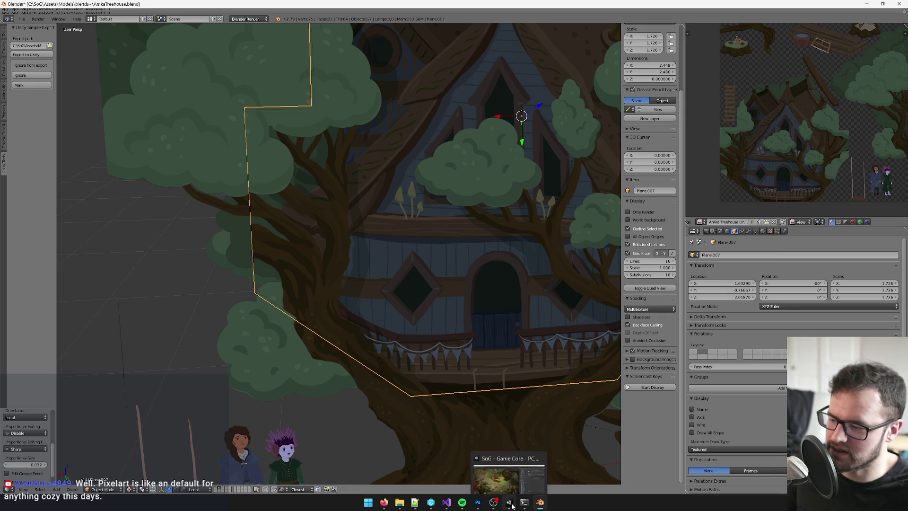
{"action": "left_click", "coordinate": [472, 506]}
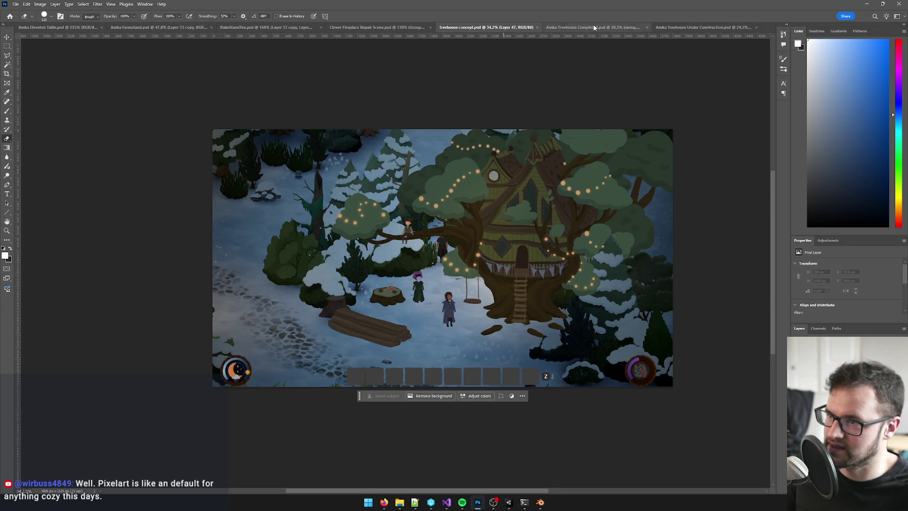
- Open the Amka Treehouse Under Construction document and zoom in on the house cut-out and foliage
{"action": "left_click", "coordinate": [595, 27]}
{"action": "left_click", "coordinate": [681, 28]}
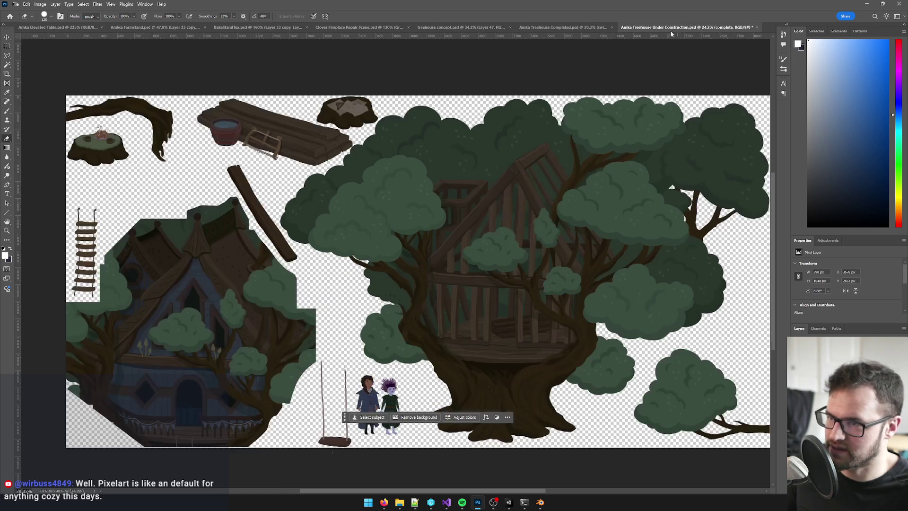
{"action": "mouse_move", "coordinate": [127, 341]}
{"action": "left_mouse_down"}
{"action": "mouse_move", "coordinate": [185, 345]}
{"action": "mouse_move", "coordinate": [293, 303]}
{"action": "mouse_move", "coordinate": [341, 242]}
{"action": "left_mouse_up"}
{"action": "scroll", "coordinate": [553, 226], "scroll_direction": "up", "scroll_amount": 6}
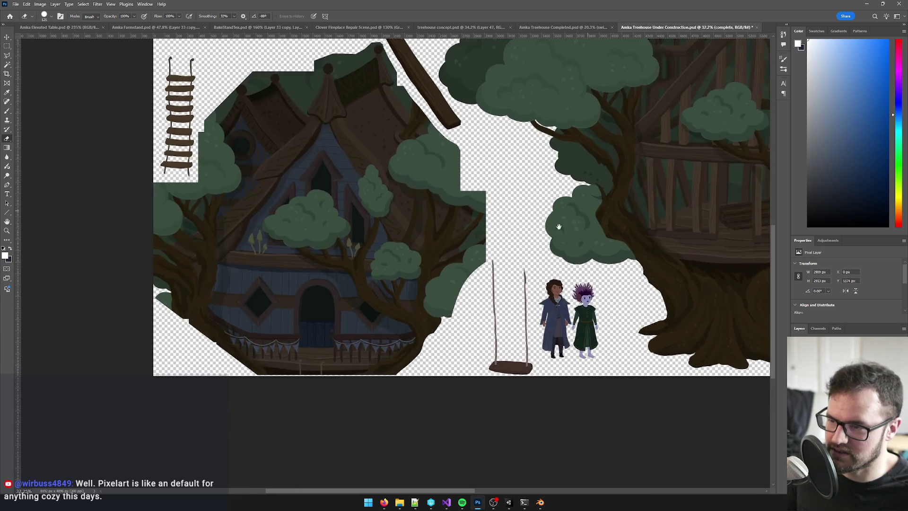
- Select the Trunk layer from the canvas and check its position with undo and redo
{"action": "key", "text": "b"}
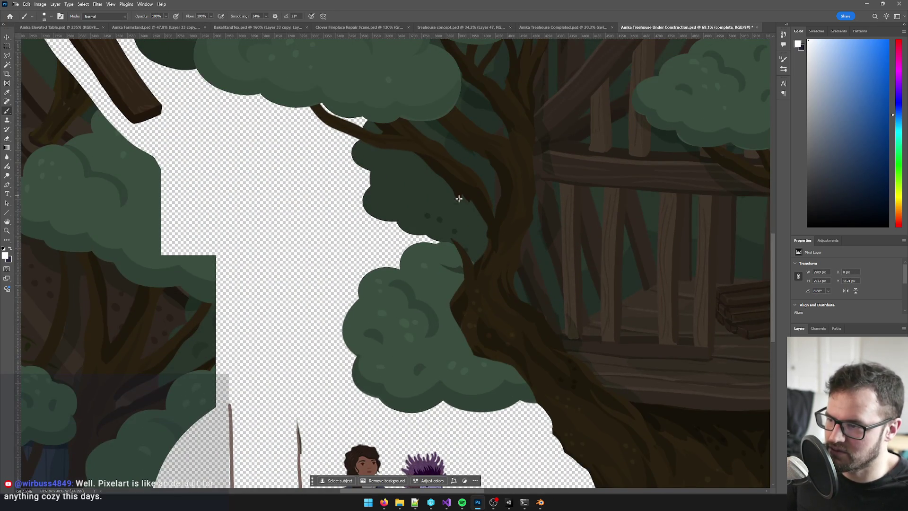
{"action": "scroll", "coordinate": [462, 254], "scroll_direction": "up", "scroll_amount": 2}
{"action": "key", "text": "v"}
{"action": "left_click", "coordinate": [448, 227]}
{"action": "key", "text": "ctrl+z"}
{"action": "key", "text": "ctrl+shift+z"}
{"action": "key", "text": "b"}
{"action": "scroll", "coordinate": [442, 233], "scroll_direction": "up", "scroll_amount": 2}
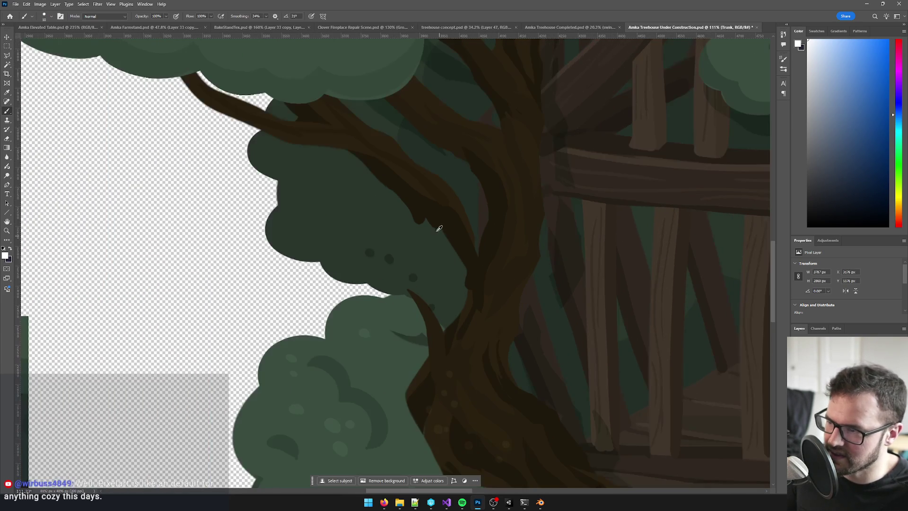
- On a new layer, paint sampled dark-brown trunk shading down beside the foliage
{"action": "key", "text": "ctrl+shift+alt+n"}
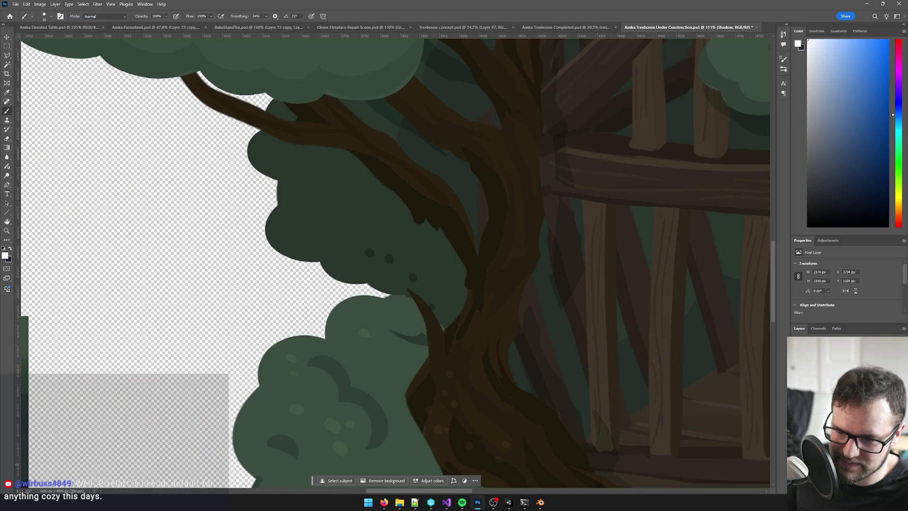
{"action": "left_click", "coordinate": [423, 204], "text": "alt"}
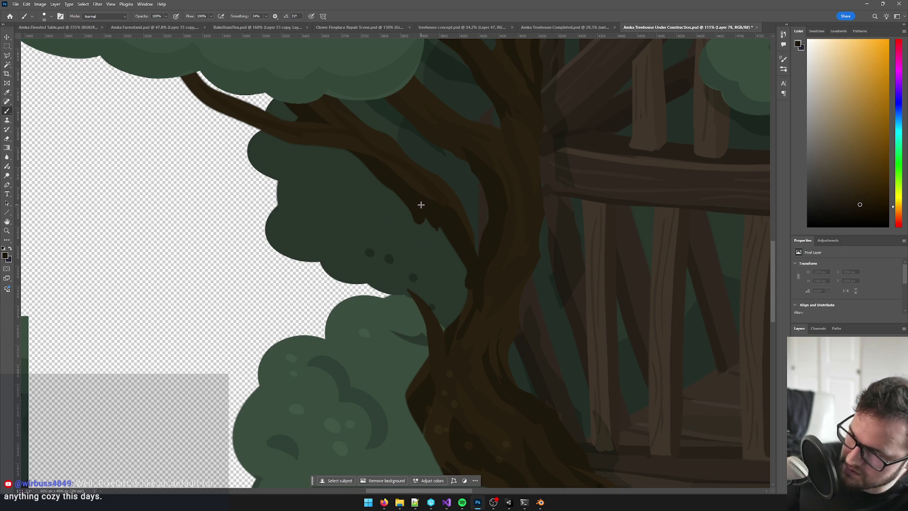
{"action": "scroll", "coordinate": [421, 204], "scroll_direction": "down", "scroll_amount": 5}
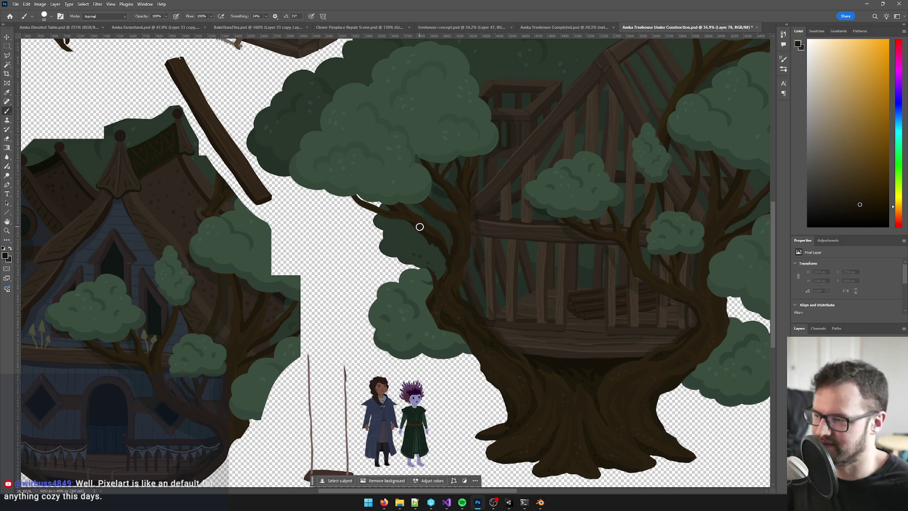
{"action": "scroll", "coordinate": [468, 256], "scroll_direction": "up", "scroll_amount": 5}
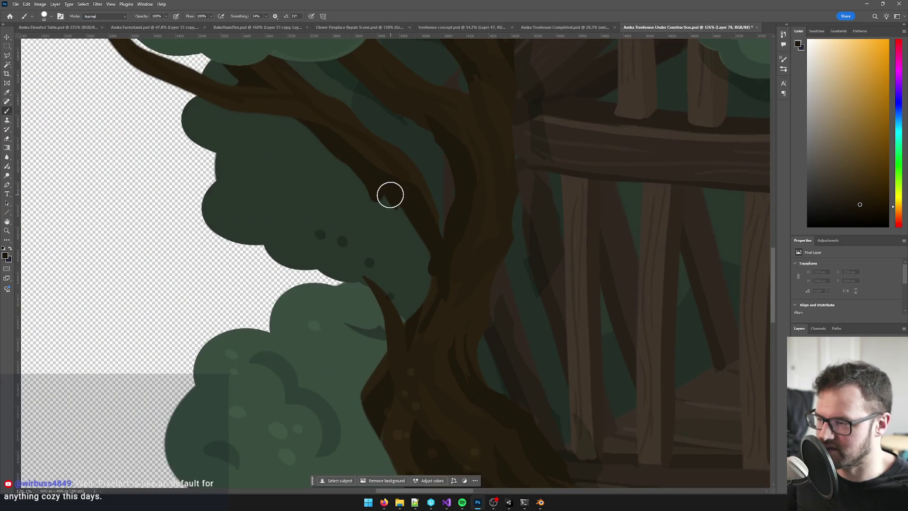
{"action": "left_click_drag", "start_coordinate": [391, 195], "coordinate": [408, 327]}
{"action": "mouse_move", "coordinate": [409, 211]}
{"action": "left_mouse_down"}
{"action": "mouse_move", "coordinate": [426, 290]}
{"action": "mouse_move", "coordinate": [430, 262]}
{"action": "left_mouse_up"}
{"action": "scroll", "coordinate": [398, 284], "scroll_direction": "up", "scroll_amount": 2}
{"action": "scroll", "coordinate": [421, 263], "scroll_direction": "down", "scroll_amount": 3}
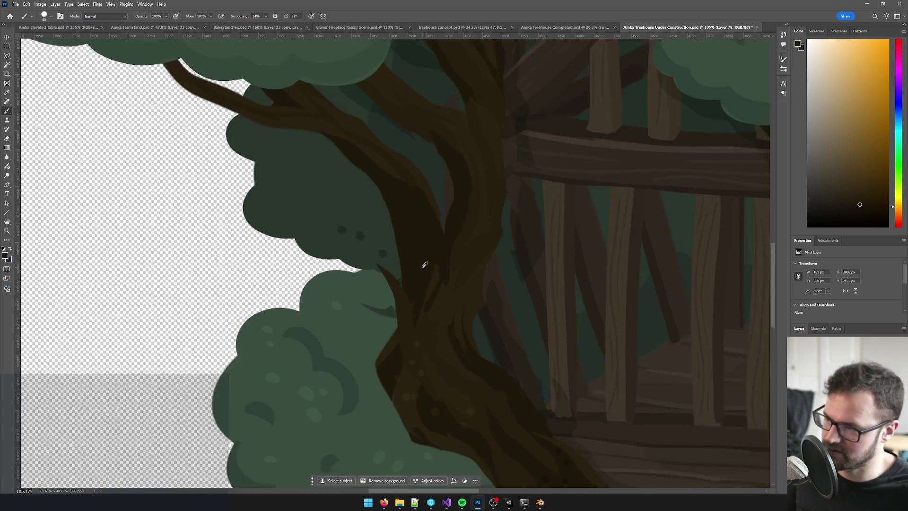
{"action": "scroll", "coordinate": [405, 192], "scroll_direction": "up", "scroll_amount": 2}
{"action": "left_click_drag", "start_coordinate": [385, 172], "coordinate": [397, 292]}
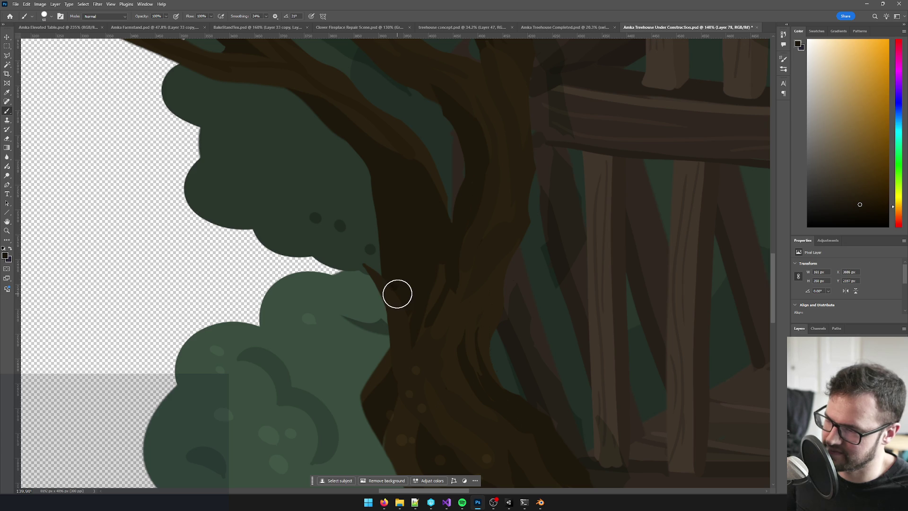
{"action": "scroll", "coordinate": [378, 281], "scroll_direction": "up", "scroll_amount": 2}
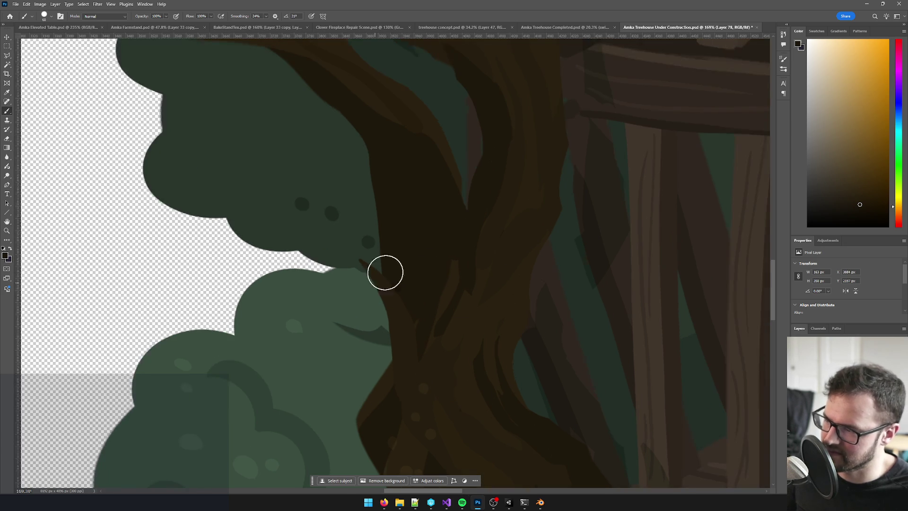
- On the Trunk layer, erase the dark overlap above the lower leaf clump
{"action": "key", "text": "v"}
{"action": "left_click", "coordinate": [406, 317]}
{"action": "key", "text": "e"}
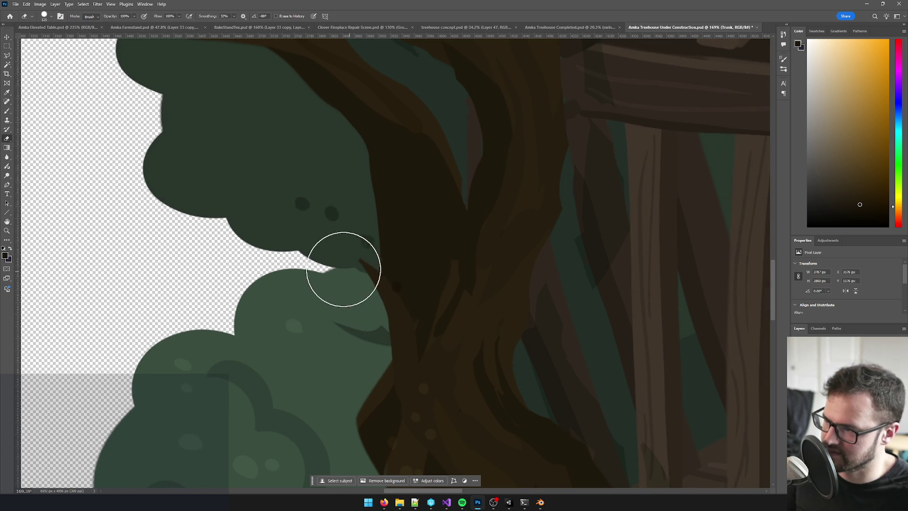
{"action": "left_click_drag", "start_coordinate": [341, 280], "coordinate": [346, 304]}
{"action": "scroll", "coordinate": [347, 310], "scroll_direction": "down", "scroll_amount": 6}
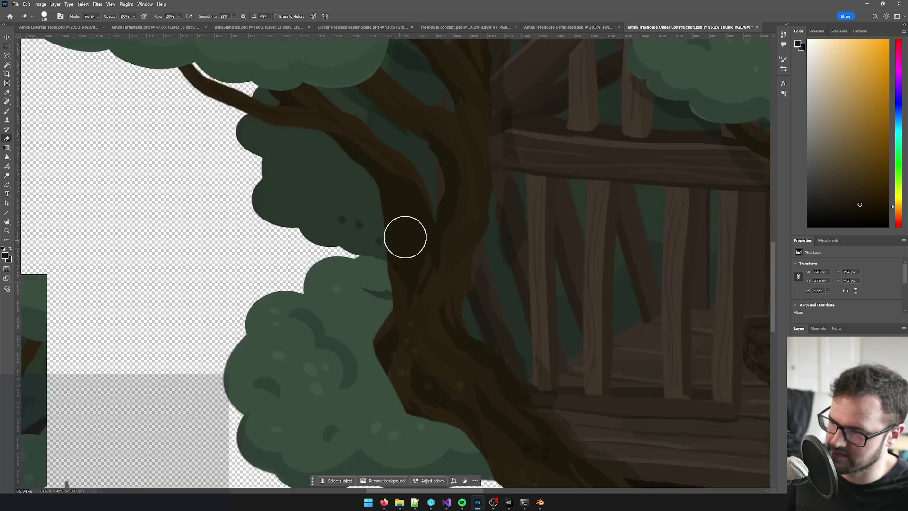
{"action": "scroll", "coordinate": [432, 237], "scroll_direction": "down", "scroll_amount": 4}
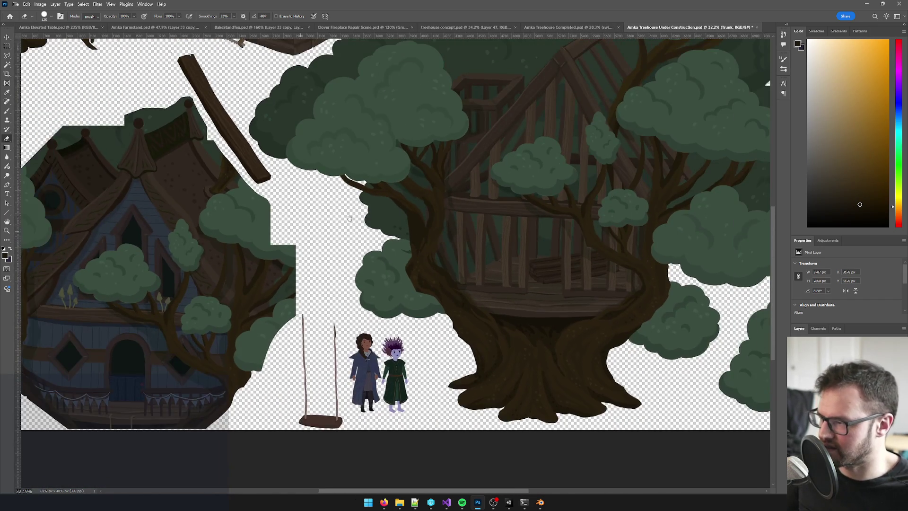
- Frame the whole treehouse and select the complete layer holding the house
{"action": "left_click_drag", "start_coordinate": [284, 208], "coordinate": [559, 194]}
{"action": "scroll", "coordinate": [292, 311], "scroll_direction": "up", "scroll_amount": 5}
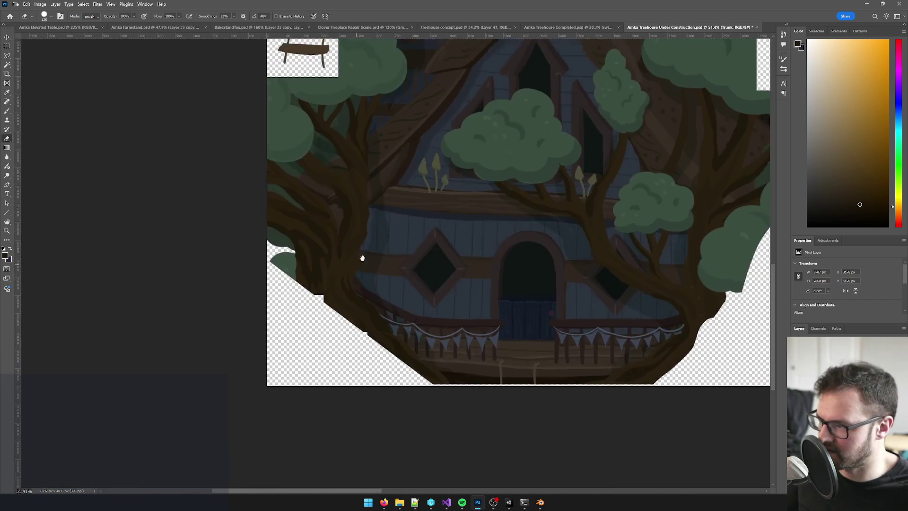
{"action": "scroll", "coordinate": [365, 262], "scroll_direction": "down", "scroll_amount": 3}
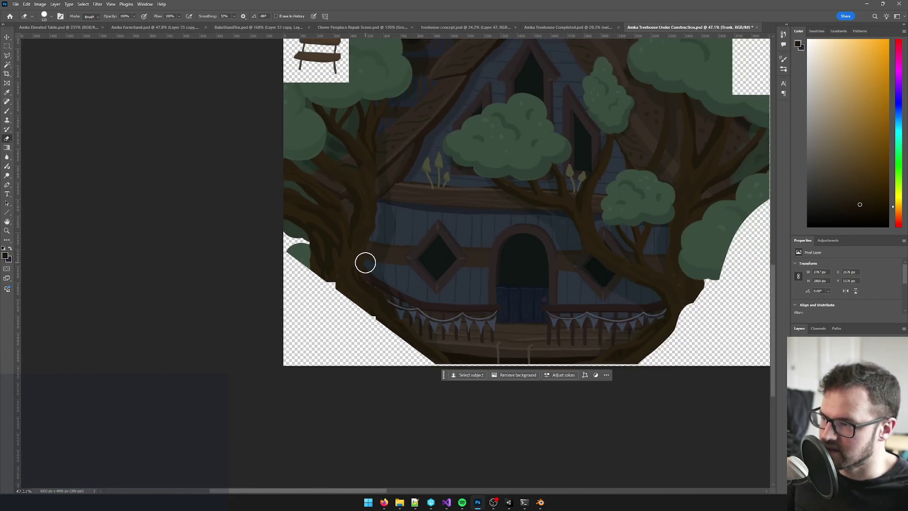
{"action": "scroll", "coordinate": [318, 260], "scroll_direction": "up", "scroll_amount": 3}
{"action": "scroll", "coordinate": [318, 260], "scroll_direction": "up", "scroll_amount": 1}
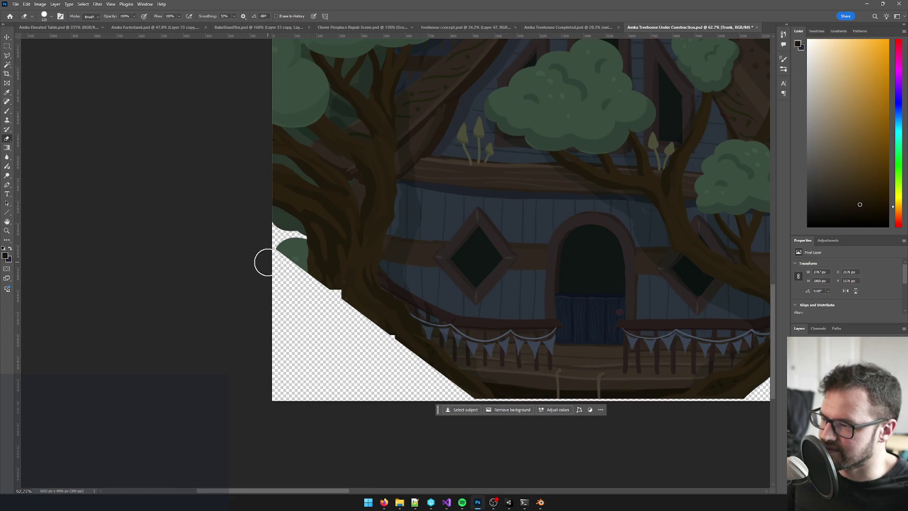
{"action": "scroll", "coordinate": [285, 261], "scroll_direction": "up", "scroll_amount": 1}
{"action": "scroll", "coordinate": [294, 262], "scroll_direction": "down", "scroll_amount": 3}
{"action": "scroll", "coordinate": [305, 262], "scroll_direction": "up", "scroll_amount": 1}
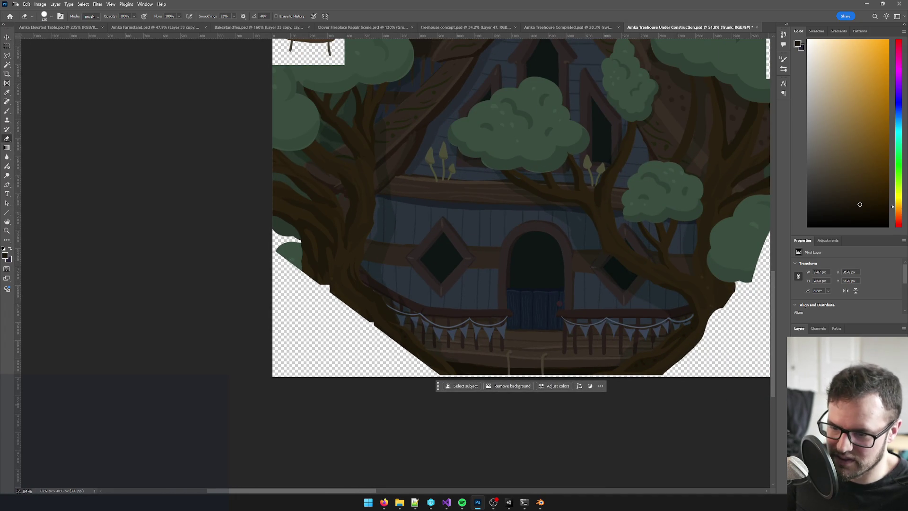
{"action": "key", "text": "v"}
{"action": "left_click", "coordinate": [306, 262]}
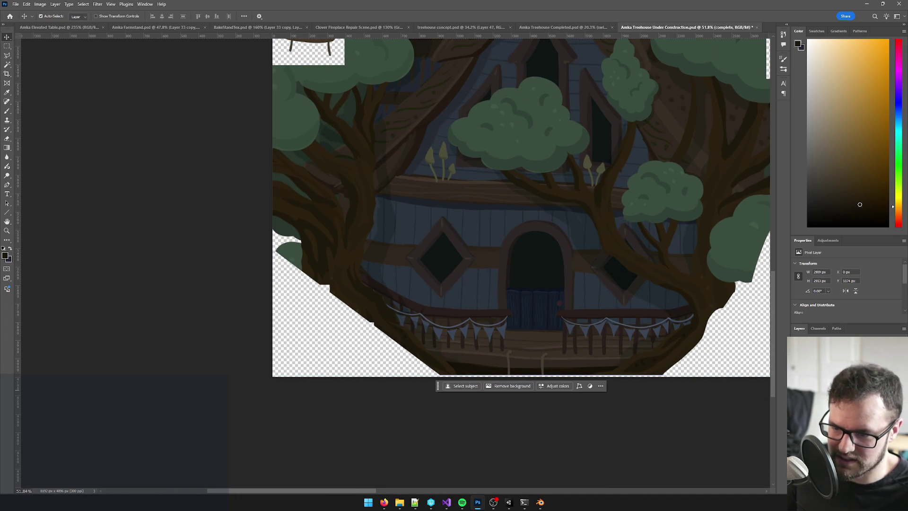
- Erase stray leaves along the house's left edge, undo the last stroke, and return to Blender
{"action": "key", "text": "e"}
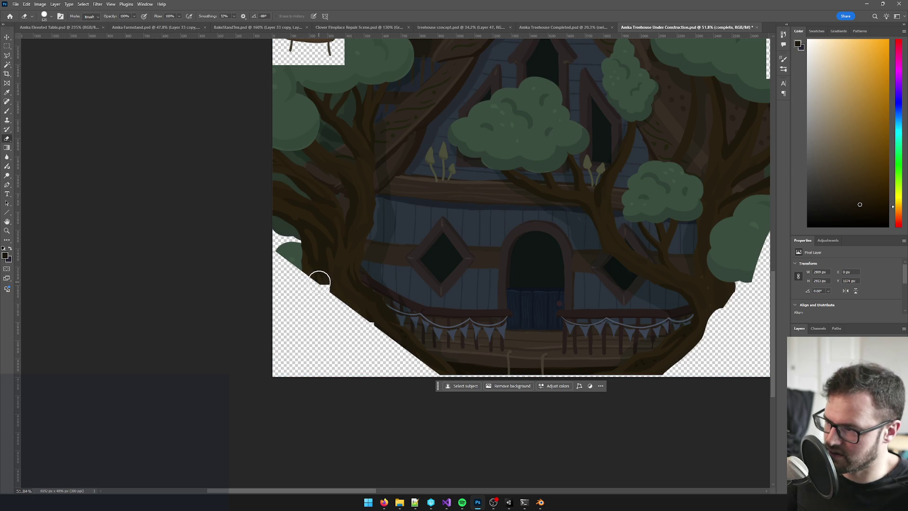
{"action": "mouse_move", "coordinate": [313, 263]}
{"action": "left_mouse_down"}
{"action": "mouse_move", "coordinate": [248, 202]}
{"action": "mouse_move", "coordinate": [284, 172]}
{"action": "left_mouse_up"}
{"action": "scroll", "coordinate": [283, 172], "scroll_direction": "up", "scroll_amount": 3}
{"action": "left_click_drag", "start_coordinate": [276, 229], "coordinate": [276, 135]}
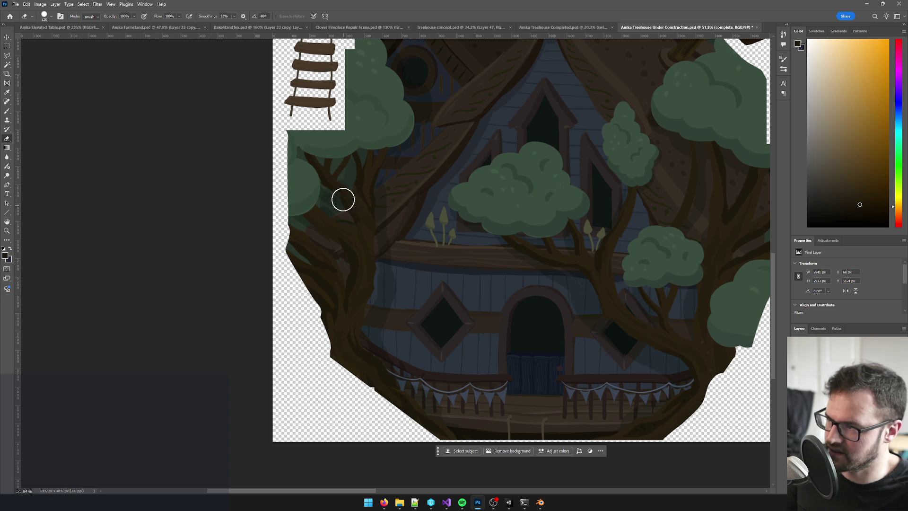
{"action": "scroll", "coordinate": [329, 181], "scroll_direction": "down", "scroll_amount": 3}
{"action": "scroll", "coordinate": [296, 146], "scroll_direction": "up", "scroll_amount": 2}
{"action": "key", "text": "ctrl+z"}
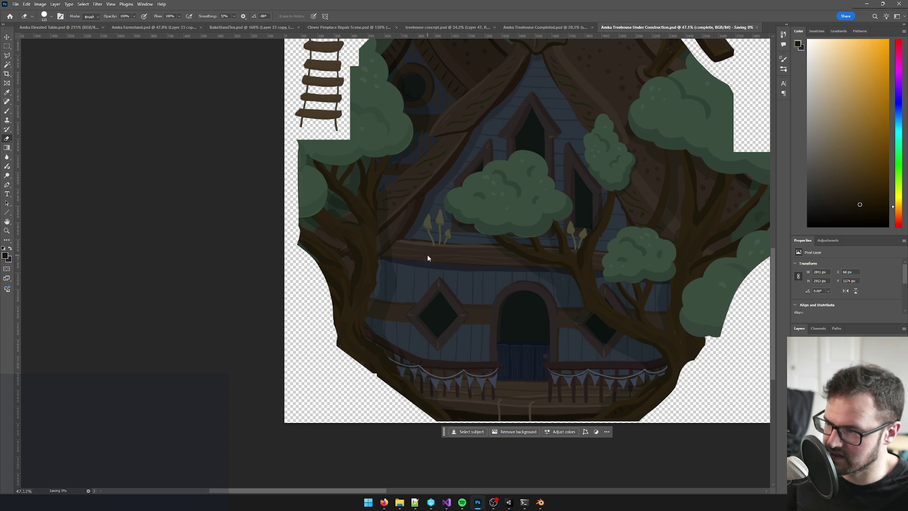
{"action": "key", "text": "alt+Tab"}
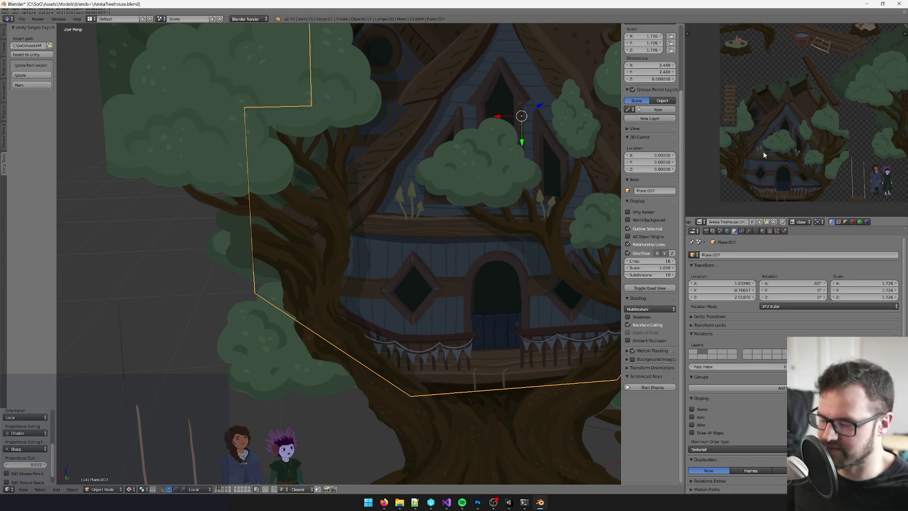
- Reload the treehouse texture in Blender, erase more of the trunk's left edge in Photoshop, and resave
{"action": "key", "text": "alt+r"}
{"action": "scroll", "coordinate": [301, 225], "scroll_direction": "up", "scroll_amount": 5}
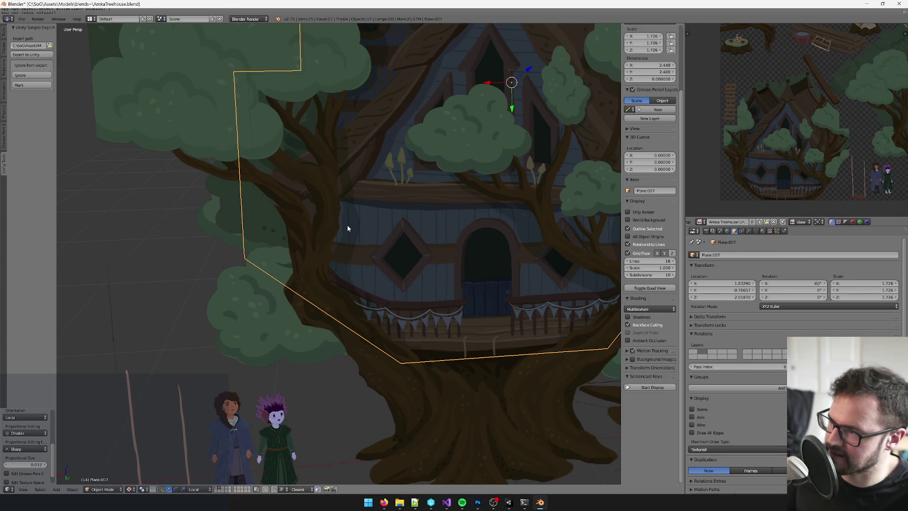
{"action": "key", "text": "alt+Tab"}
{"action": "scroll", "coordinate": [271, 185], "scroll_direction": "up", "scroll_amount": 3}
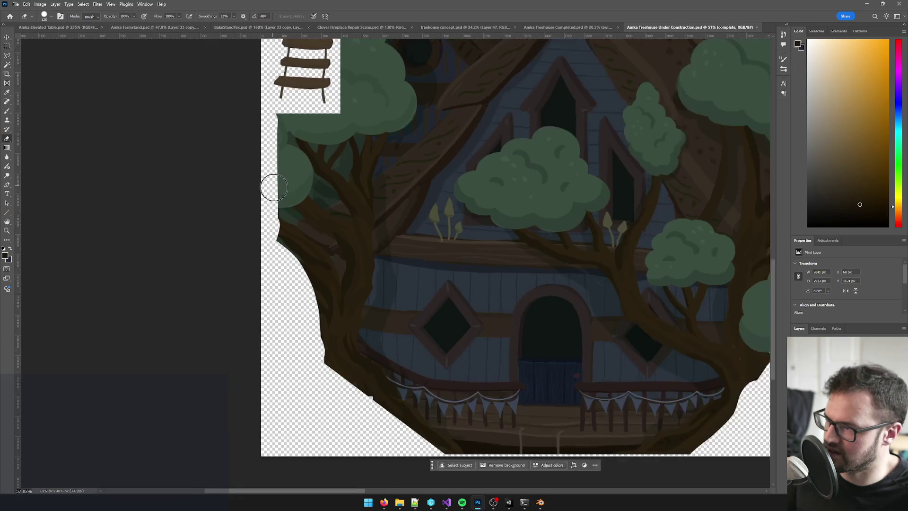
{"action": "left_click", "coordinate": [302, 298]}
{"action": "key", "text": "ctrl+s"}
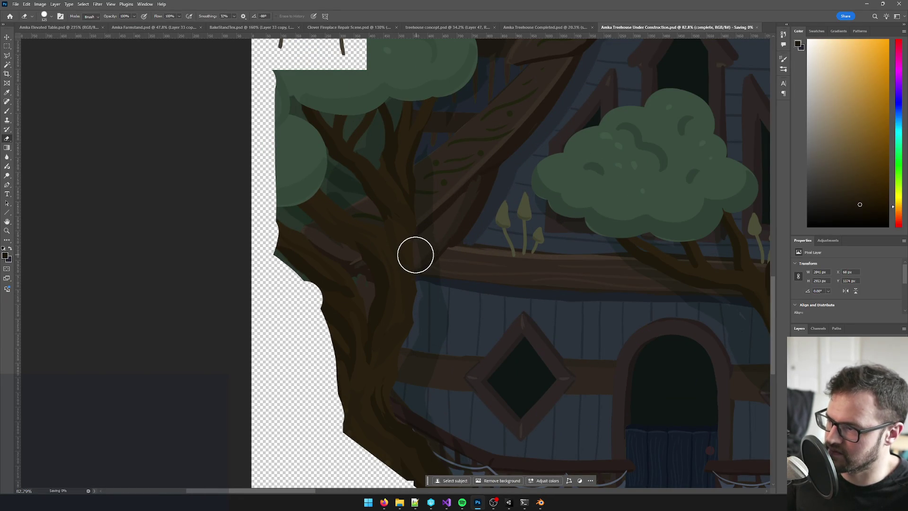
{"action": "key", "text": "alt+Tab"}
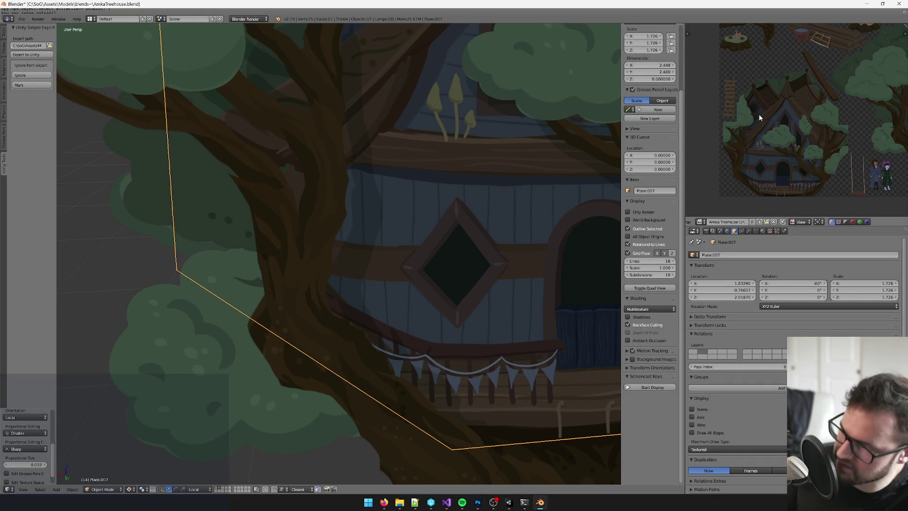
- Reload the edited treehouse image and orbit to a more frontal view of the tree
{"action": "key", "text": "alt+r"}
{"action": "scroll", "coordinate": [367, 215], "scroll_direction": "down", "scroll_amount": 6}
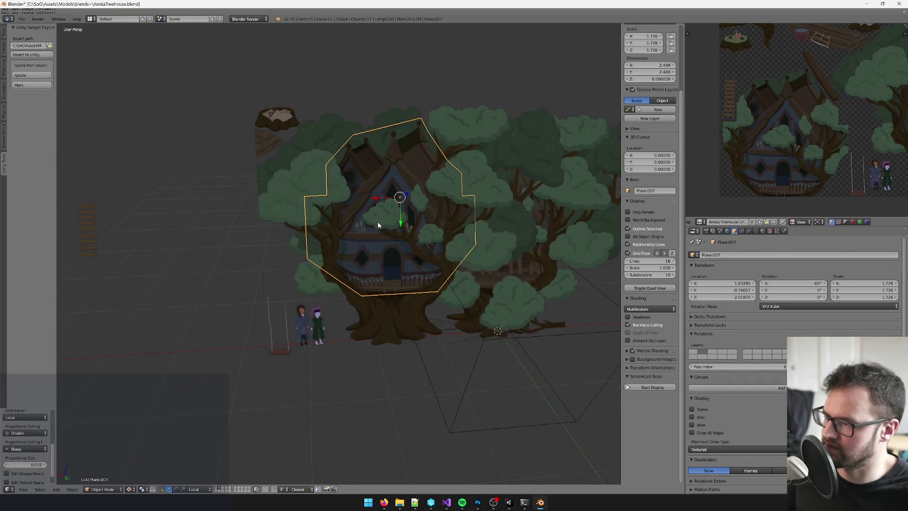
{"action": "scroll", "coordinate": [379, 221], "scroll_direction": "up", "scroll_amount": 2}
{"action": "scroll", "coordinate": [375, 222], "scroll_direction": "down", "scroll_amount": 1}
{"action": "mouse_move", "coordinate": [392, 222]}
{"action": "left_mouse_down"}
{"action": "mouse_move", "coordinate": [455, 213]}
{"action": "mouse_move", "coordinate": [350, 218]}
{"action": "left_mouse_up"}
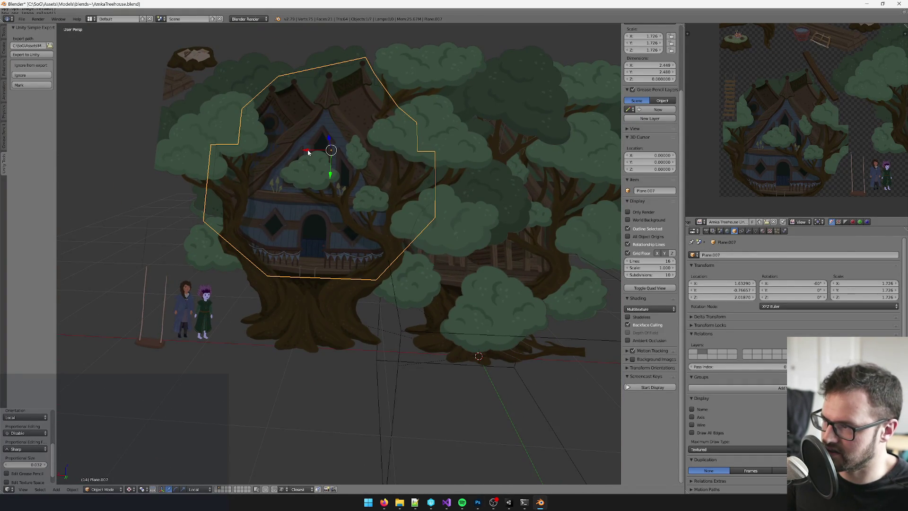
{"action": "mouse_move", "coordinate": [307, 149]}
{"action": "left_mouse_down"}
{"action": "mouse_move", "coordinate": [283, 147]}
{"action": "mouse_move", "coordinate": [266, 358]}
{"action": "left_mouse_up"}
- Cycle through the overlapping planes until the house cut-out plane (Plane.007) is selected
{"action": "right_click", "coordinate": [307, 350]}
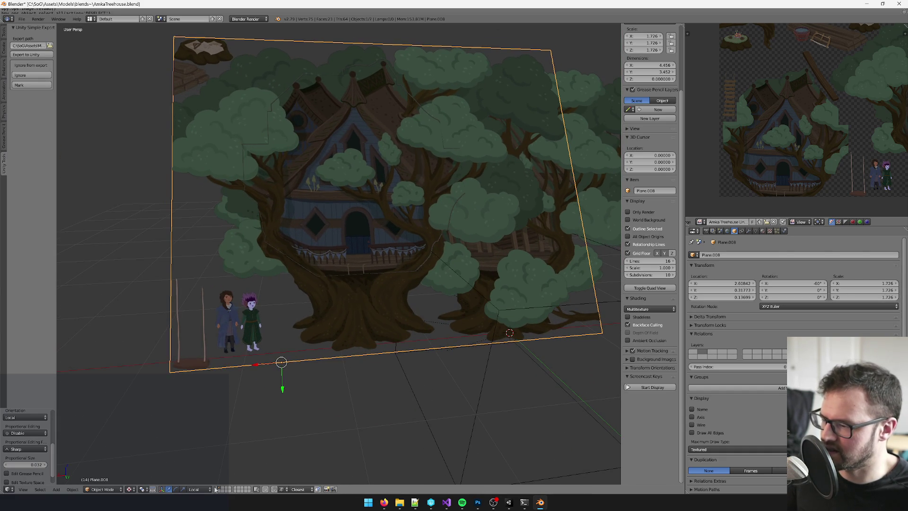
{"action": "key", "text": "a"}
{"action": "scroll", "coordinate": [277, 331], "scroll_direction": "down", "scroll_amount": 5}
{"action": "mouse_move", "coordinate": [277, 331]}
{"action": "left_mouse_down"}
{"action": "mouse_move", "coordinate": [371, 317]}
{"action": "mouse_move", "coordinate": [276, 308]}
{"action": "mouse_move", "coordinate": [336, 238]}
{"action": "left_mouse_up"}
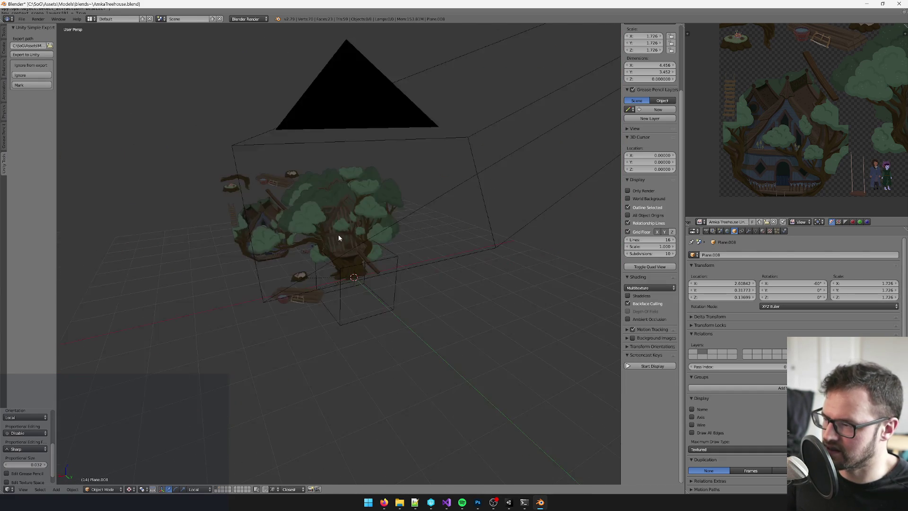
{"action": "scroll", "coordinate": [337, 239], "scroll_direction": "up", "scroll_amount": 2}
{"action": "right_click", "coordinate": [356, 239]}
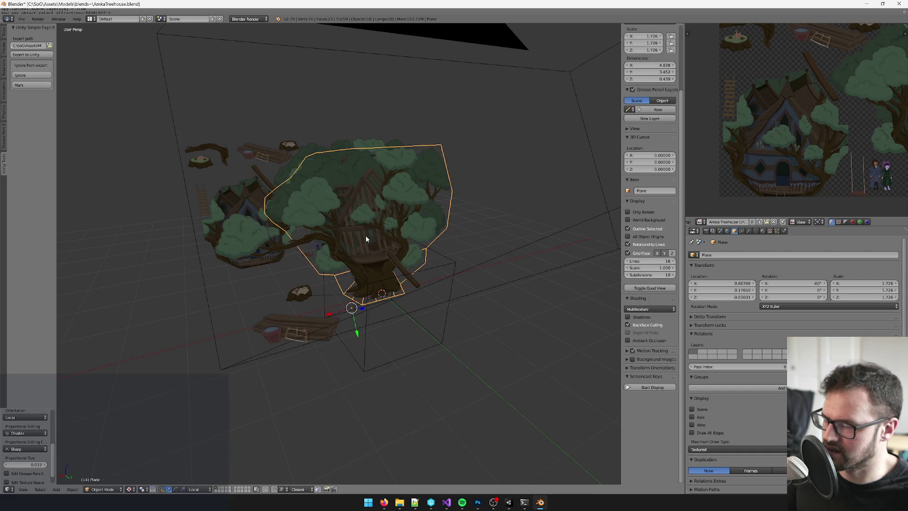
{"action": "left_click", "coordinate": [220, 489]}
{"action": "right_click", "coordinate": [295, 251]}
{"action": "right_click", "coordinate": [295, 252]}
{"action": "right_click", "coordinate": [285, 259]}
{"action": "left_click", "coordinate": [36, 379]}
{"action": "right_click", "coordinate": [254, 203]}
{"action": "scroll", "coordinate": [260, 214], "scroll_direction": "up", "scroll_amount": 3}
- Slide the house cut-out plane along X in two small sideways moves
{"action": "key", "text": "g"}
{"action": "key", "text": "x"}
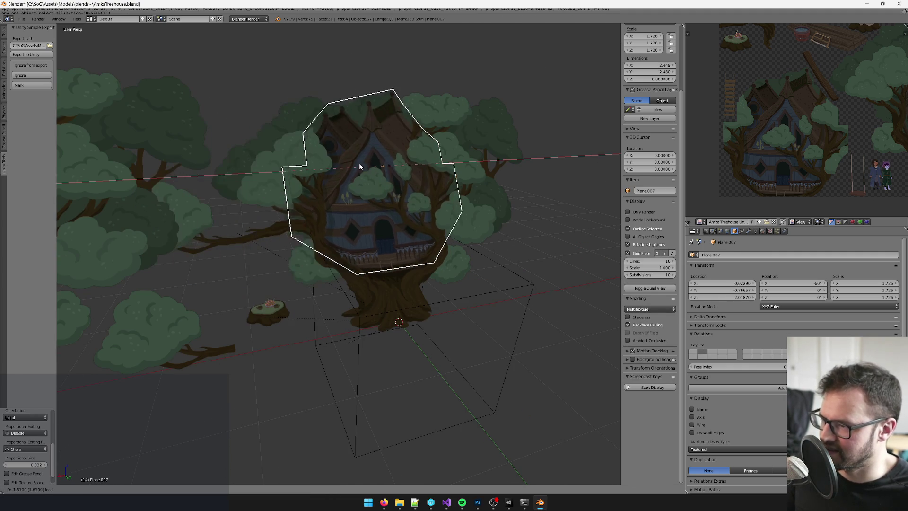
{"action": "left_click", "coordinate": [370, 174]}
{"action": "scroll", "coordinate": [376, 180], "scroll_direction": "up", "scroll_amount": 2}
{"action": "scroll", "coordinate": [376, 187], "scroll_direction": "up", "scroll_amount": 2}
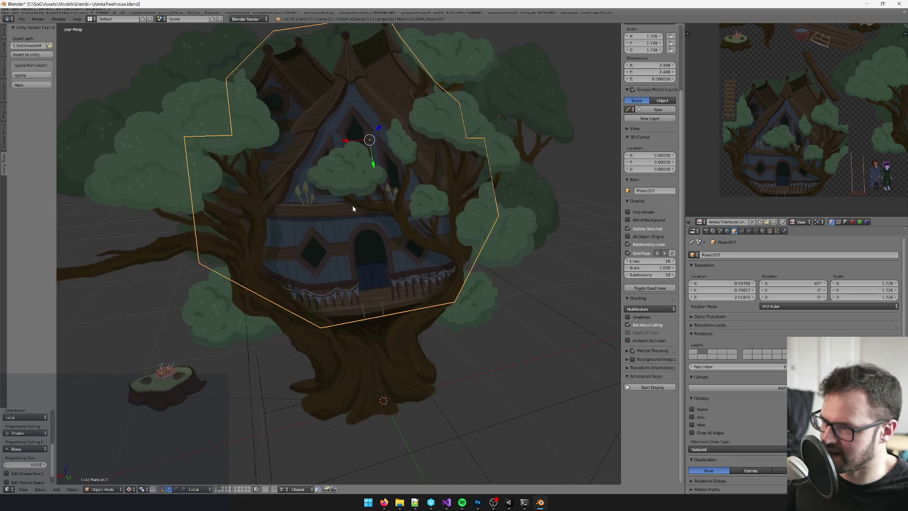
{"action": "key", "text": "g"}
{"action": "key", "text": "x"}
{"action": "left_click", "coordinate": [355, 164]}
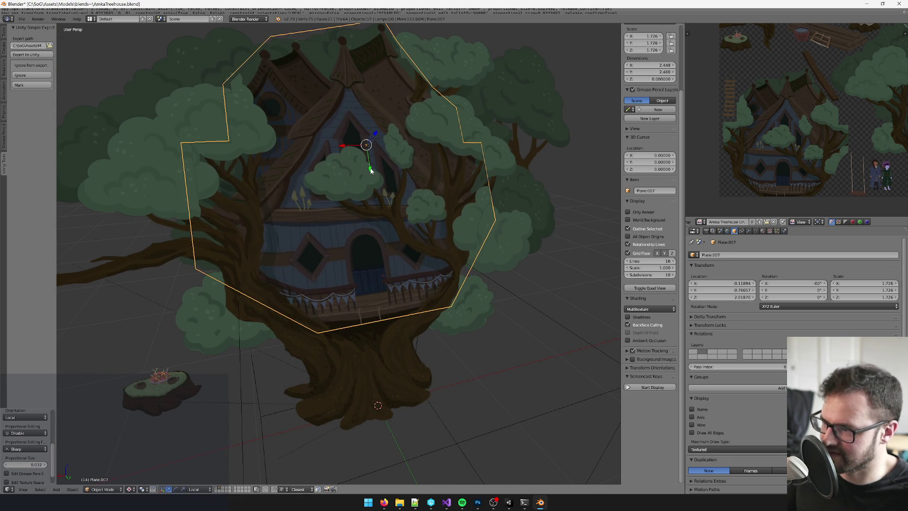
- Adjust the house plane's depth along its local Z axis in several small nudges
{"action": "key", "text": "g"}
{"action": "key", "text": "z"}
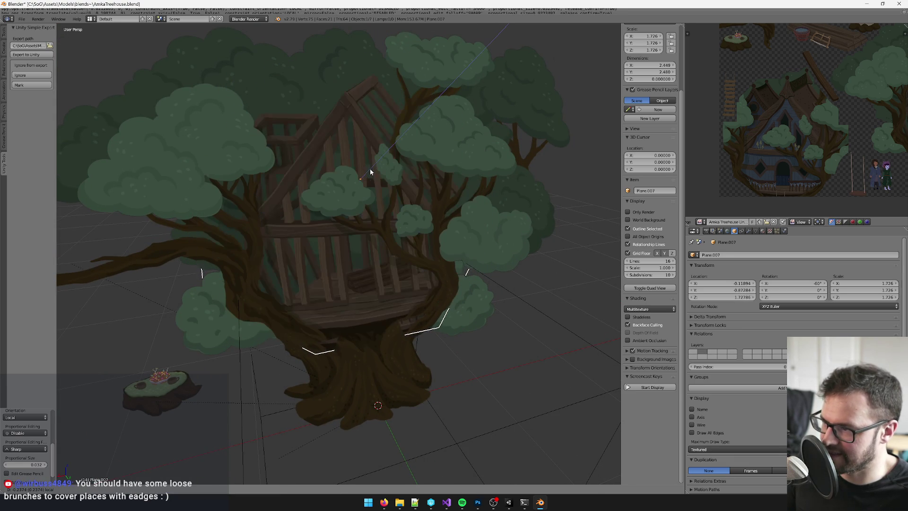
{"action": "left_click", "coordinate": [372, 172]}
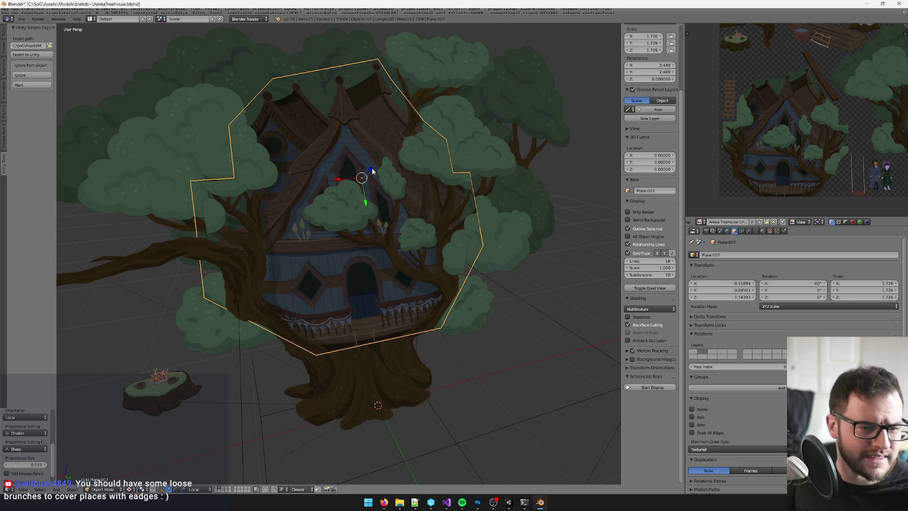
{"action": "scroll", "coordinate": [424, 191], "scroll_direction": "up", "scroll_amount": 4}
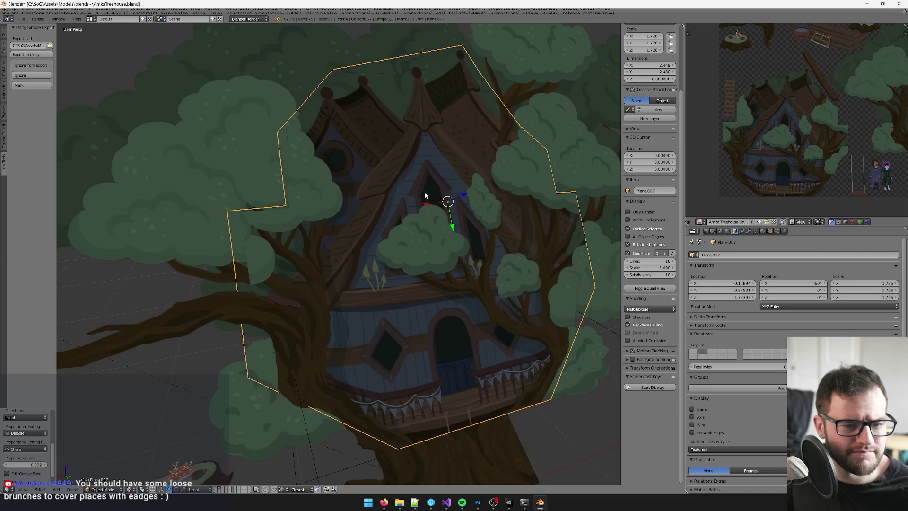
{"action": "key", "text": "g"}
{"action": "key", "text": "z"}
{"action": "key", "text": "z"}
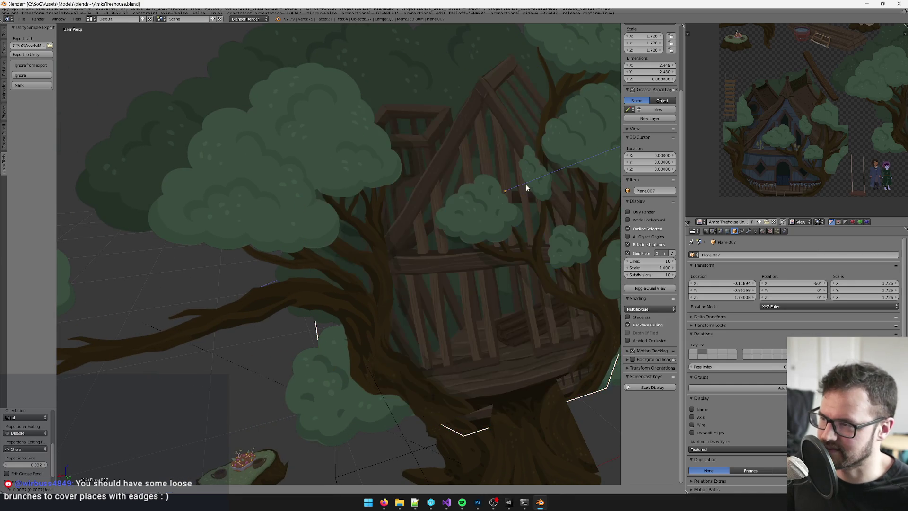
{"action": "left_click", "coordinate": [527, 184]}
{"action": "key", "text": "g"}
{"action": "key", "text": "z"}
{"action": "key", "text": "z"}
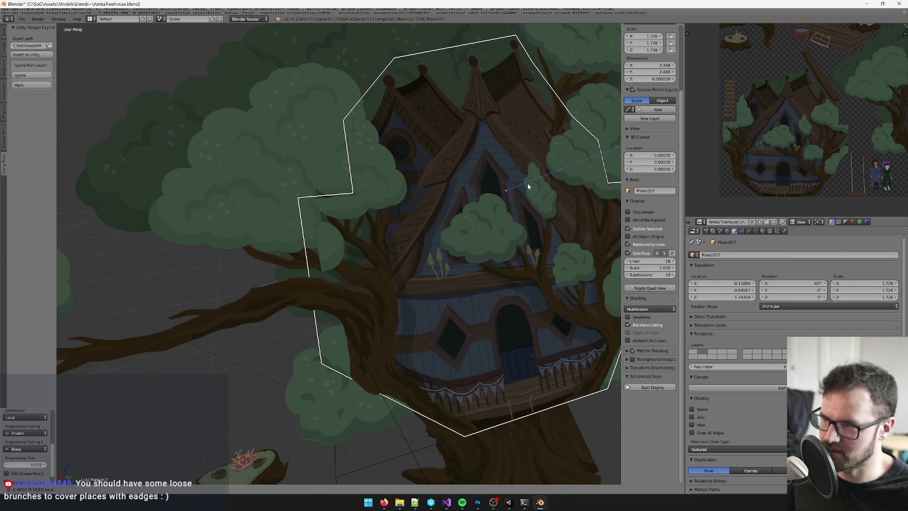
{"action": "left_click", "coordinate": [527, 186]}
{"action": "key", "text": "g"}
{"action": "key", "text": "z"}
{"action": "key", "text": "z"}
{"action": "left_click", "coordinate": [527, 187]}
{"action": "scroll", "coordinate": [526, 187], "scroll_direction": "up", "scroll_amount": 1}
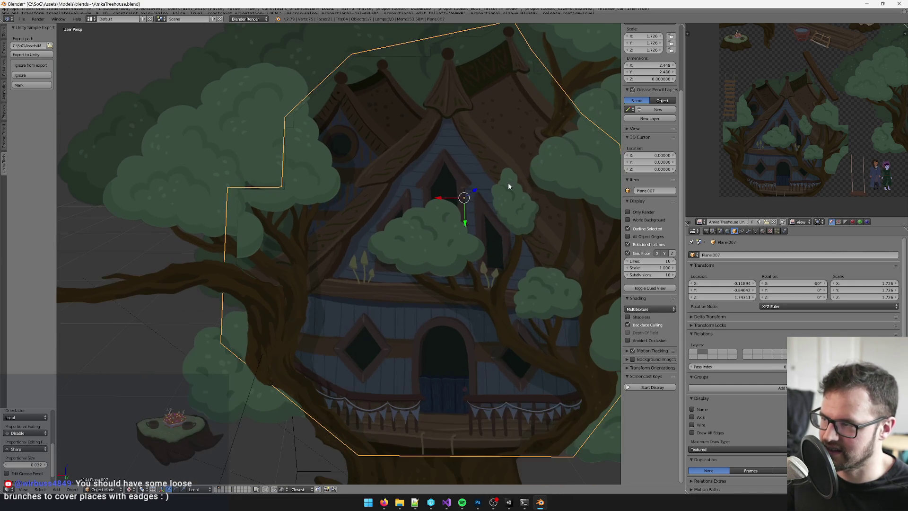
- Shift the house plane sideways along X, then raise its height along local Y
{"action": "key", "text": "g"}
{"action": "key", "text": "x"}
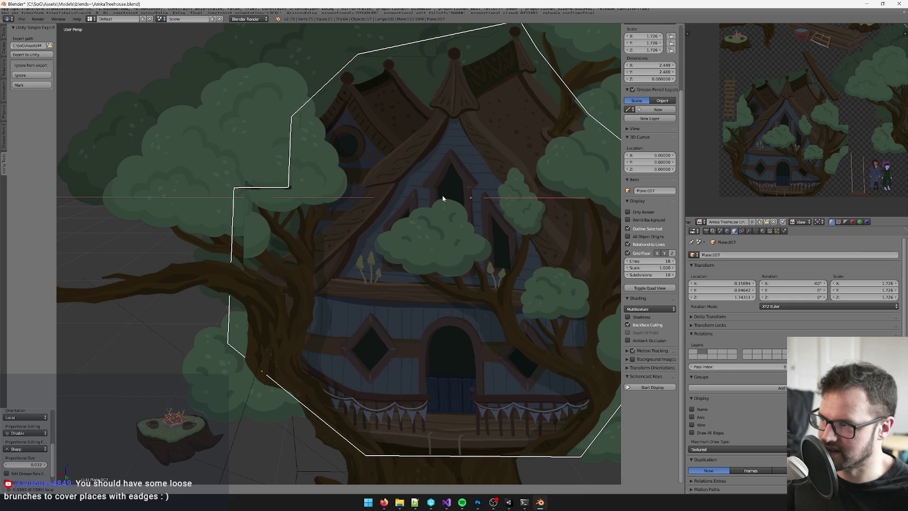
{"action": "left_click", "coordinate": [443, 198]}
{"action": "scroll", "coordinate": [450, 190], "scroll_direction": "down", "scroll_amount": 2}
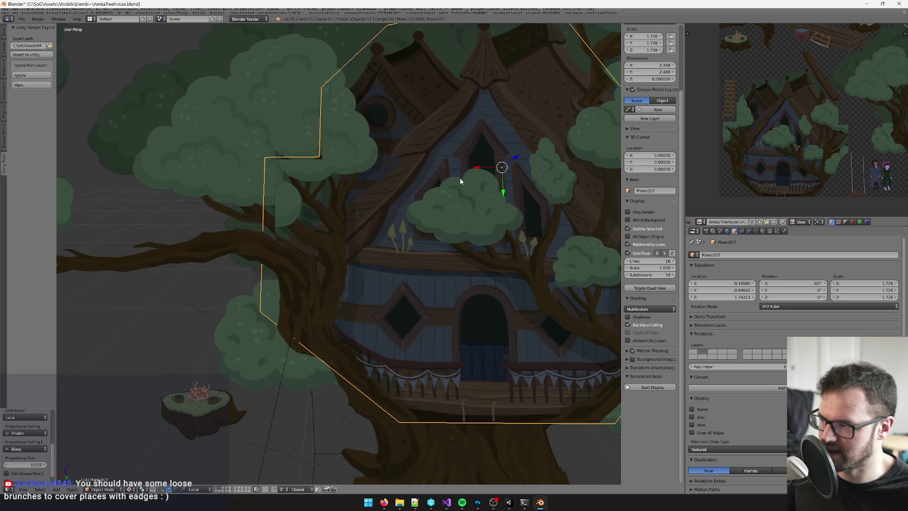
{"action": "scroll", "coordinate": [434, 186], "scroll_direction": "up", "scroll_amount": 1}
{"action": "key", "text": "g"}
{"action": "key", "text": "x"}
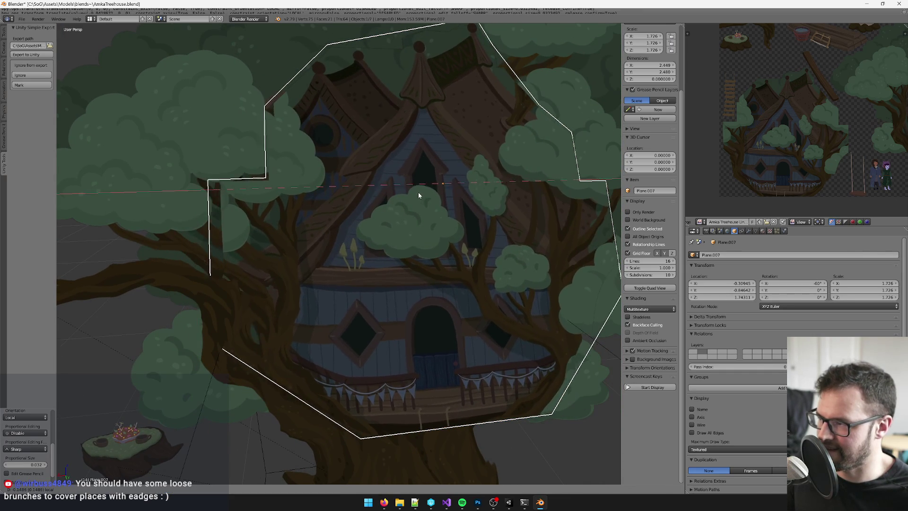
{"action": "key", "text": "y"}
{"action": "key", "text": "y"}
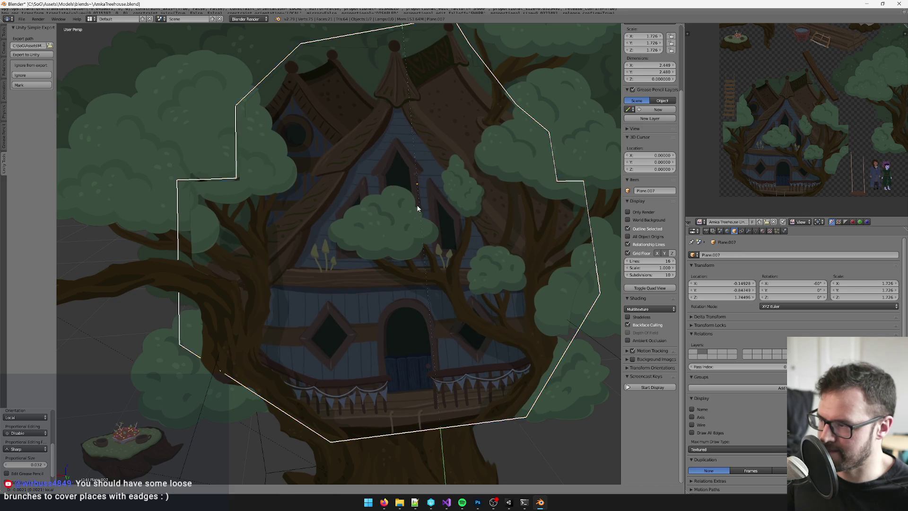
{"action": "left_click", "coordinate": [413, 186]}
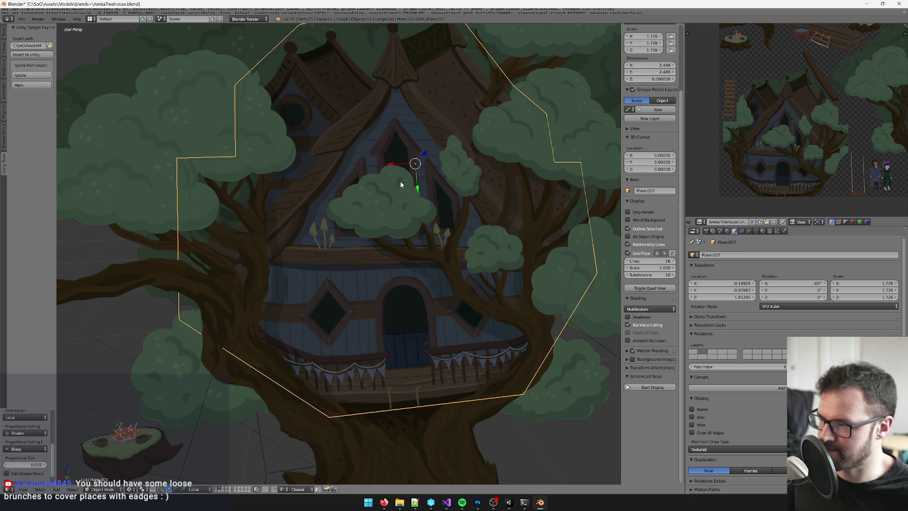
- Nudge the house plane sideways so it sits near X -0.110, Z 1.853 over the tree
{"action": "key", "text": "g"}
{"action": "key", "text": "x"}
{"action": "left_click", "coordinate": [391, 165]}
{"action": "scroll", "coordinate": [383, 162], "scroll_direction": "right", "scroll_amount": 4}
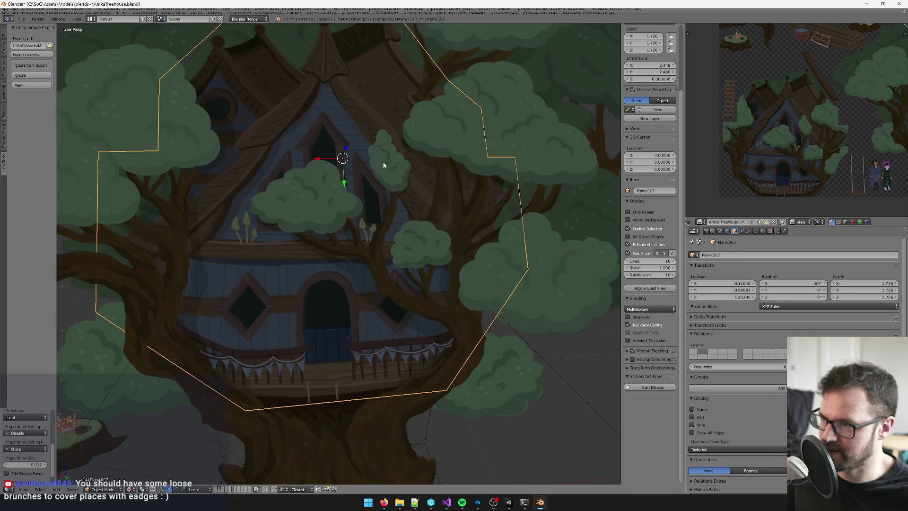
{"action": "scroll", "coordinate": [377, 166], "scroll_direction": "down", "scroll_amount": 5}
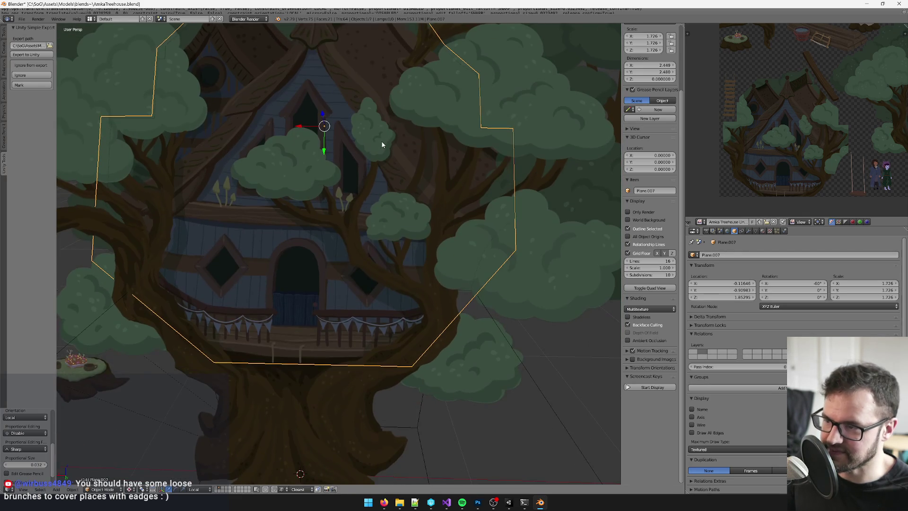
{"action": "scroll", "coordinate": [426, 189], "scroll_direction": "up", "scroll_amount": 10}
{"action": "scroll", "coordinate": [445, 217], "scroll_direction": "left", "scroll_amount": 5}
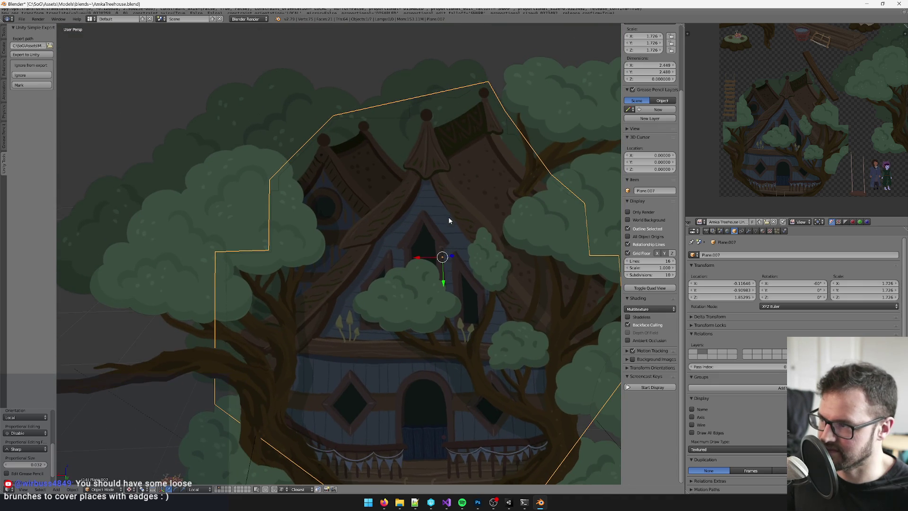
{"action": "left_click_drag", "start_coordinate": [419, 259], "coordinate": [422, 260]}
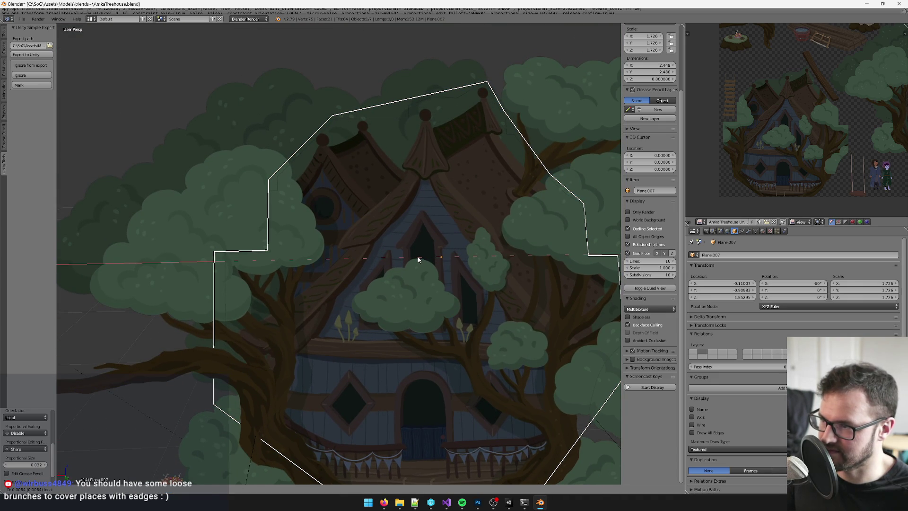
{"action": "scroll", "coordinate": [379, 255], "scroll_direction": "right", "scroll_amount": 5}
{"action": "scroll", "coordinate": [350, 250], "scroll_direction": "up", "scroll_amount": 5}
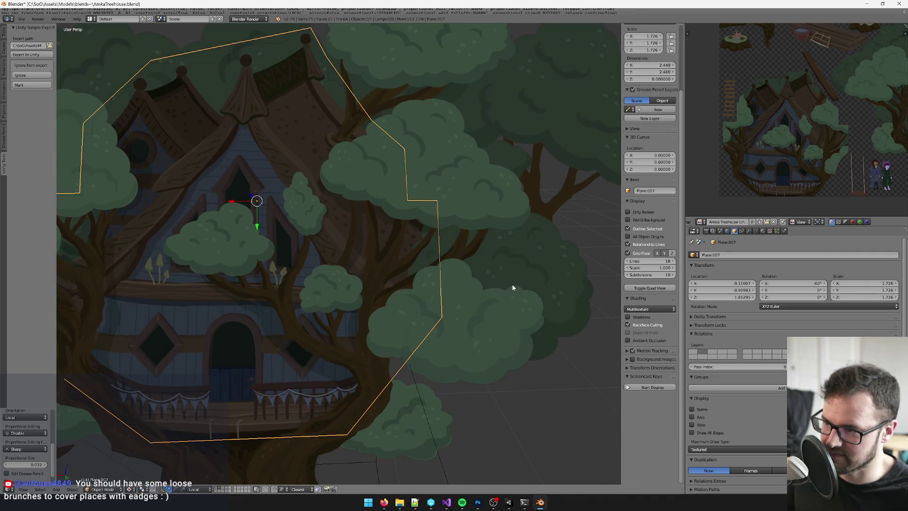
{"action": "scroll", "coordinate": [430, 359], "scroll_direction": "down", "scroll_amount": 2}
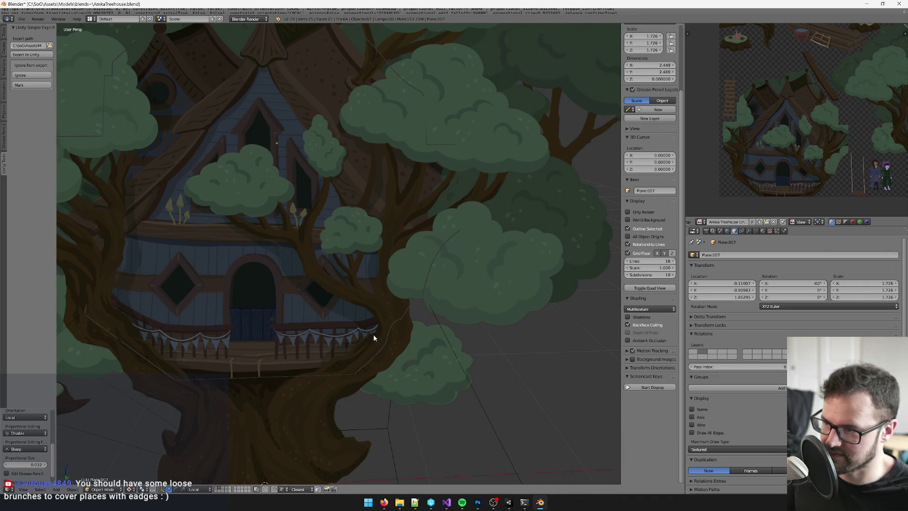
- Select the house cut-out plane and slide it sideways along its local X axis
{"action": "scroll", "coordinate": [378, 207], "scroll_direction": "up", "scroll_amount": 6}
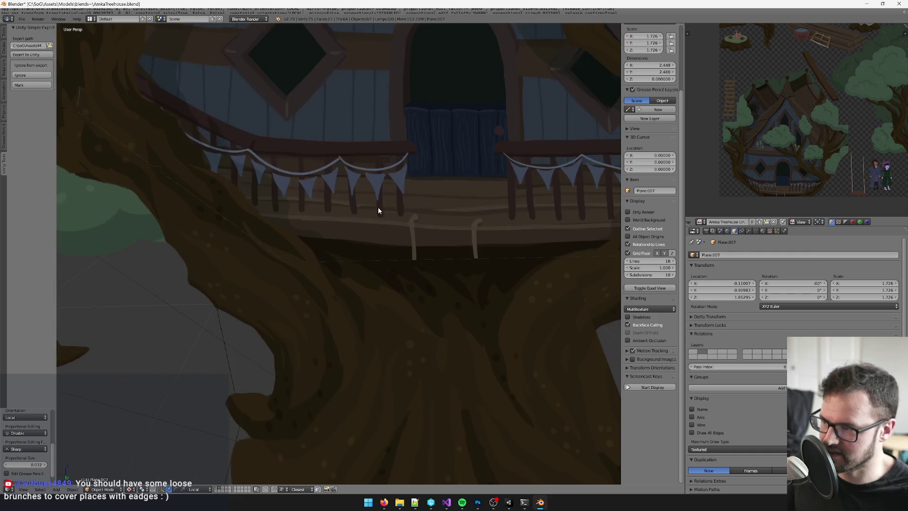
{"action": "scroll", "coordinate": [374, 217], "scroll_direction": "down", "scroll_amount": 3}
{"action": "scroll", "coordinate": [393, 220], "scroll_direction": "up", "scroll_amount": 5}
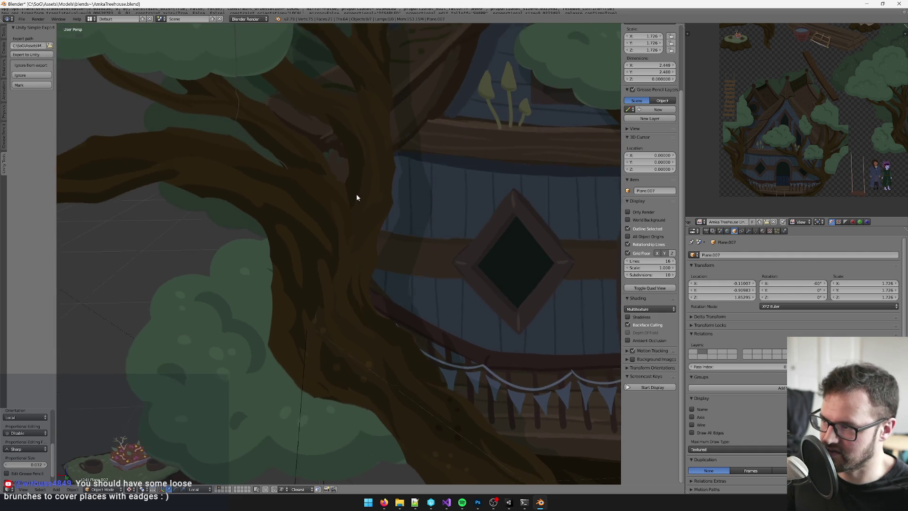
{"action": "scroll", "coordinate": [353, 211], "scroll_direction": "up", "scroll_amount": 8}
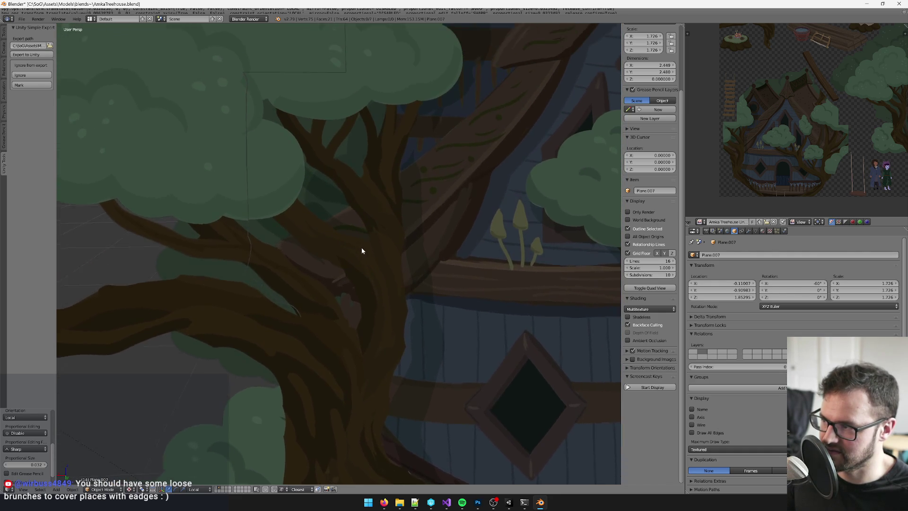
{"action": "scroll", "coordinate": [363, 269], "scroll_direction": "up", "scroll_amount": 8}
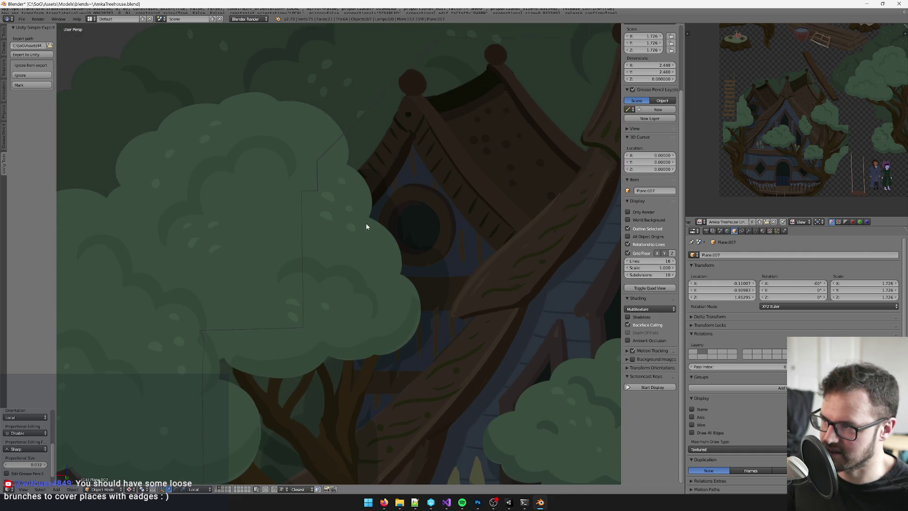
{"action": "scroll", "coordinate": [293, 277], "scroll_direction": "right", "scroll_amount": 5}
{"action": "scroll", "coordinate": [428, 235], "scroll_direction": "right", "scroll_amount": 5}
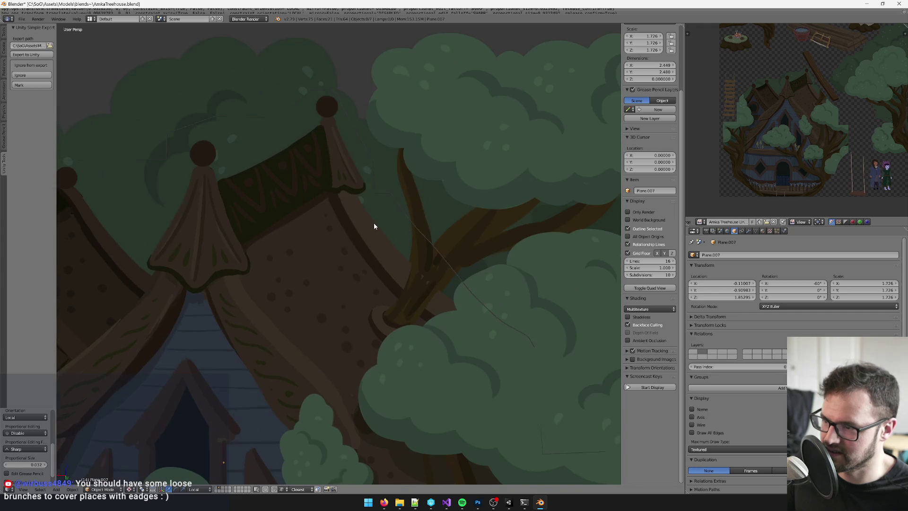
{"action": "scroll", "coordinate": [427, 258], "scroll_direction": "up", "scroll_amount": 4}
{"action": "scroll", "coordinate": [450, 270], "scroll_direction": "down", "scroll_amount": 1}
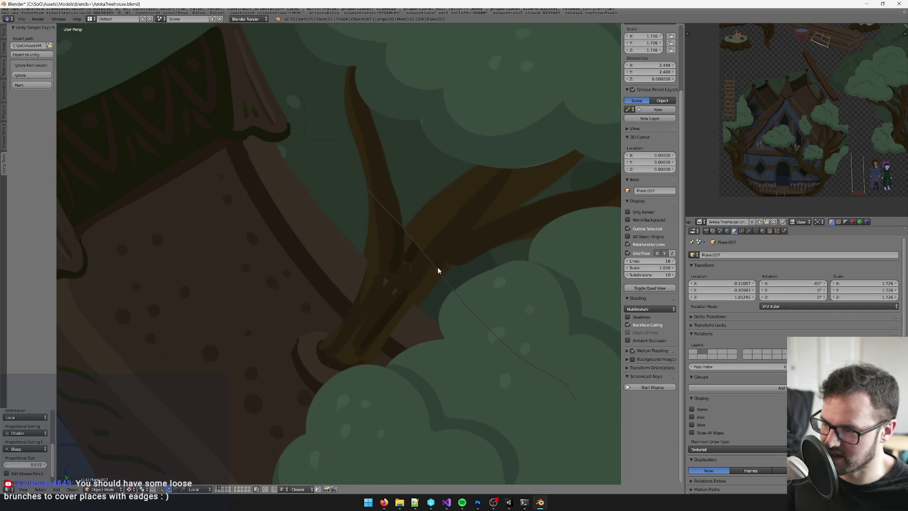
{"action": "right_click", "coordinate": [396, 268]}
{"action": "scroll", "coordinate": [401, 268], "scroll_direction": "down", "scroll_amount": 4}
{"action": "scroll", "coordinate": [407, 268], "scroll_direction": "up", "scroll_amount": 5}
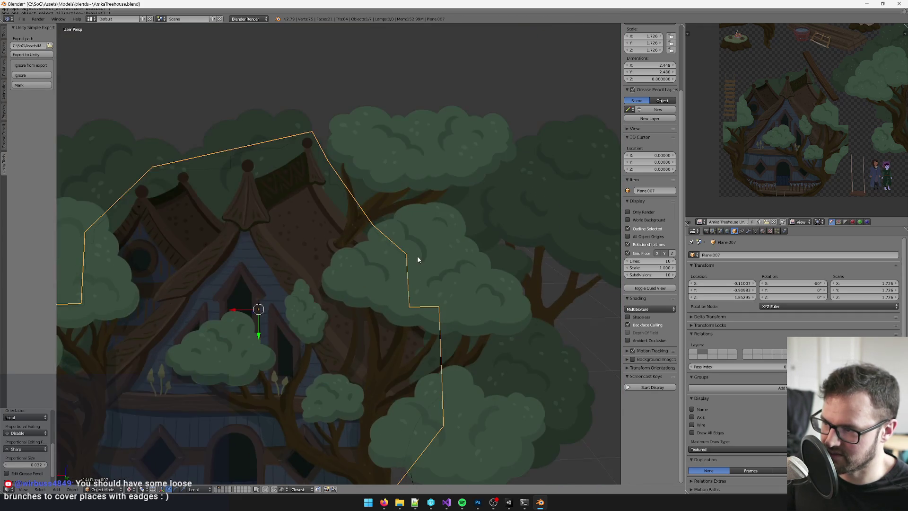
{"action": "scroll", "coordinate": [426, 261], "scroll_direction": "down", "scroll_amount": 5}
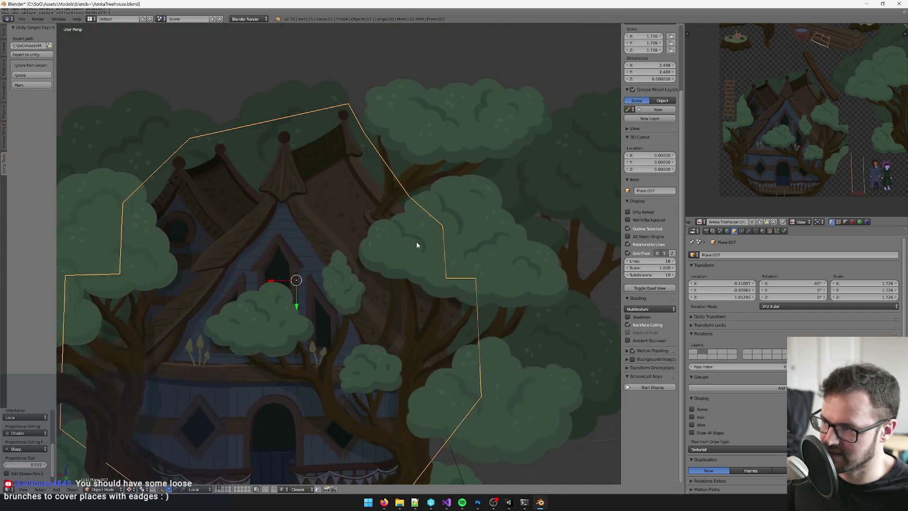
{"action": "scroll", "coordinate": [294, 265], "scroll_direction": "up", "scroll_amount": 3}
{"action": "key", "text": "g"}
{"action": "key", "text": "x"}
{"action": "key", "text": "x"}
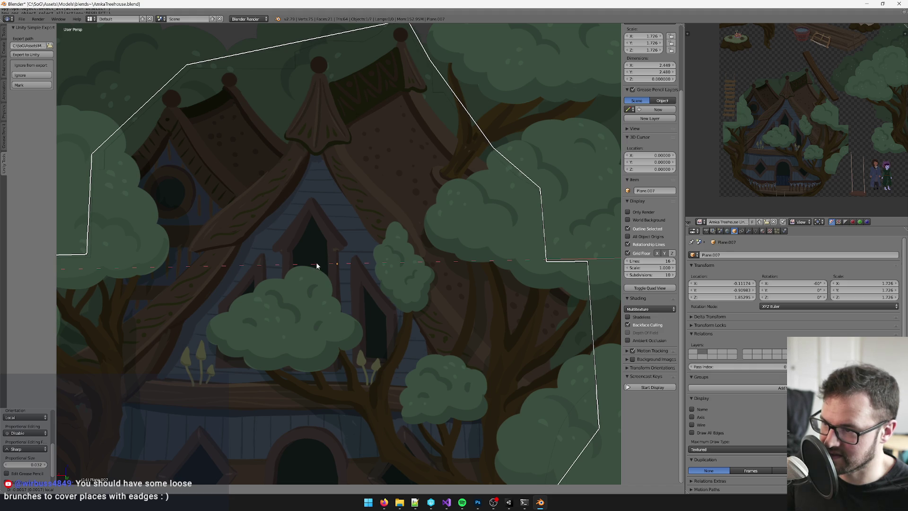
{"action": "left_click", "coordinate": [317, 266]}
- Reselect the treehouse cutout plane and move it forward along its local Y axis
{"action": "scroll", "coordinate": [371, 228], "scroll_direction": "up", "scroll_amount": 2}
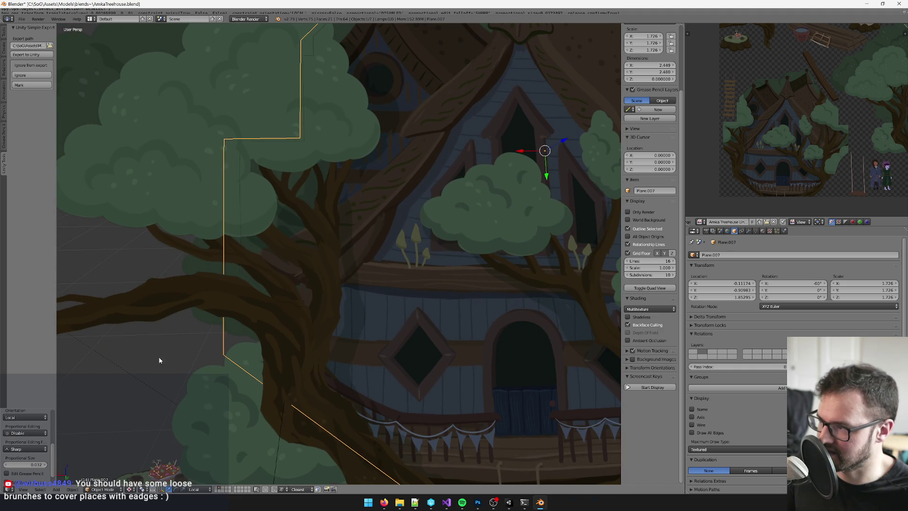
{"action": "scroll", "coordinate": [258, 199], "scroll_direction": "up", "scroll_amount": 2}
{"action": "scroll", "coordinate": [355, 211], "scroll_direction": "up", "scroll_amount": 1}
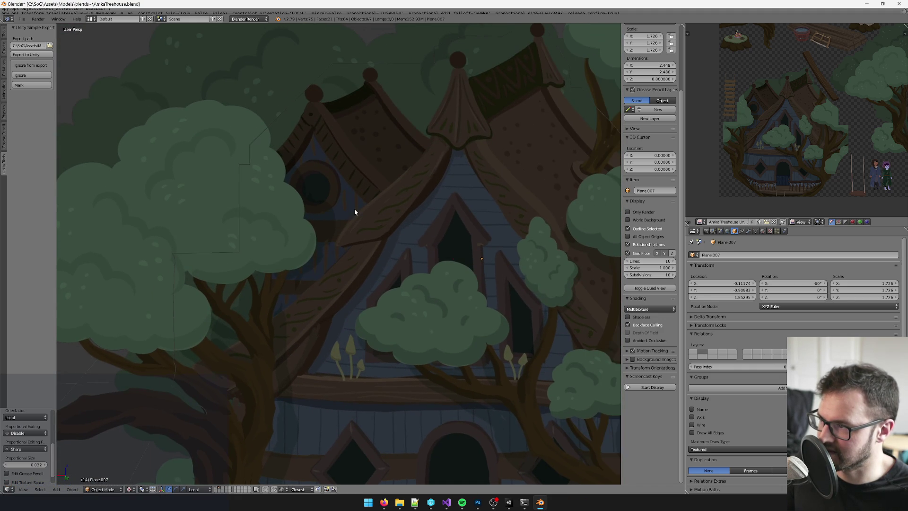
{"action": "right_click", "coordinate": [373, 229]}
{"action": "left_click_drag", "start_coordinate": [480, 265], "coordinate": [480, 267]}
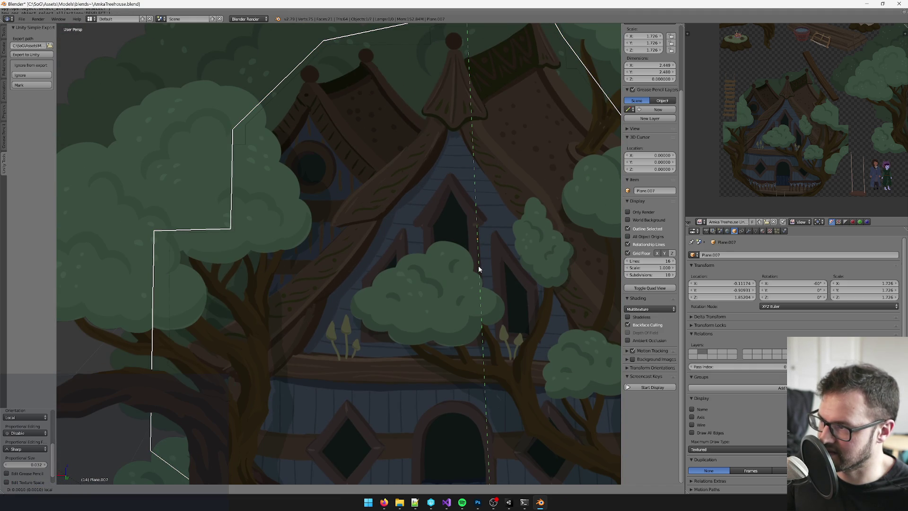
{"action": "left_click", "coordinate": [478, 268]}
{"action": "scroll", "coordinate": [444, 250], "scroll_direction": "down", "scroll_amount": 1}
{"action": "scroll", "coordinate": [373, 256], "scroll_direction": "up", "scroll_amount": 2}
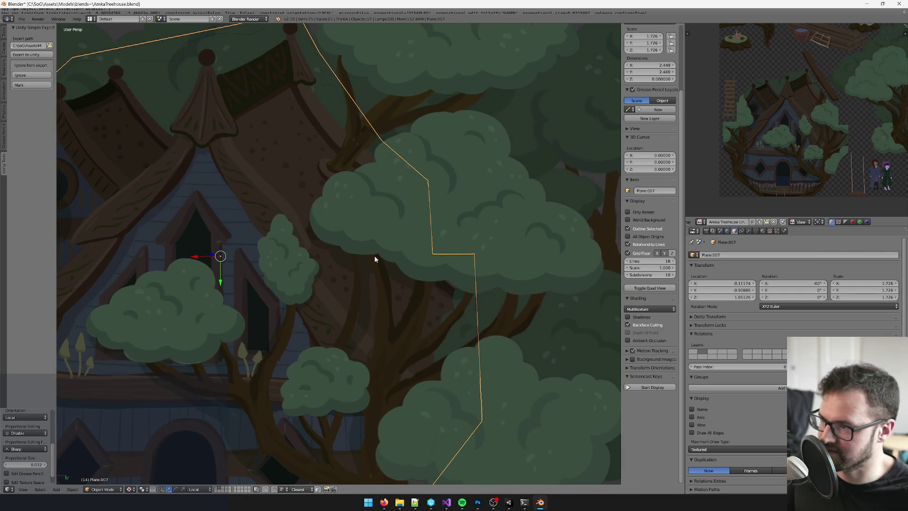
{"action": "scroll", "coordinate": [365, 298], "scroll_direction": "up", "scroll_amount": 4}
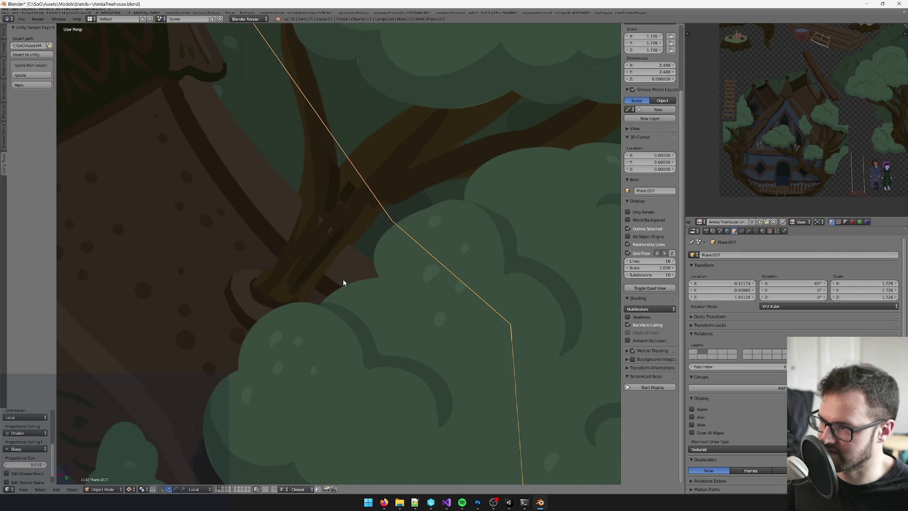
{"action": "scroll", "coordinate": [344, 281], "scroll_direction": "down", "scroll_amount": 2}
- Give the plane two slight free nudges, then deselect everything
{"action": "key", "text": "g"}
{"action": "left_click", "coordinate": [341, 279]}
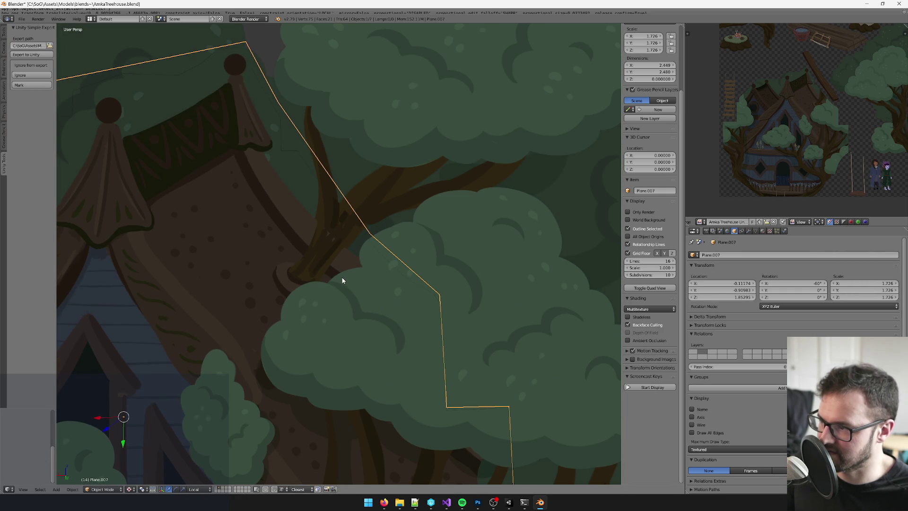
{"action": "key", "text": "g"}
{"action": "left_click", "coordinate": [343, 279]}
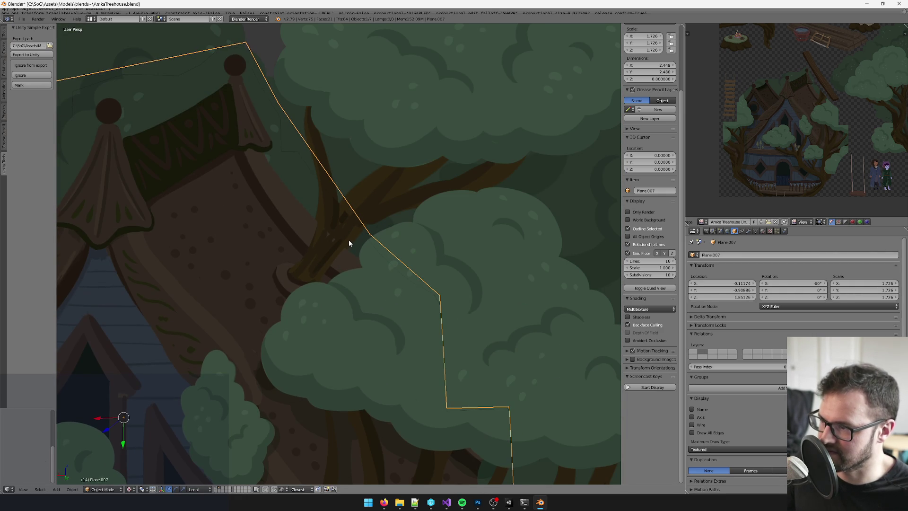
{"action": "scroll", "coordinate": [350, 242], "scroll_direction": "up", "scroll_amount": 6}
{"action": "scroll", "coordinate": [359, 243], "scroll_direction": "down", "scroll_amount": 3}
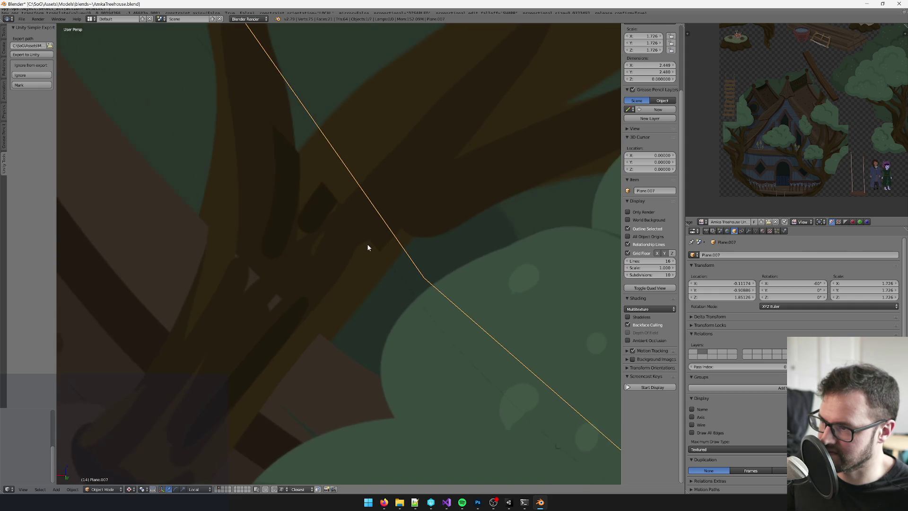
{"action": "scroll", "coordinate": [378, 243], "scroll_direction": "down", "scroll_amount": 2}
{"action": "scroll", "coordinate": [387, 240], "scroll_direction": "down", "scroll_amount": 8}
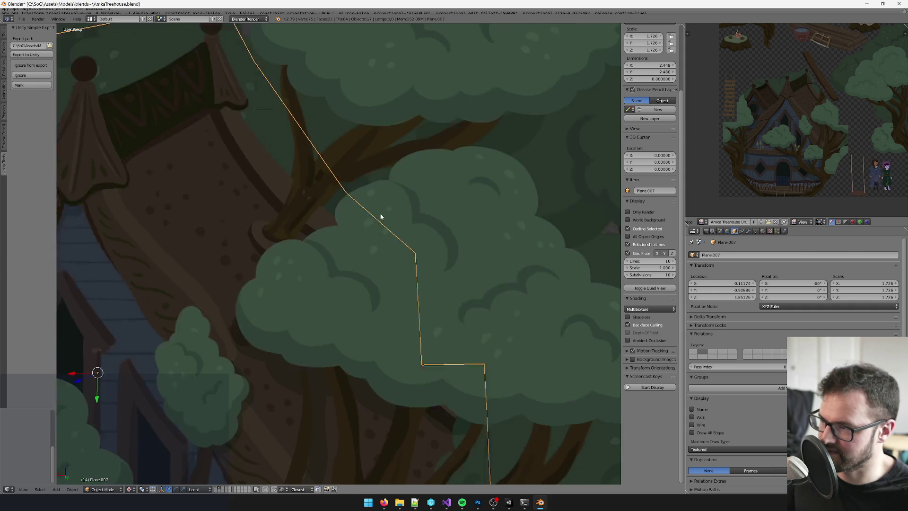
{"action": "scroll", "coordinate": [426, 225], "scroll_direction": "down", "scroll_amount": 4}
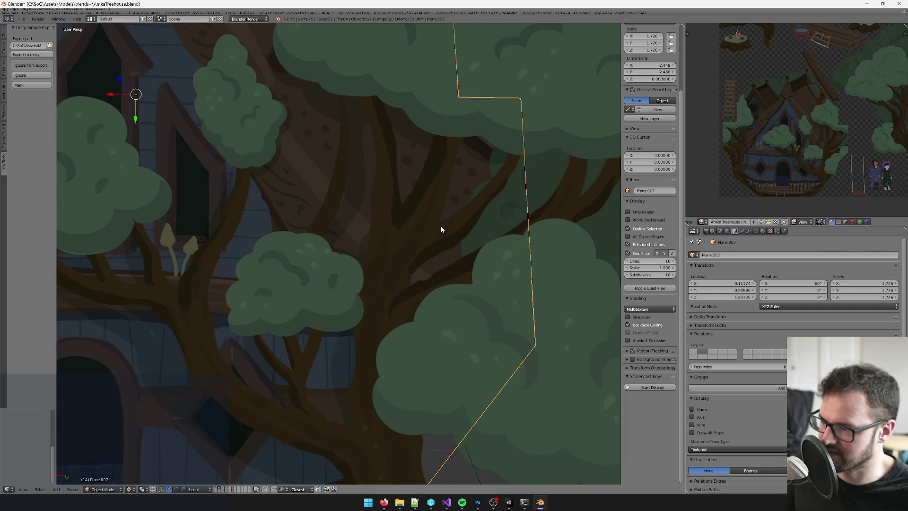
{"action": "key", "text": "a"}
{"action": "scroll", "coordinate": [426, 336], "scroll_direction": "down", "scroll_amount": 5}
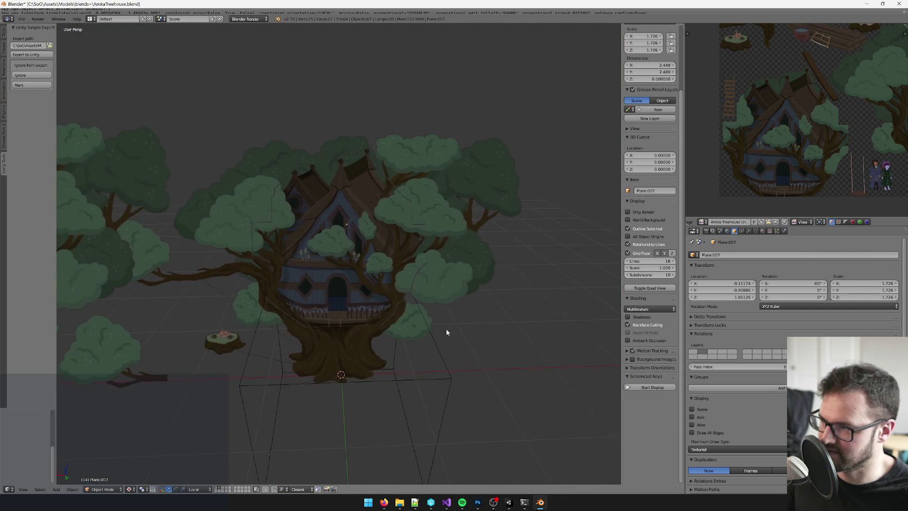
{"action": "scroll", "coordinate": [364, 277], "scroll_direction": "up", "scroll_amount": 4}
{"action": "scroll", "coordinate": [420, 255], "scroll_direction": "down", "scroll_amount": 2}
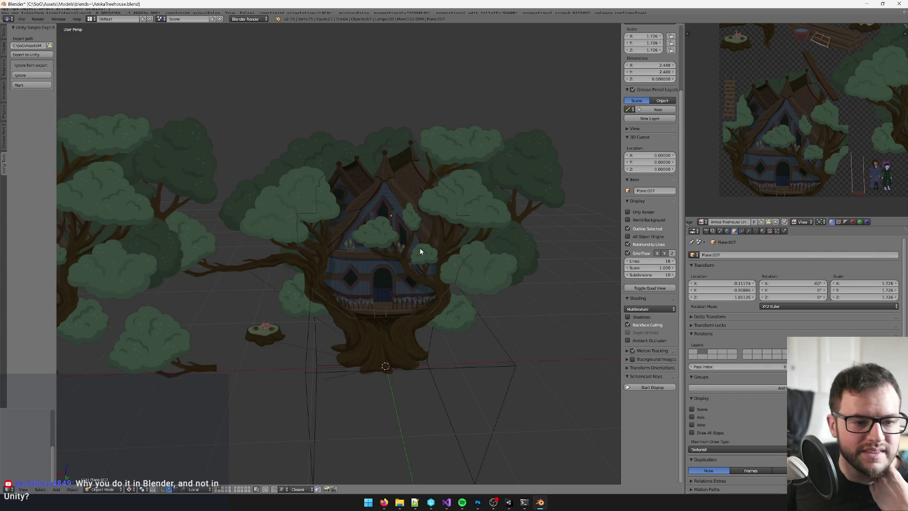
{"action": "scroll", "coordinate": [419, 248], "scroll_direction": "up", "scroll_amount": 4}
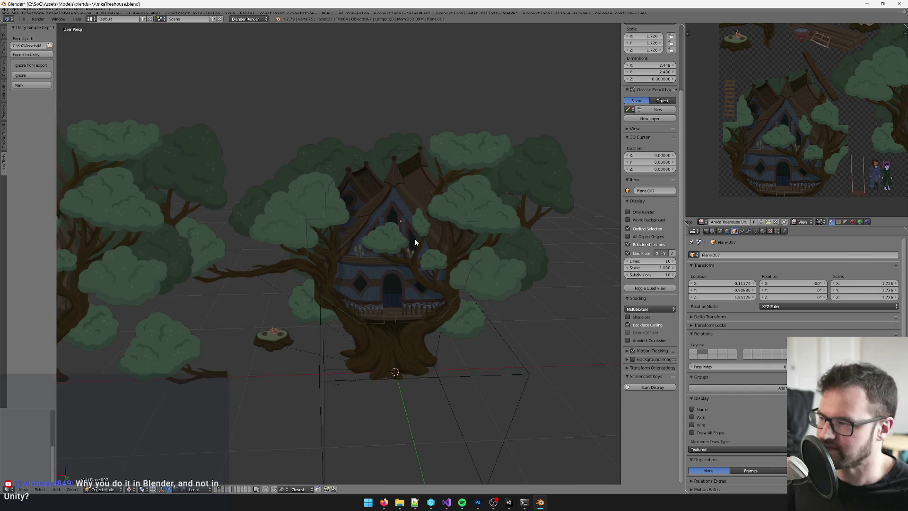
{"action": "scroll", "coordinate": [412, 240], "scroll_direction": "down", "scroll_amount": 6}
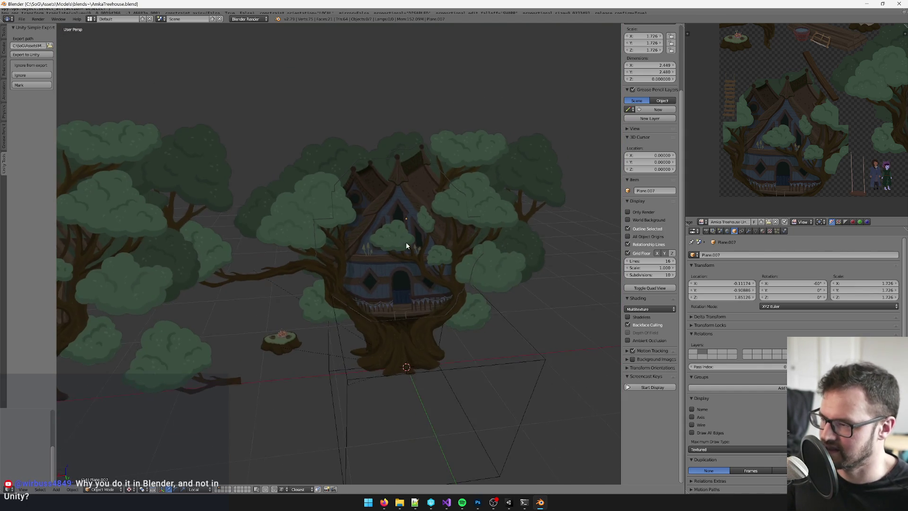
{"action": "mouse_move", "coordinate": [413, 220]}
{"action": "left_mouse_down"}
{"action": "mouse_move", "coordinate": [444, 228]}
{"action": "mouse_move", "coordinate": [396, 205]}
{"action": "left_mouse_up"}
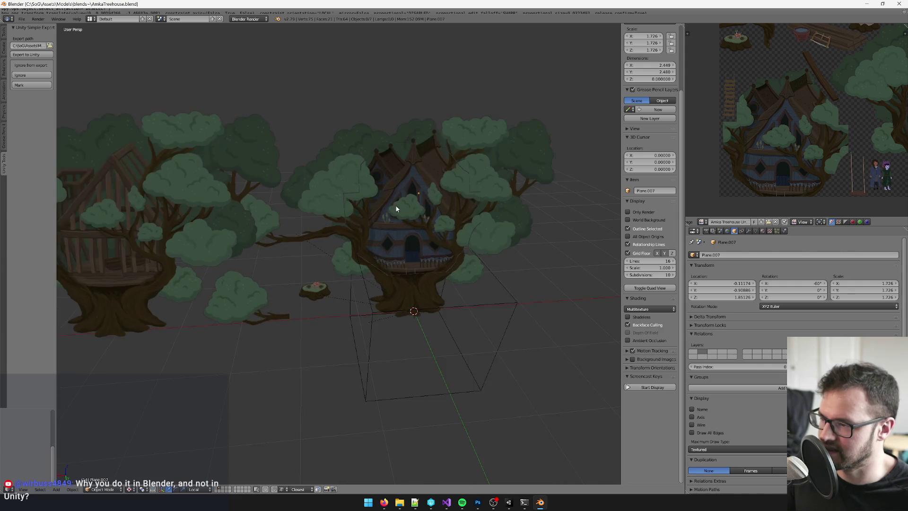
{"action": "right_click", "coordinate": [396, 205]}
{"action": "scroll", "coordinate": [384, 220], "scroll_direction": "up", "scroll_amount": 5}
{"action": "mouse_move", "coordinate": [350, 227]}
{"action": "left_mouse_down"}
{"action": "mouse_move", "coordinate": [405, 220]}
{"action": "mouse_move", "coordinate": [349, 232]}
{"action": "left_mouse_up"}
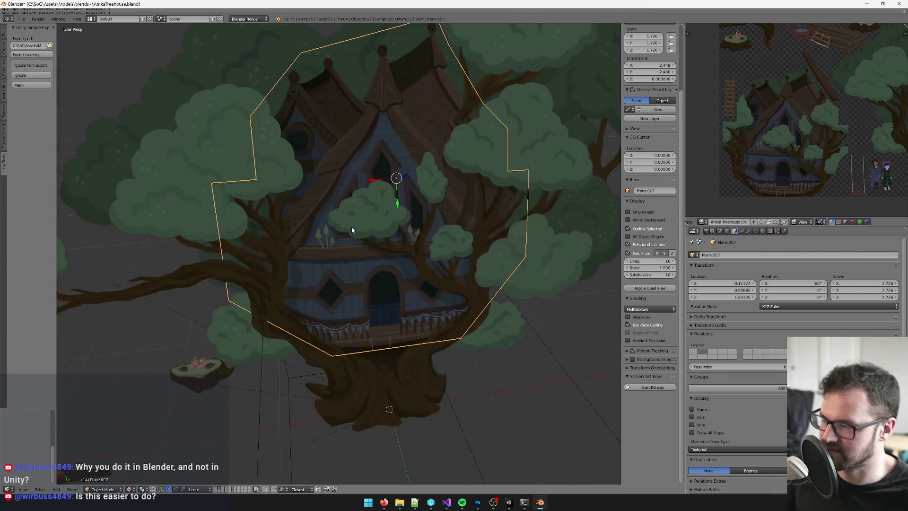
{"action": "scroll", "coordinate": [348, 231], "scroll_direction": "down", "scroll_amount": 3}
{"action": "scroll", "coordinate": [349, 237], "scroll_direction": "up", "scroll_amount": 4}
{"action": "scroll", "coordinate": [369, 241], "scroll_direction": "down", "scroll_amount": 5}
{"action": "mouse_move", "coordinate": [273, 257]}
{"action": "left_mouse_down"}
{"action": "mouse_move", "coordinate": [260, 276]}
{"action": "mouse_move", "coordinate": [389, 280]}
{"action": "left_mouse_up"}
{"action": "right_click", "coordinate": [233, 281]}
{"action": "scroll", "coordinate": [398, 283], "scroll_direction": "down", "scroll_amount": 3}
{"action": "scroll", "coordinate": [401, 287], "scroll_direction": "up", "scroll_amount": 3}
{"action": "scroll", "coordinate": [381, 319], "scroll_direction": "up", "scroll_amount": 3}
{"action": "left_click_drag", "start_coordinate": [371, 203], "coordinate": [299, 192]}
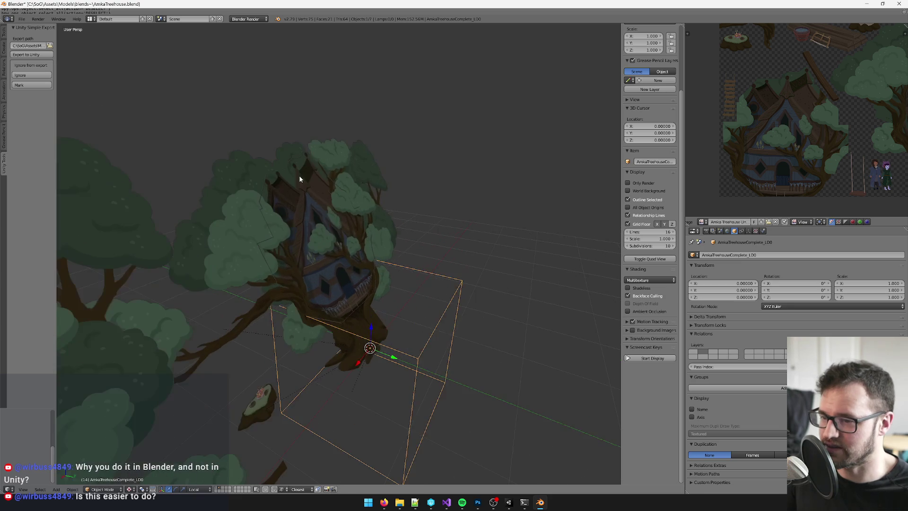
{"action": "mouse_move", "coordinate": [363, 292]}
{"action": "left_mouse_down"}
{"action": "mouse_move", "coordinate": [373, 252]}
{"action": "mouse_move", "coordinate": [386, 254]}
{"action": "mouse_move", "coordinate": [339, 368]}
{"action": "left_mouse_up"}
{"action": "scroll", "coordinate": [410, 260], "scroll_direction": "down", "scroll_amount": 2}
{"action": "scroll", "coordinate": [388, 255], "scroll_direction": "down", "scroll_amount": 2}
{"action": "mouse_move", "coordinate": [215, 482]}
{"action": "left_mouse_down"}
{"action": "mouse_move", "coordinate": [332, 412]}
{"action": "mouse_move", "coordinate": [347, 351]}
{"action": "left_mouse_up"}
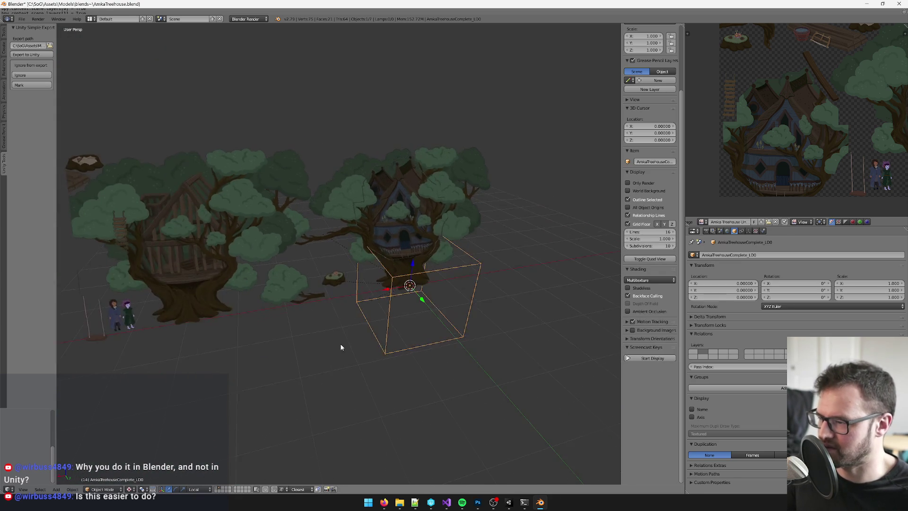
{"action": "right_click", "coordinate": [294, 291]}
{"action": "scroll", "coordinate": [355, 283], "scroll_direction": "up", "scroll_amount": 3}
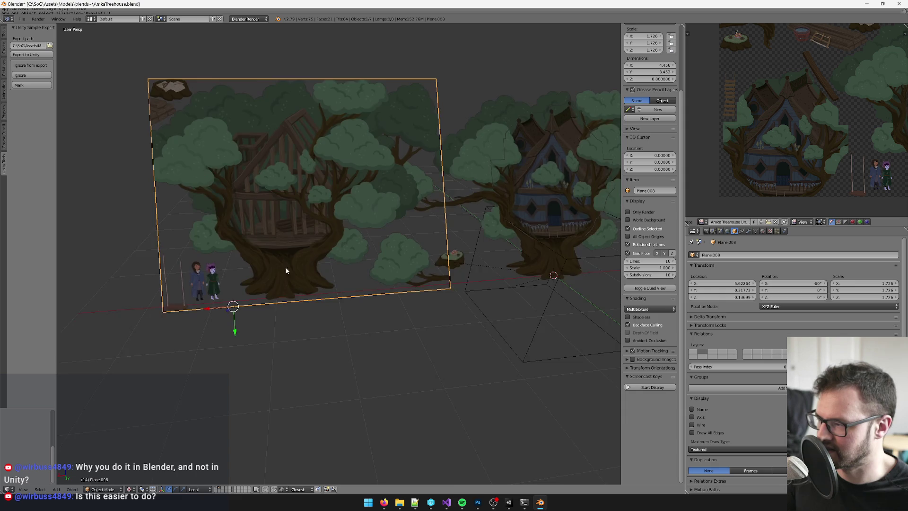
{"action": "scroll", "coordinate": [406, 284], "scroll_direction": "right", "scroll_amount": 5}
{"action": "right_click", "coordinate": [371, 283]}
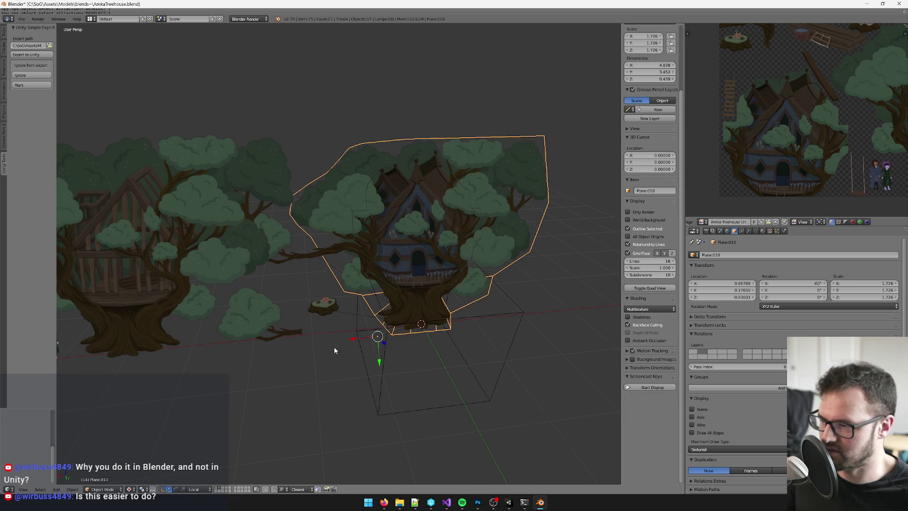
{"action": "scroll", "coordinate": [489, 332], "scroll_direction": "down", "scroll_amount": 2}
{"action": "scroll", "coordinate": [391, 284], "scroll_direction": "left", "scroll_amount": 4}
{"action": "right_click", "coordinate": [270, 229]}
{"action": "scroll", "coordinate": [267, 260], "scroll_direction": "up", "scroll_amount": 3}
{"action": "scroll", "coordinate": [246, 251], "scroll_direction": "right", "scroll_amount": 5}
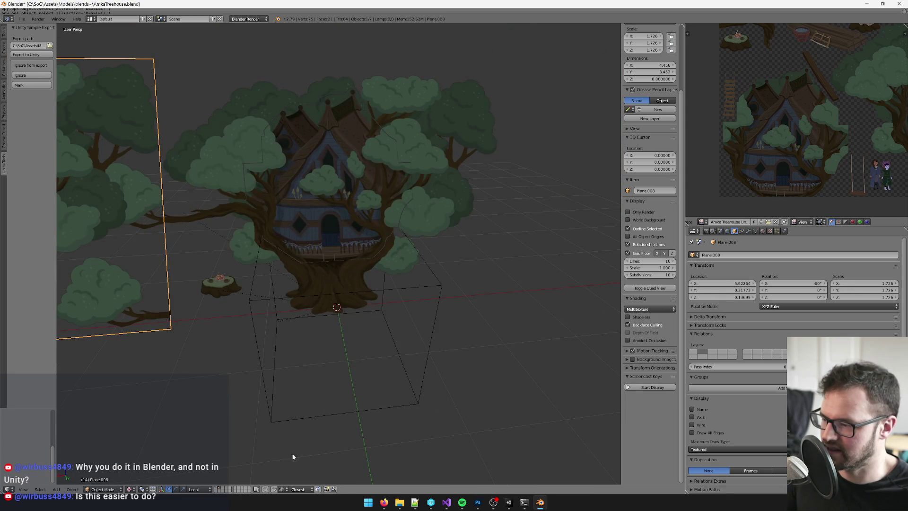
{"action": "left_click", "coordinate": [216, 490]}
{"action": "left_click", "coordinate": [221, 489]}
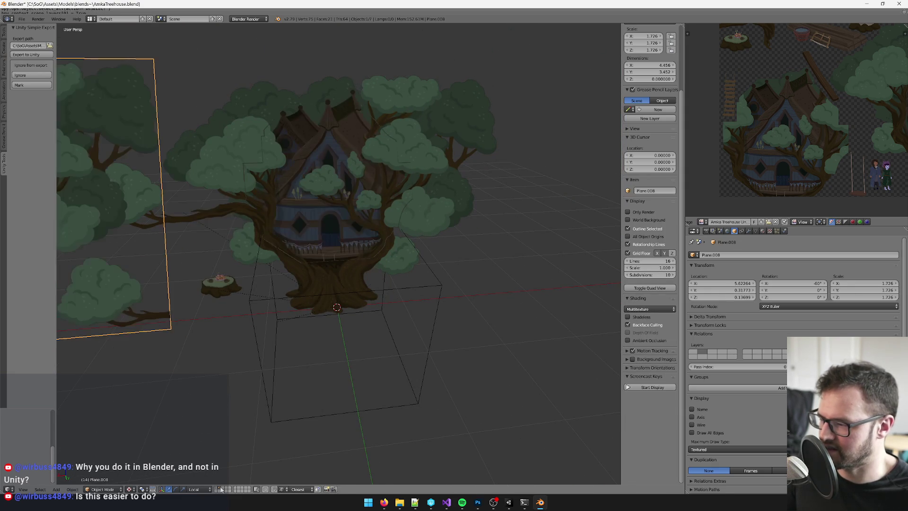
- Enter Edit Mode on the left image plane and add an edge loop beside the swing
{"action": "mouse_move", "coordinate": [225, 463]}
{"action": "left_mouse_down"}
{"action": "mouse_move", "coordinate": [367, 324]}
{"action": "mouse_move", "coordinate": [244, 295]}
{"action": "left_mouse_up"}
{"action": "scroll", "coordinate": [351, 193], "scroll_direction": "up", "scroll_amount": 3}
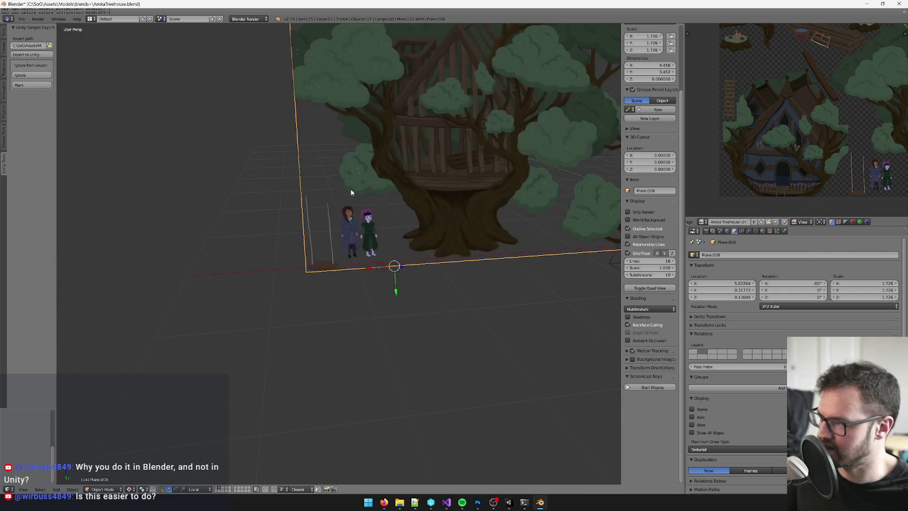
{"action": "key", "text": "Tab"}
{"action": "scroll", "coordinate": [350, 248], "scroll_direction": "up", "scroll_amount": 2}
{"action": "scroll", "coordinate": [351, 248], "scroll_direction": "down", "scroll_amount": 5}
{"action": "scroll", "coordinate": [275, 240], "scroll_direction": "up", "scroll_amount": 2}
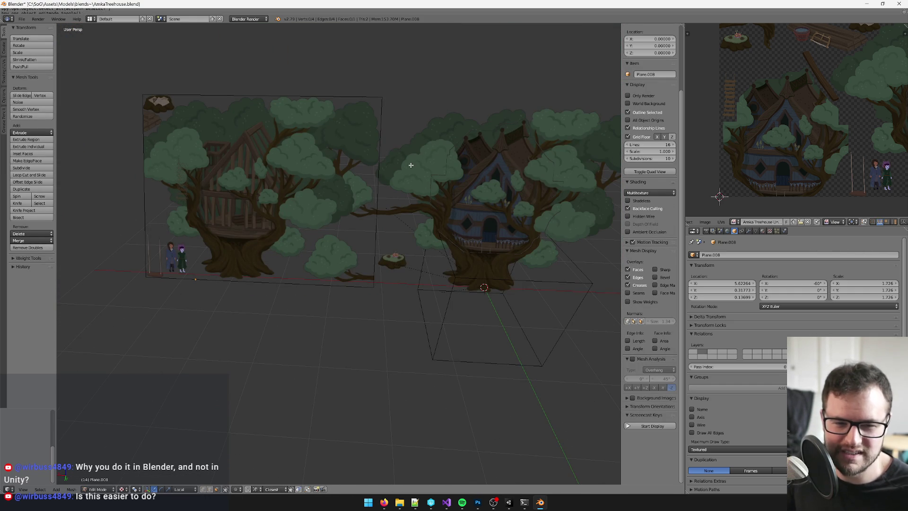
{"action": "scroll", "coordinate": [389, 165], "scroll_direction": "up", "scroll_amount": 4}
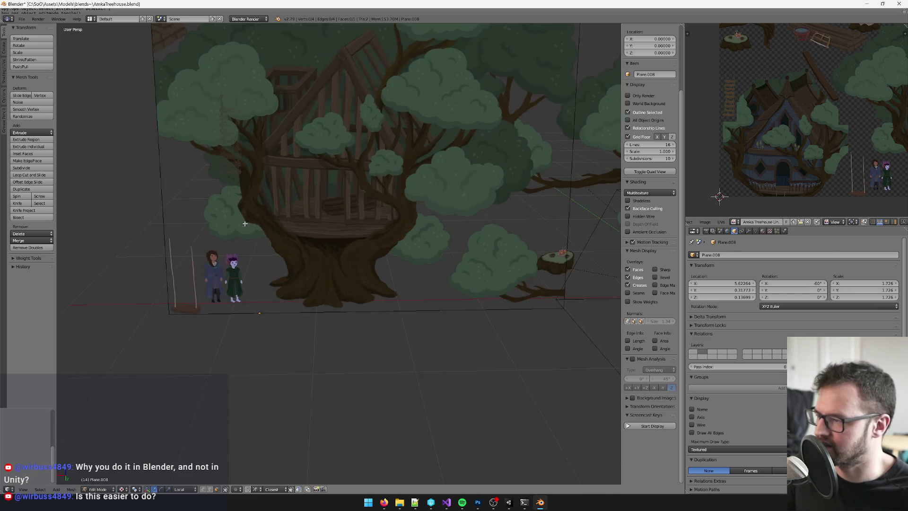
{"action": "scroll", "coordinate": [330, 291], "scroll_direction": "down", "scroll_amount": 3}
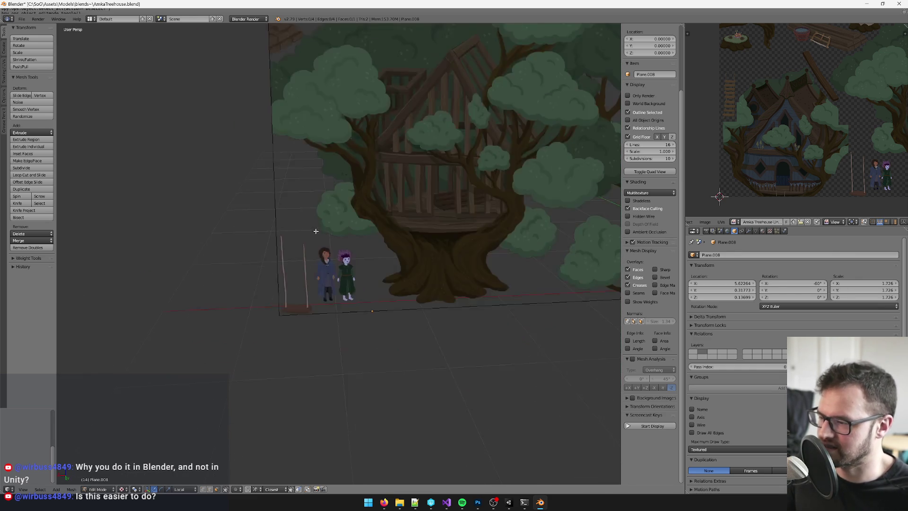
{"action": "scroll", "coordinate": [349, 258], "scroll_direction": "up", "scroll_amount": 4}
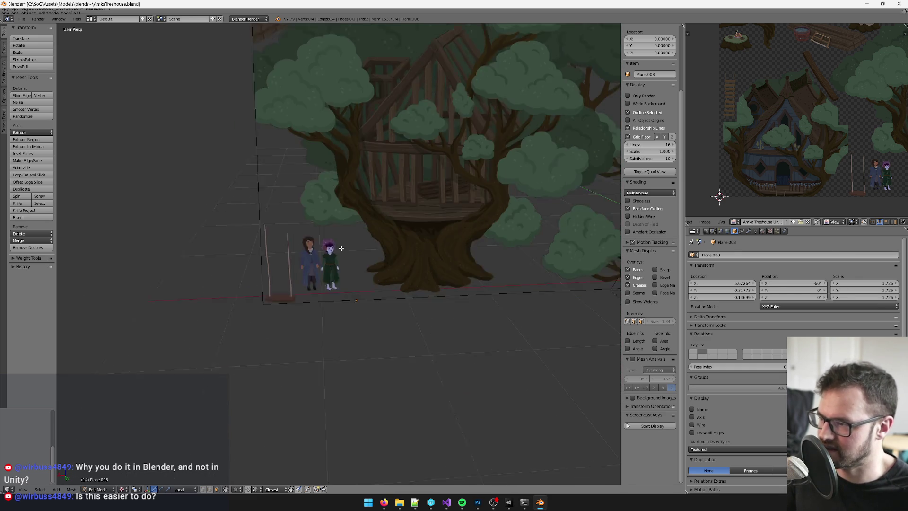
{"action": "scroll", "coordinate": [307, 273], "scroll_direction": "left", "scroll_amount": 3}
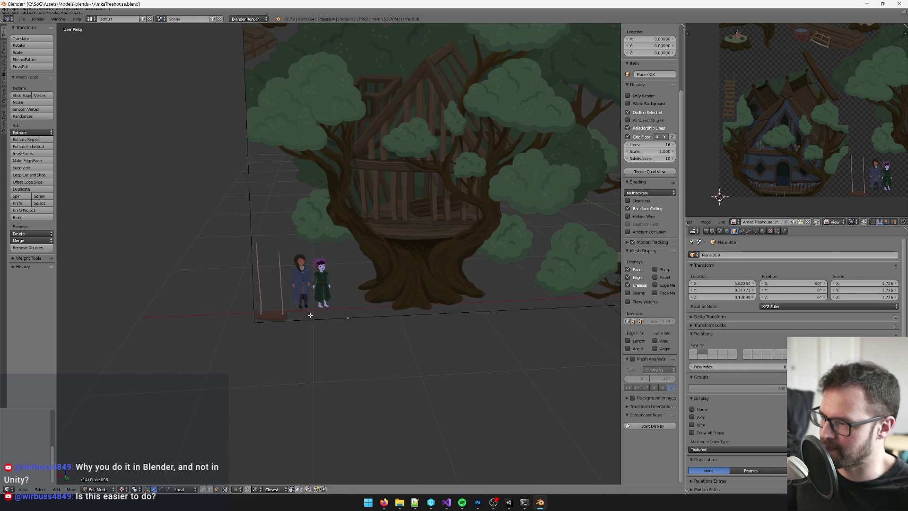
{"action": "key", "text": "ctrl+r"}
{"action": "left_click", "coordinate": [288, 315]}
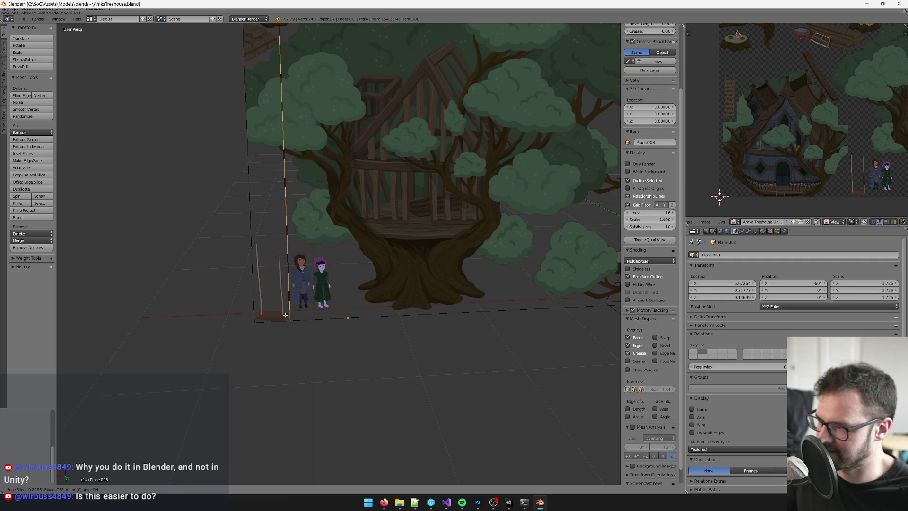
{"action": "left_click", "coordinate": [285, 315]}
- Cut a second edge loop across the plane to box in the swing
{"action": "scroll", "coordinate": [285, 315], "scroll_direction": "up", "scroll_amount": 3}
{"action": "scroll", "coordinate": [361, 295], "scroll_direction": "left", "scroll_amount": 2}
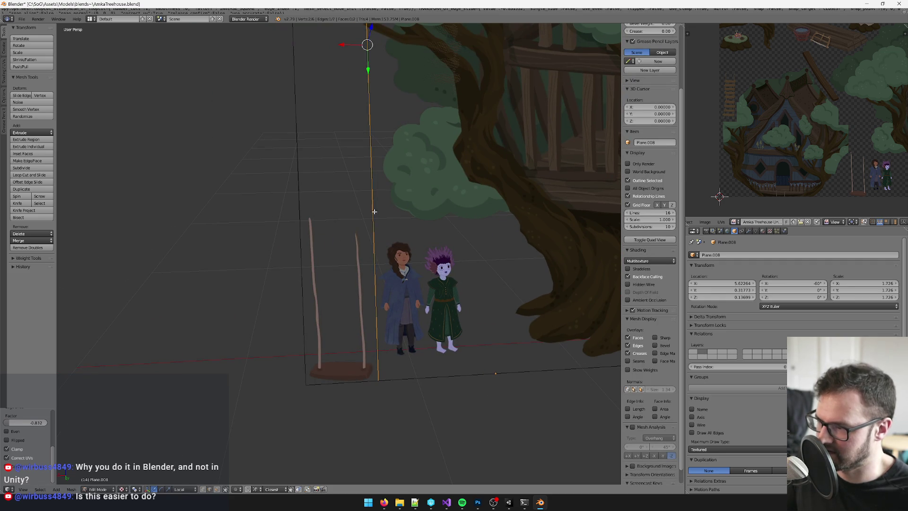
{"action": "key", "text": "ctrl+r"}
{"action": "left_click", "coordinate": [368, 45]}
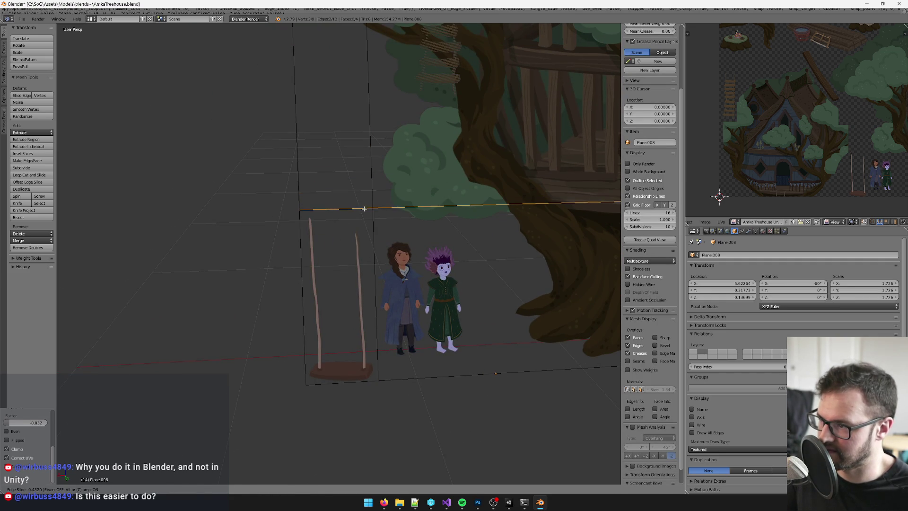
{"action": "left_click", "coordinate": [364, 208]}
- Separate the swing face into its own object and delete the leftover plane
{"action": "left_click", "coordinate": [218, 490]}
{"action": "right_click", "coordinate": [340, 294]}
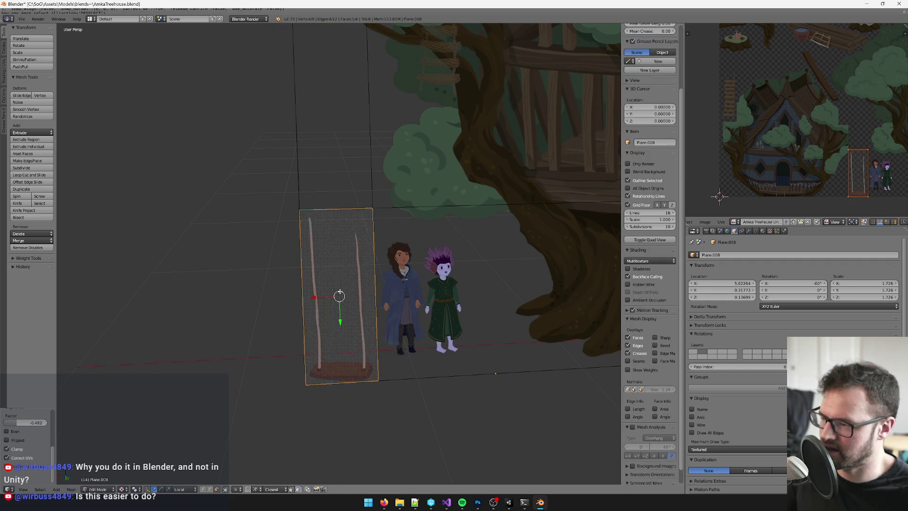
{"action": "key", "text": "p"}
{"action": "left_click", "coordinate": [331, 292]}
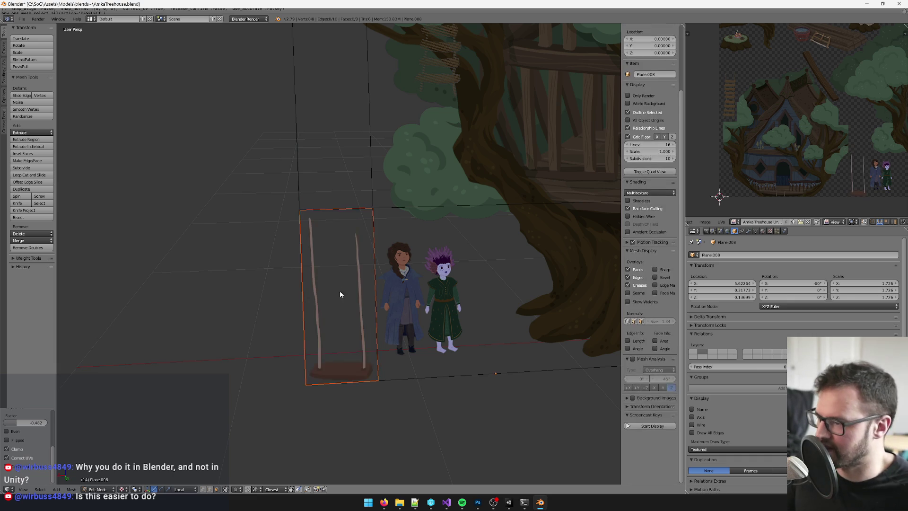
{"action": "key", "text": "Tab"}
{"action": "scroll", "coordinate": [439, 206], "scroll_direction": "up", "scroll_amount": 2}
{"action": "scroll", "coordinate": [418, 222], "scroll_direction": "down", "scroll_amount": 2}
{"action": "key", "text": "Delete"}
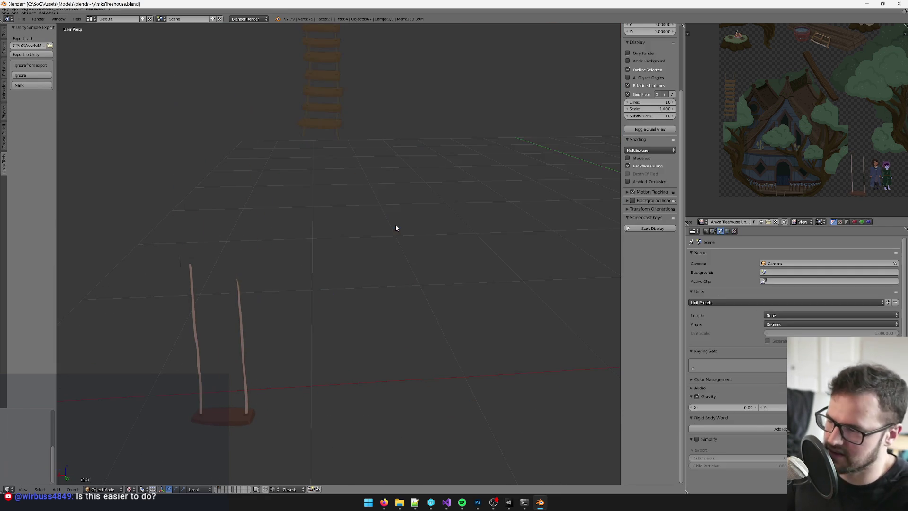
- Set the separated swing plane's origin to its geometry centre
{"action": "right_click", "coordinate": [239, 422]}
{"action": "scroll", "coordinate": [284, 414], "scroll_direction": "down", "scroll_amount": 3}
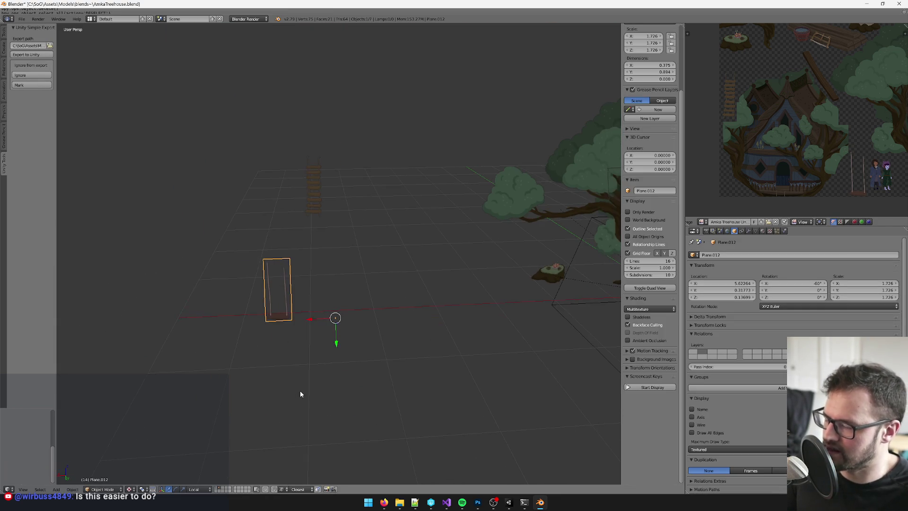
{"action": "key", "text": "space"}
{"action": "type", "text": "set origin"}
{"action": "key", "text": "Return"}
{"action": "left_click", "coordinate": [300, 390]}
- Slide the swing along the X axis until it sits at the tree trunk
{"action": "key", "text": "g"}
{"action": "key", "text": "x"}
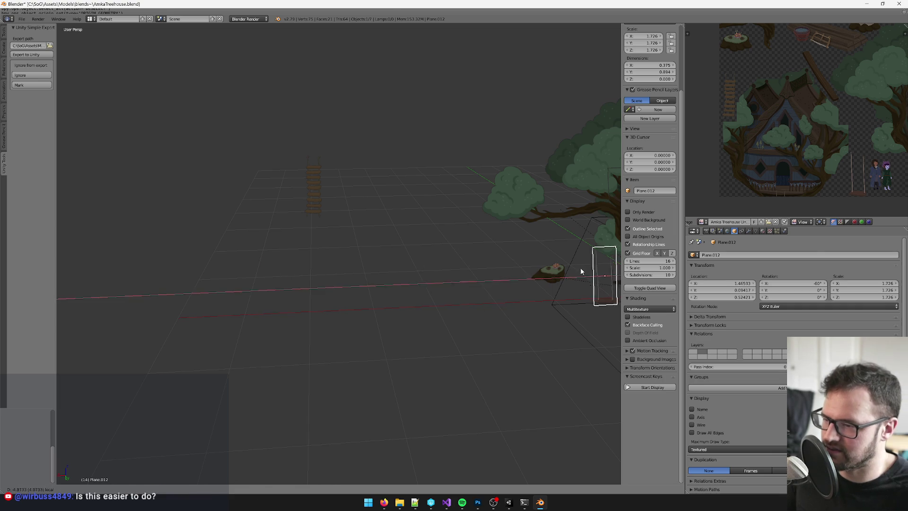
{"action": "left_click", "coordinate": [573, 270]}
{"action": "scroll", "coordinate": [331, 283], "scroll_direction": "up", "scroll_amount": 4}
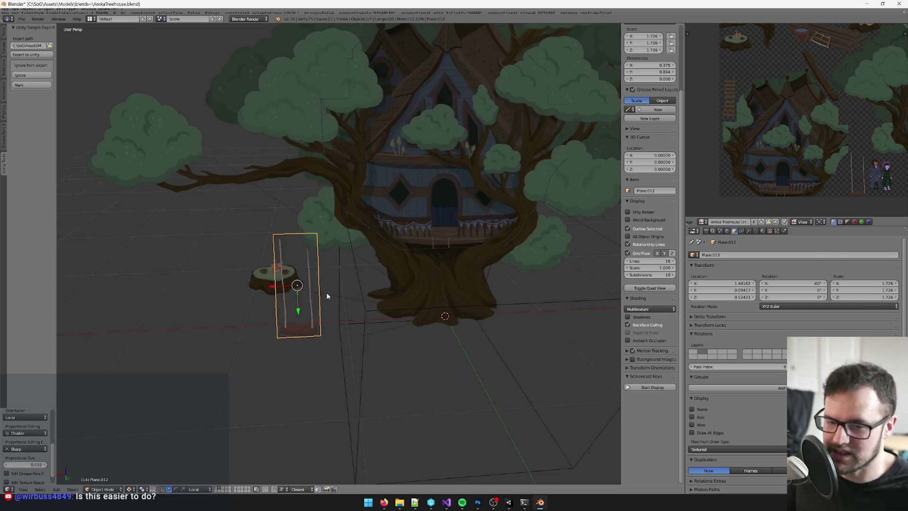
{"action": "key", "text": "g"}
{"action": "key", "text": "x"}
{"action": "key", "text": "x"}
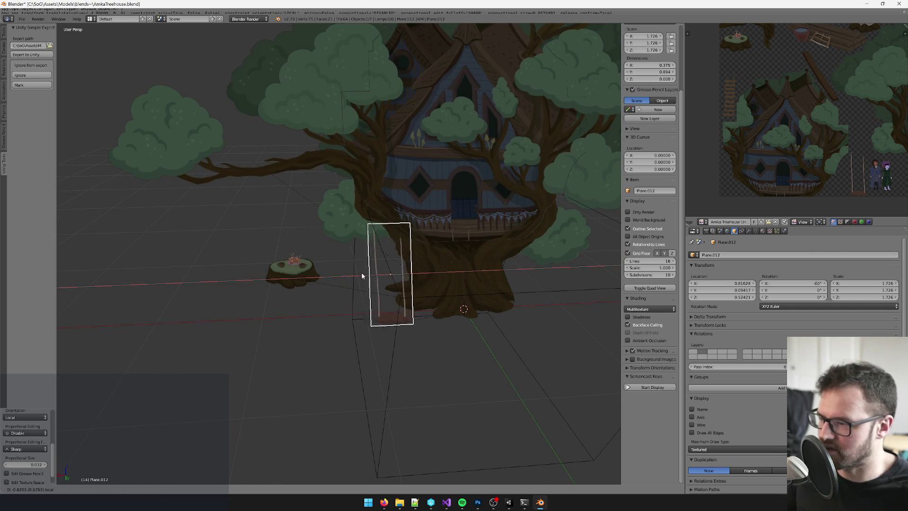
{"action": "left_click", "coordinate": [358, 272]}
{"action": "key", "text": "KP_Decimal"}
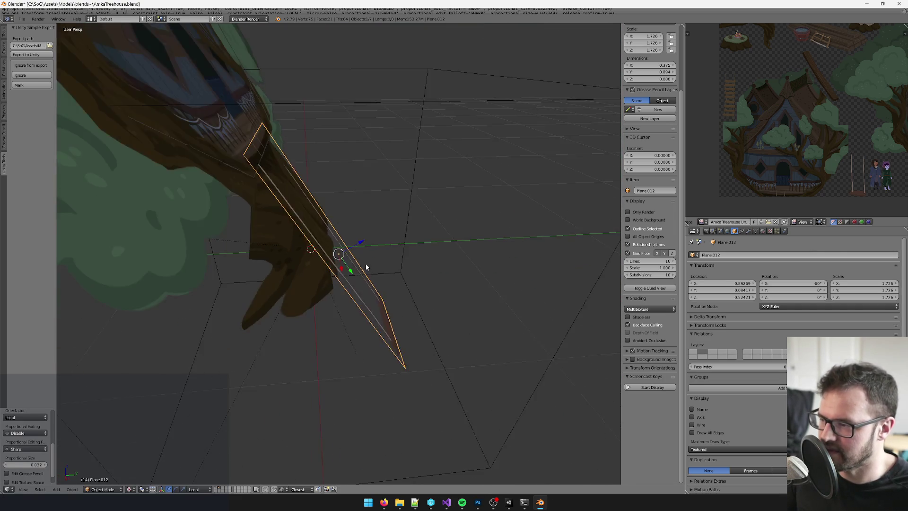
- Adjust the swing's depth along local Z and raise it along local Y
{"action": "key", "text": "g"}
{"action": "key", "text": "z"}
{"action": "key", "text": "z"}
{"action": "left_click", "coordinate": [402, 249]}
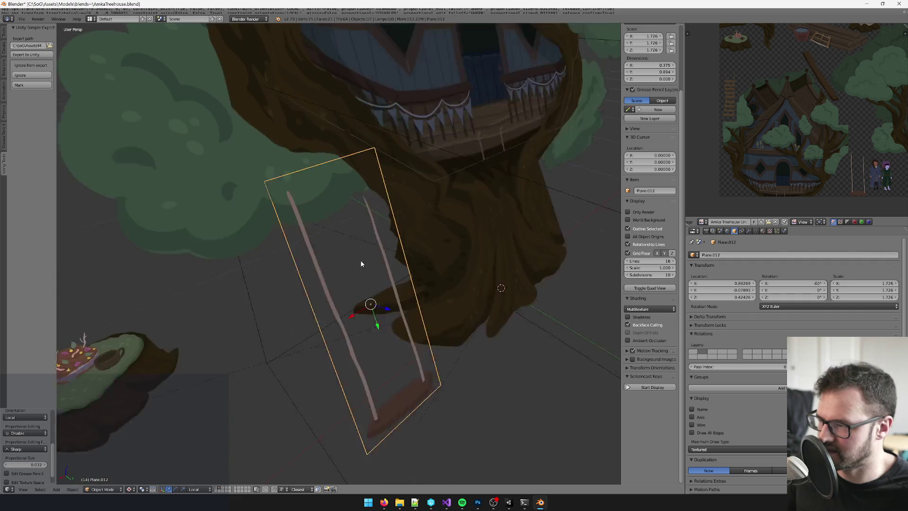
{"action": "right_click", "coordinate": [361, 319]}
{"action": "right_click", "coordinate": [323, 350]}
{"action": "key", "text": "g"}
{"action": "key", "text": "y"}
{"action": "key", "text": "y"}
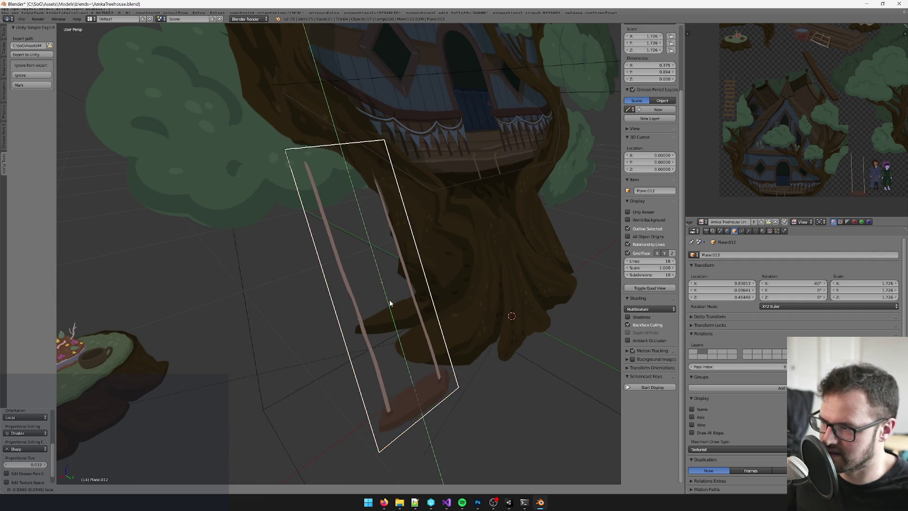
{"action": "left_click", "coordinate": [378, 284]}
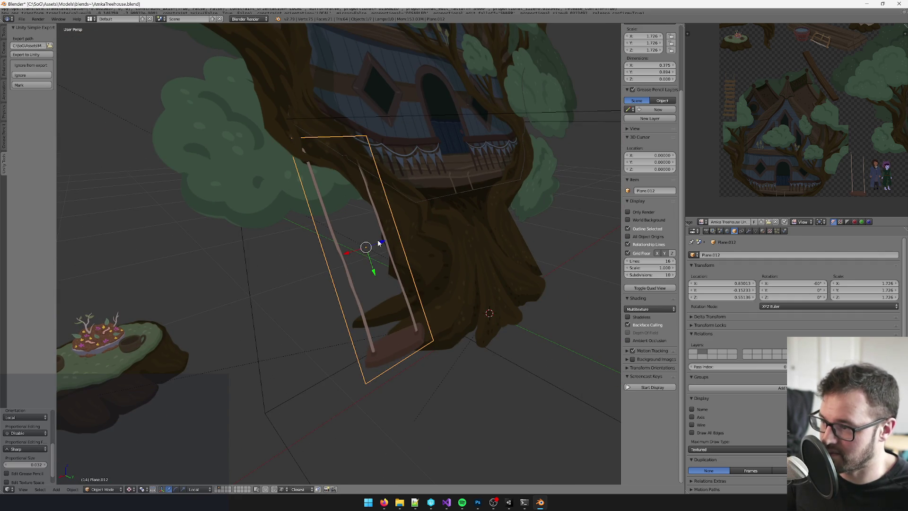
- Settle the swing along local Y so it hangs just under the branch
{"action": "key", "text": "g"}
{"action": "key", "text": "y"}
{"action": "key", "text": "y"}
{"action": "left_click", "coordinate": [383, 243]}
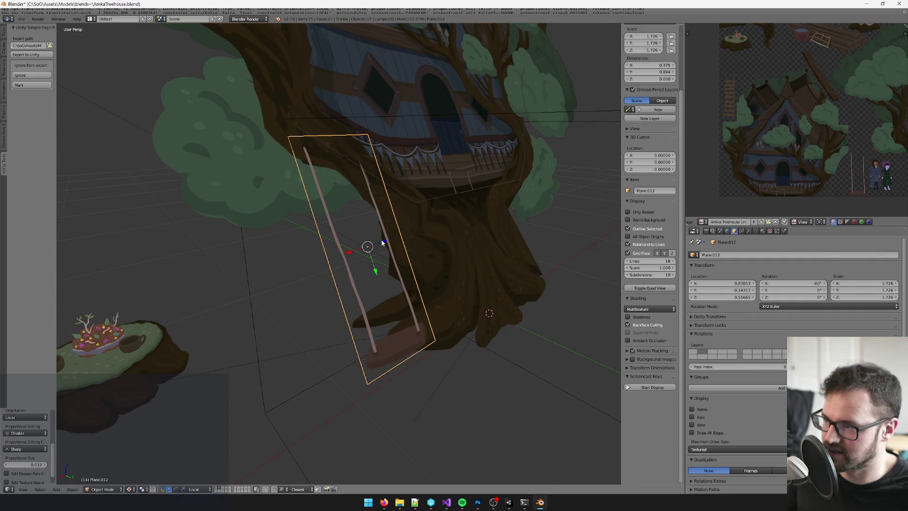
{"action": "scroll", "coordinate": [381, 239], "scroll_direction": "down", "scroll_amount": 2}
{"action": "scroll", "coordinate": [356, 252], "scroll_direction": "up", "scroll_amount": 3}
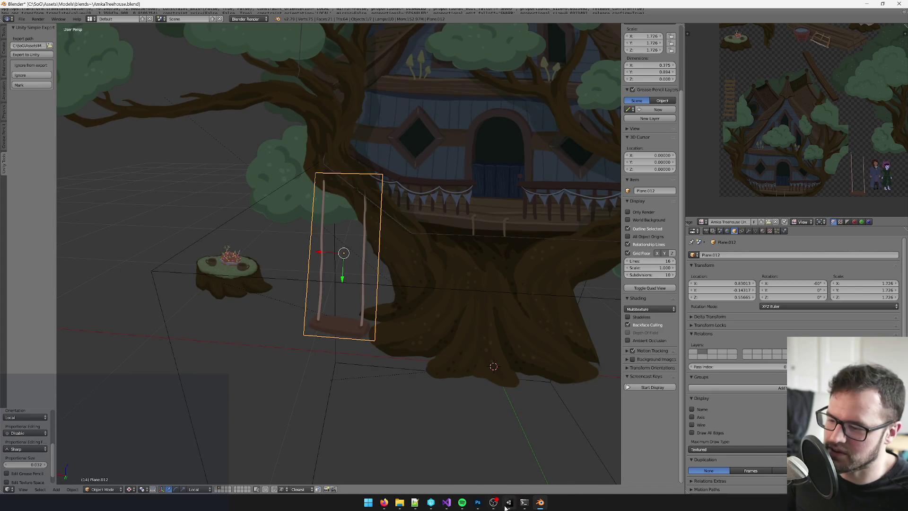
{"action": "left_click", "coordinate": [507, 505]}
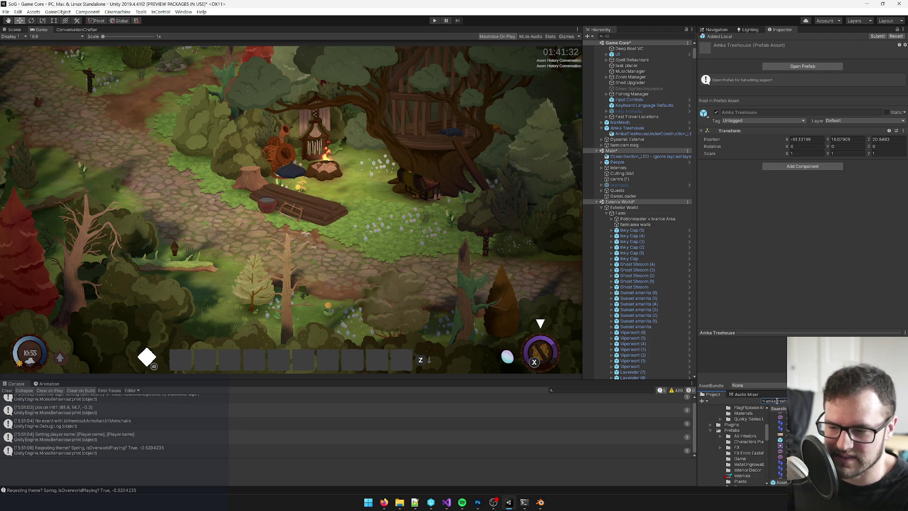
- Open the Amka Treehouse Completed texture from the Unity Project results in Photoshop
{"action": "left_click", "coordinate": [780, 431]}
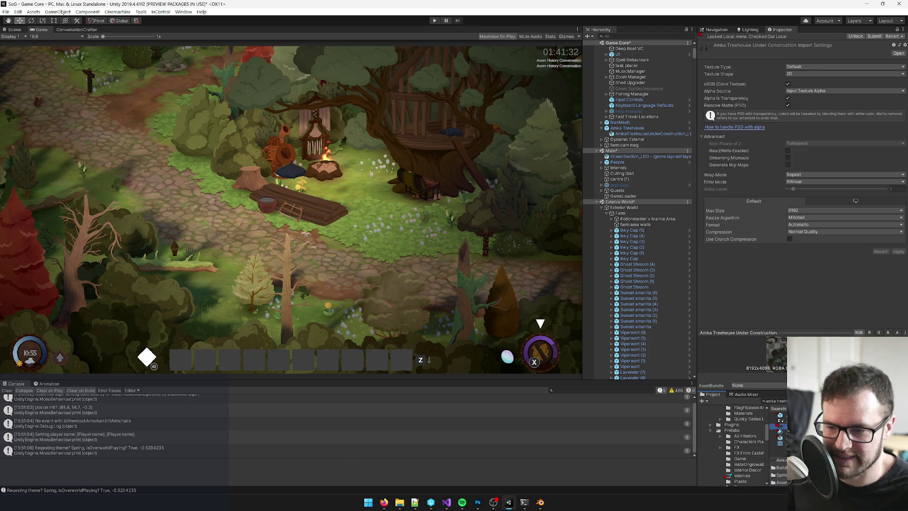
{"action": "left_click", "coordinate": [780, 421]}
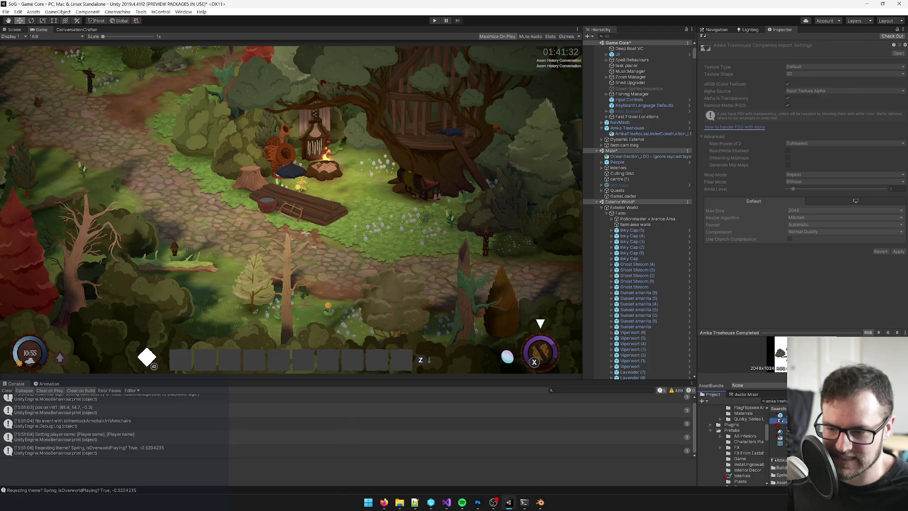
{"action": "double_click", "coordinate": [781, 421]}
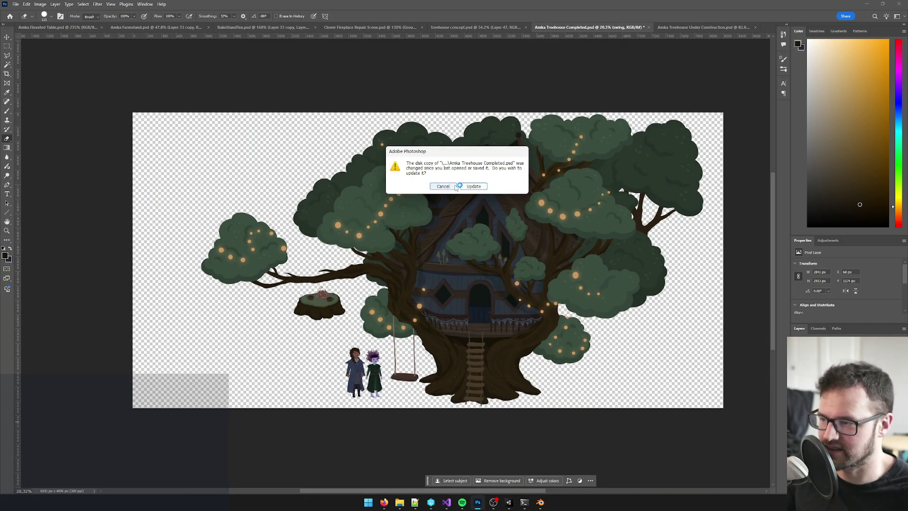
- Cancel the disk-copy update prompt and zoom into the swing in the artwork
{"action": "left_click", "coordinate": [434, 188]}
{"action": "scroll", "coordinate": [416, 293], "scroll_direction": "up", "scroll_amount": 2}
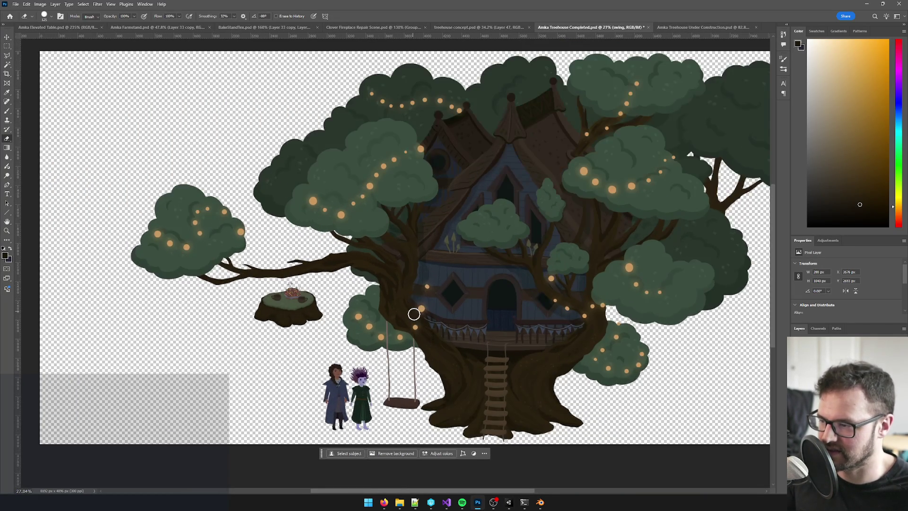
{"action": "scroll", "coordinate": [411, 321], "scroll_direction": "up", "scroll_amount": 1}
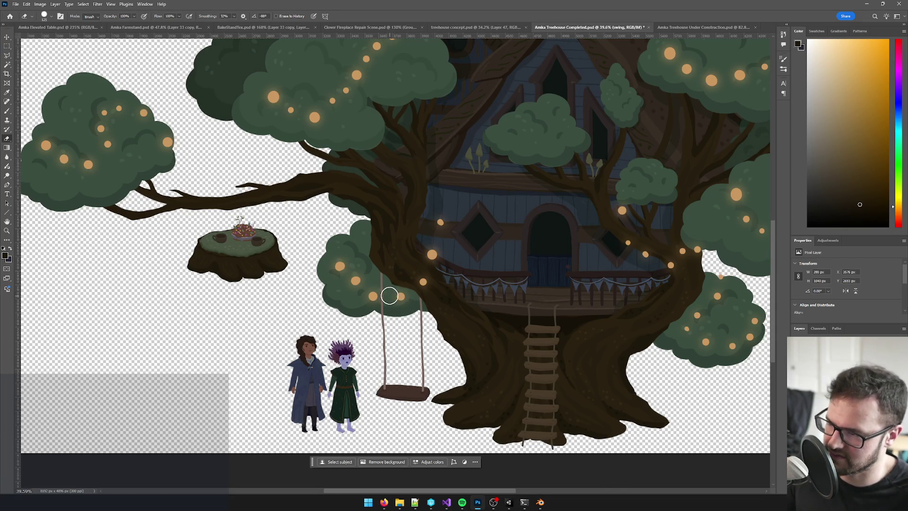
{"action": "scroll", "coordinate": [385, 286], "scroll_direction": "up", "scroll_amount": 2}
- Return from Photoshop to Blender via Unity
{"action": "key", "text": "alt+Tab"}
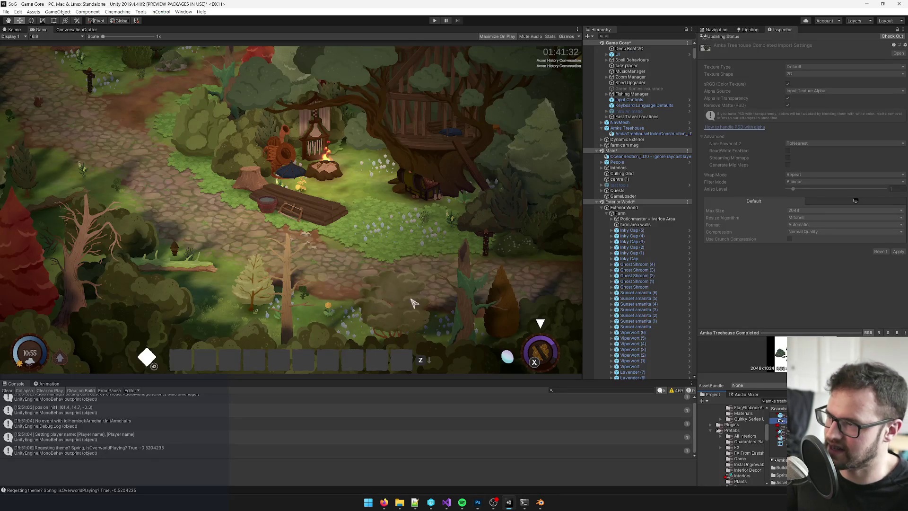
{"action": "left_click", "coordinate": [540, 502]}
{"action": "scroll", "coordinate": [373, 269], "scroll_direction": "up", "scroll_amount": 5}
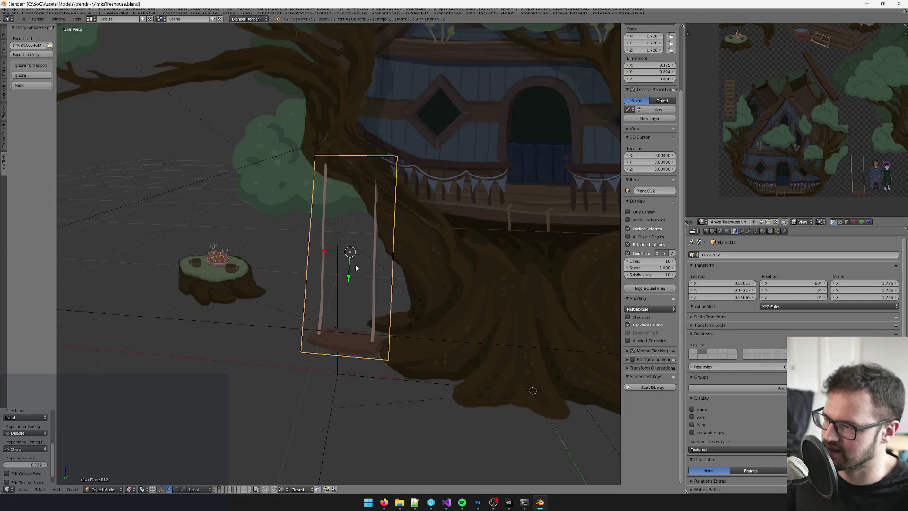
- Raise the swing plane slightly along its Z axis and clear the selection
{"action": "mouse_move", "coordinate": [376, 251]}
{"action": "left_mouse_down"}
{"action": "mouse_move", "coordinate": [379, 265]}
{"action": "mouse_move", "coordinate": [374, 239]}
{"action": "mouse_move", "coordinate": [377, 252]}
{"action": "mouse_move", "coordinate": [362, 265]}
{"action": "mouse_move", "coordinate": [308, 251]}
{"action": "mouse_move", "coordinate": [334, 259]}
{"action": "left_mouse_up"}
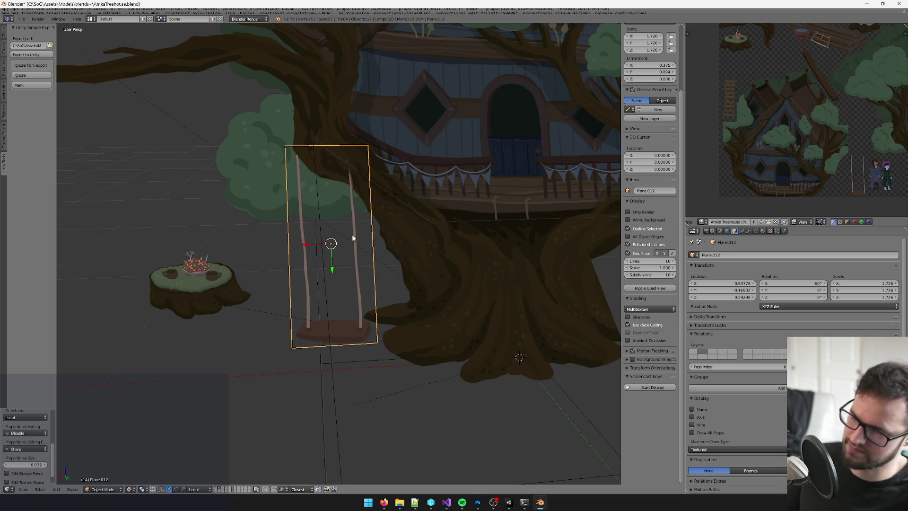
{"action": "scroll", "coordinate": [353, 238], "scroll_direction": "down", "scroll_amount": 5}
{"action": "key", "text": "h"}
- Orbit around the treehouse to check the swing's placement, then reselect the swing
{"action": "scroll", "coordinate": [270, 337], "scroll_direction": "down", "scroll_amount": 3}
{"action": "mouse_move", "coordinate": [287, 338]}
{"action": "left_mouse_down"}
{"action": "mouse_move", "coordinate": [348, 340]}
{"action": "mouse_move", "coordinate": [268, 339]}
{"action": "mouse_move", "coordinate": [371, 326]}
{"action": "mouse_move", "coordinate": [325, 326]}
{"action": "mouse_move", "coordinate": [344, 316]}
{"action": "left_mouse_up"}
{"action": "scroll", "coordinate": [306, 338], "scroll_direction": "up", "scroll_amount": 3}
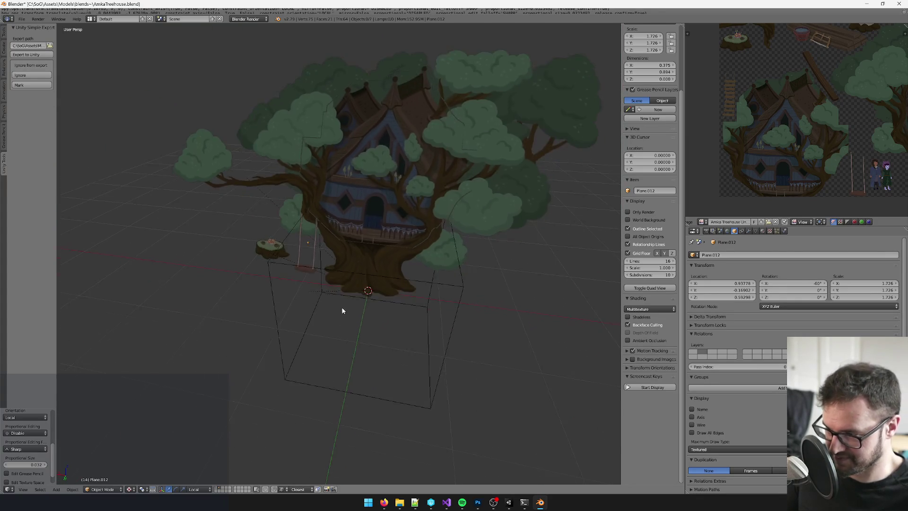
{"action": "scroll", "coordinate": [344, 316], "scroll_direction": "up", "scroll_amount": 2}
{"action": "right_click", "coordinate": [299, 239]}
{"action": "scroll", "coordinate": [377, 256], "scroll_direction": "up", "scroll_amount": 2}
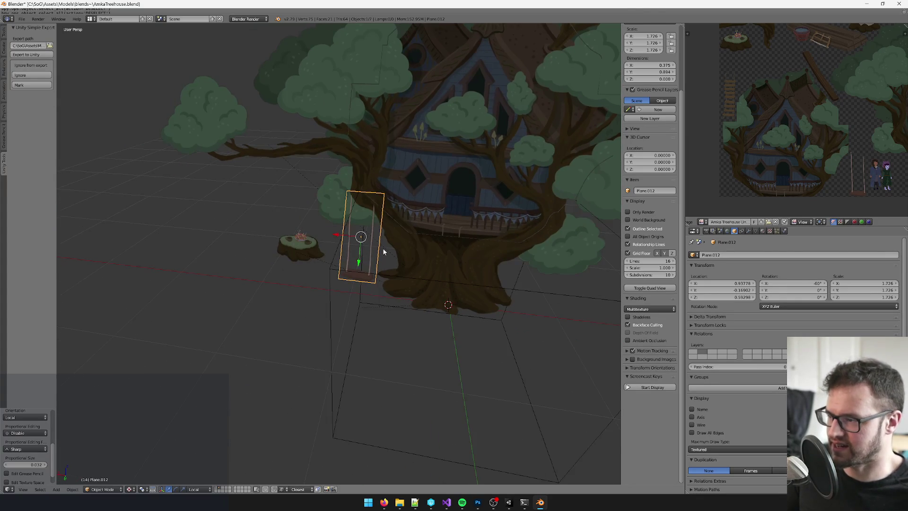
{"action": "key", "text": "shift+d"}
- Place the swing plane copy along X in front of the trunk
{"action": "key", "text": "x"}
{"action": "left_click", "coordinate": [462, 247]}
{"action": "mouse_move", "coordinate": [461, 247]}
{"action": "left_mouse_down"}
{"action": "mouse_move", "coordinate": [468, 249]}
{"action": "mouse_move", "coordinate": [437, 252]}
{"action": "left_mouse_up"}
{"action": "scroll", "coordinate": [418, 245], "scroll_direction": "up", "scroll_amount": 2}
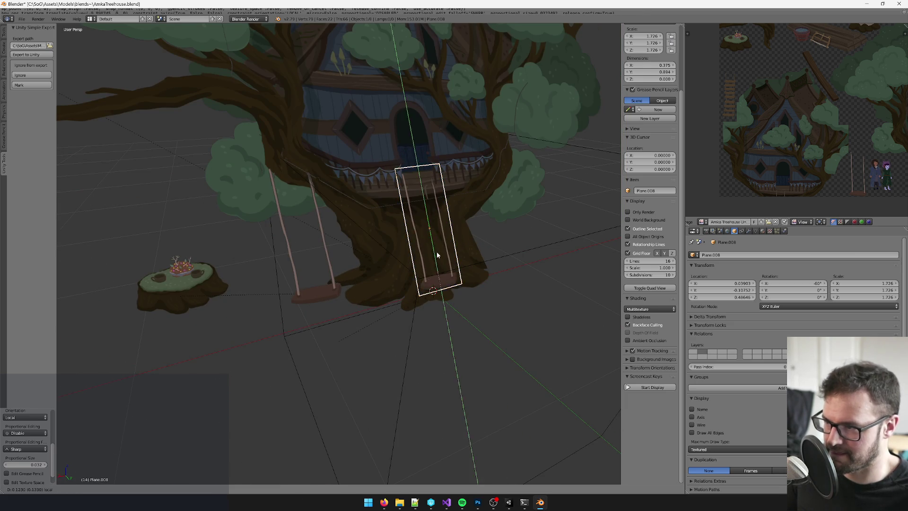
- Move the copy's UV island over the rope ladder in the artwork
{"action": "key", "text": "Tab"}
{"action": "key", "text": "a"}
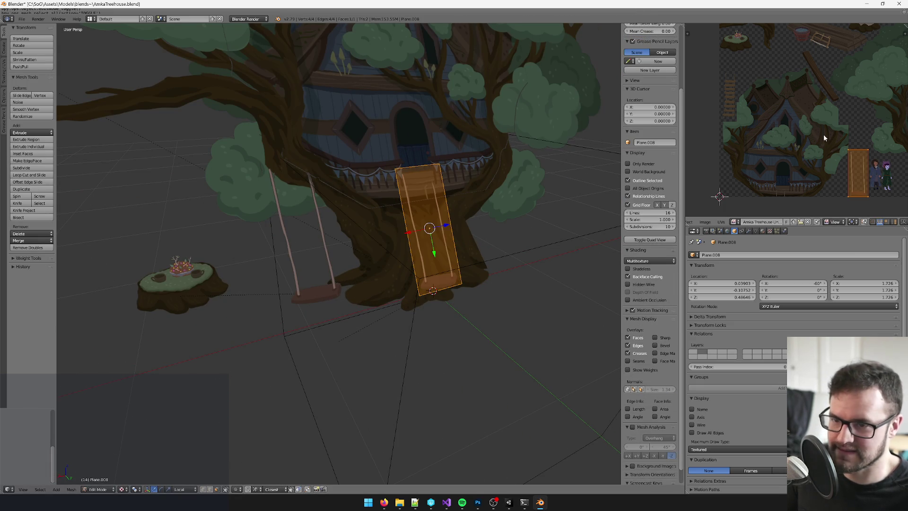
{"action": "left_click", "coordinate": [721, 76]}
{"action": "scroll", "coordinate": [757, 95], "scroll_direction": "up", "scroll_amount": 5}
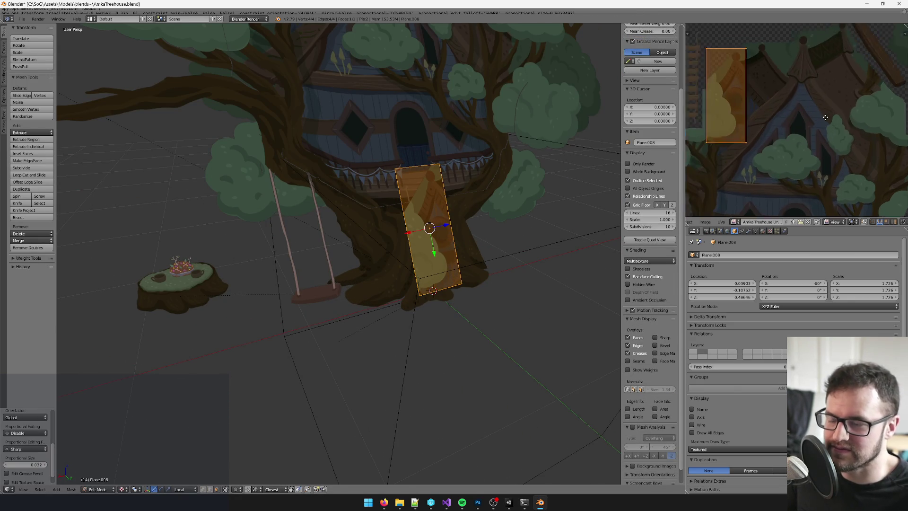
{"action": "key", "text": "g"}
{"action": "left_click", "coordinate": [777, 134]}
{"action": "left_click_drag", "start_coordinate": [331, 237], "coordinate": [322, 244]}
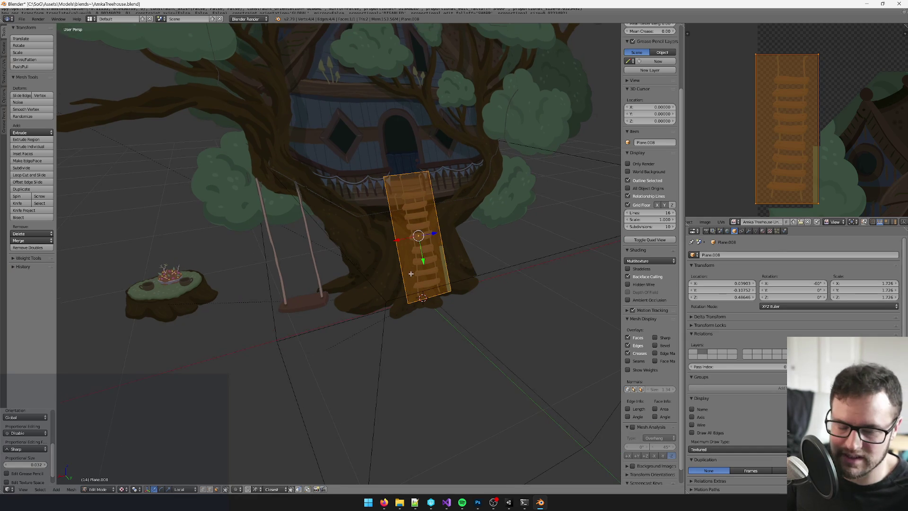